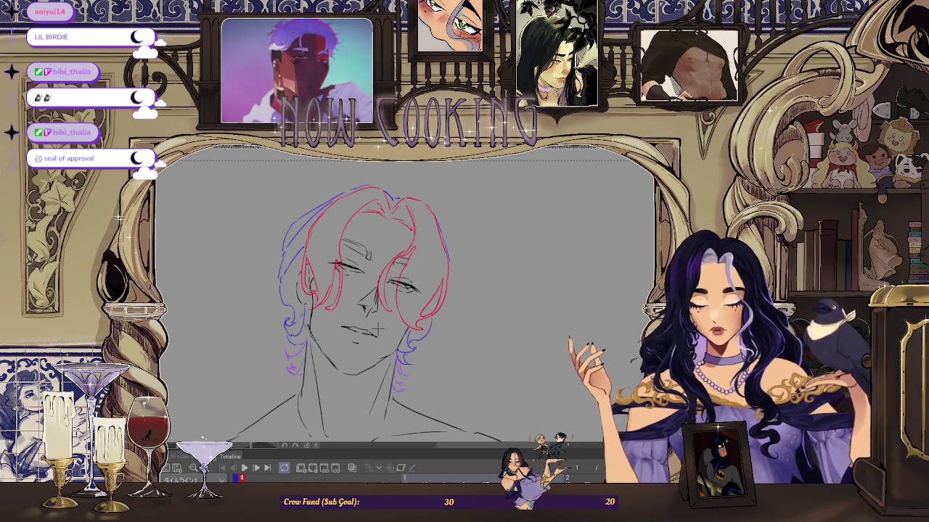
Step: Check the first keyframe by zooming out, mirroring the canvas, and zooming back in
key("ctrl+minus")
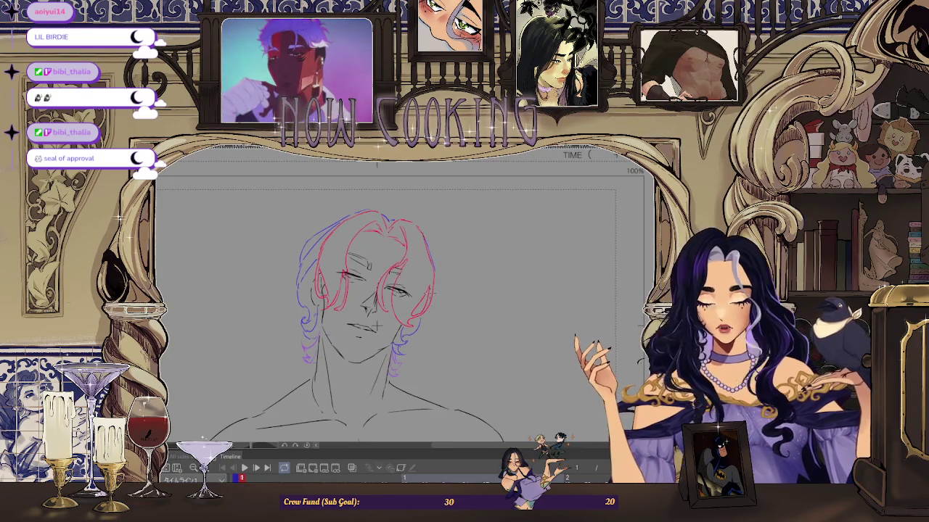
key("h")
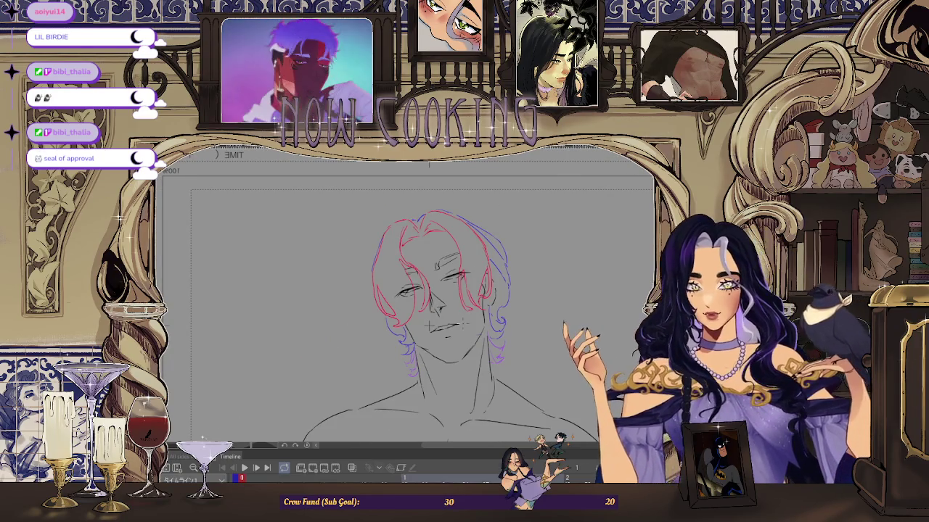
key("ctrl+plus")
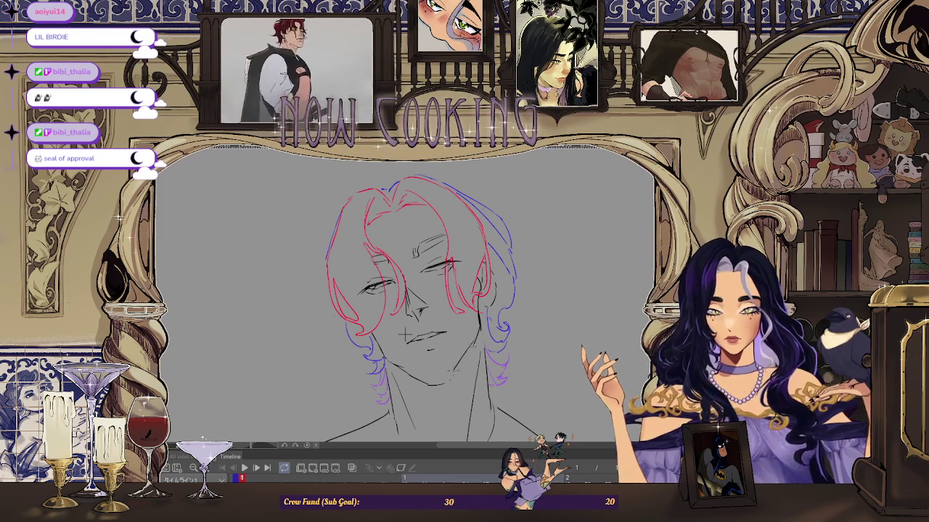
key("ctrl+minus")
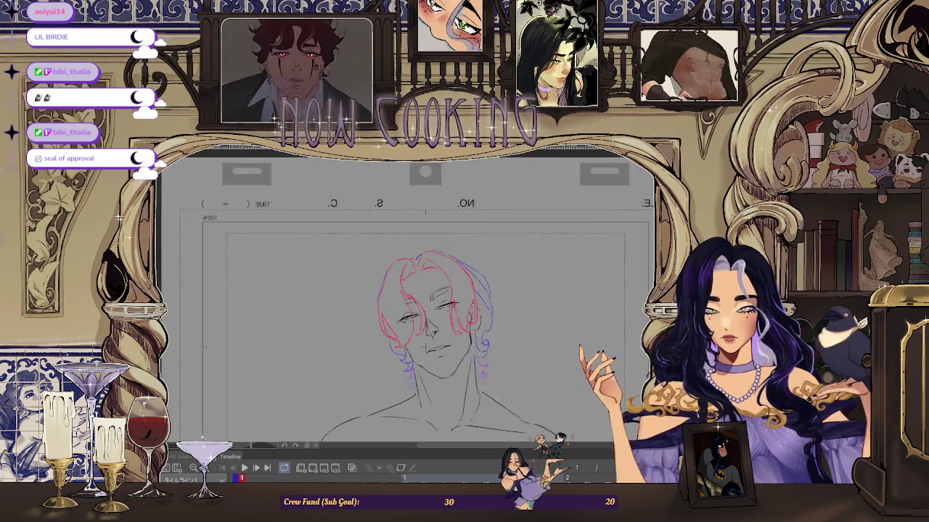
key("ctrl+plus")
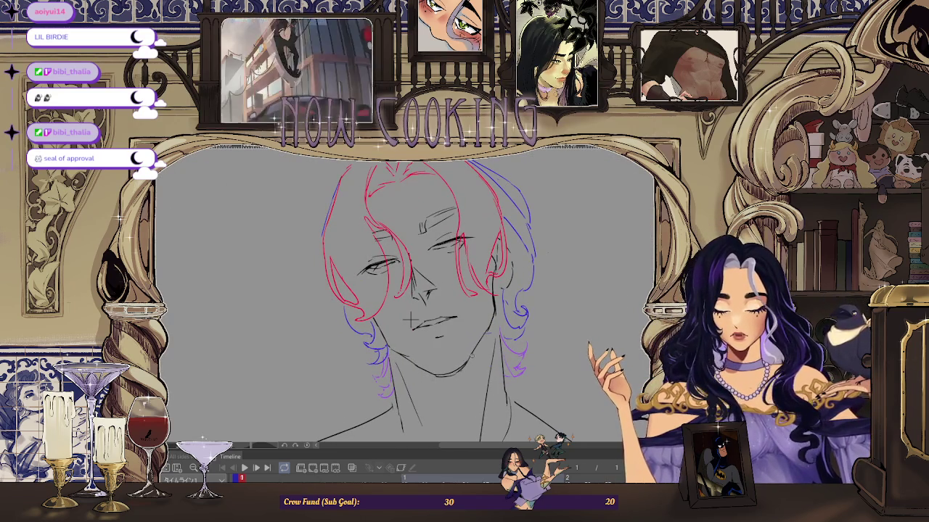
Step: Restore the normal view orientation, zoom out to the full page, and advance to frame 9
scroll(410, 319, "up", 1)
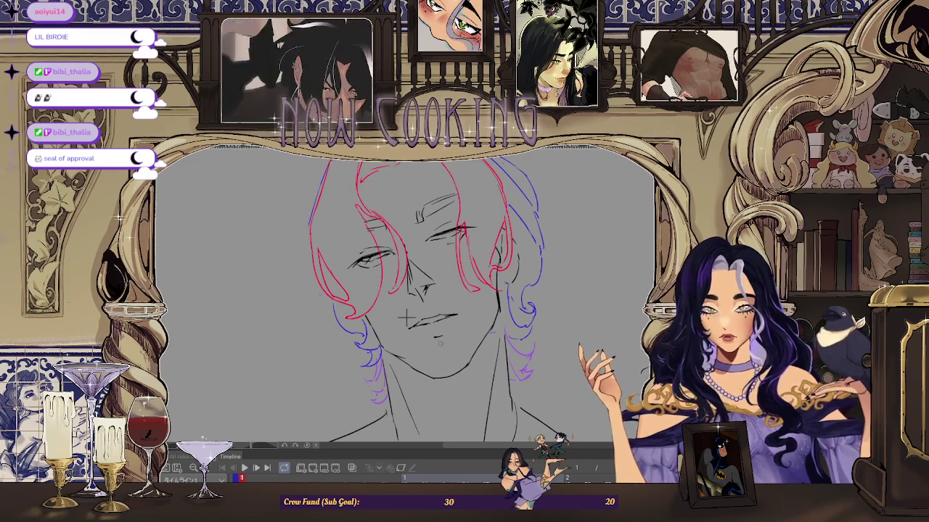
key("ctrl+minus")
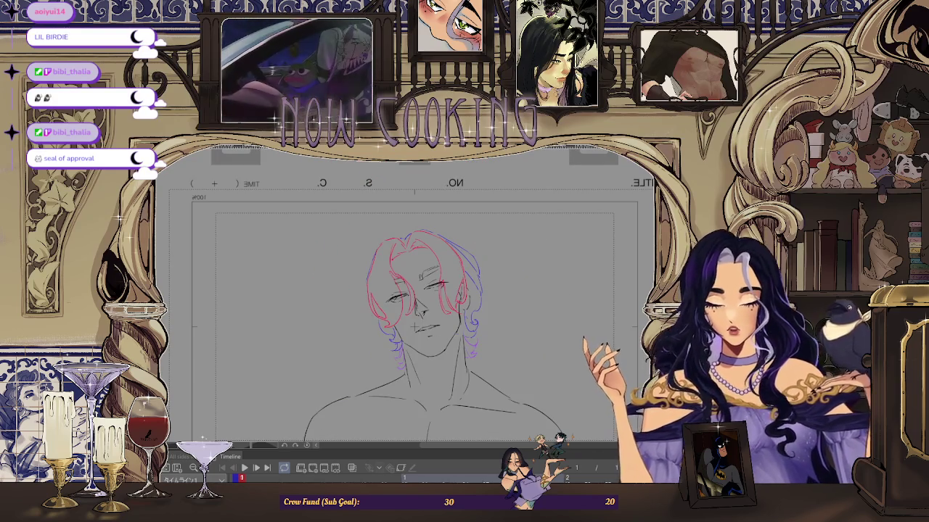
key("h")
key("ctrl+minus")
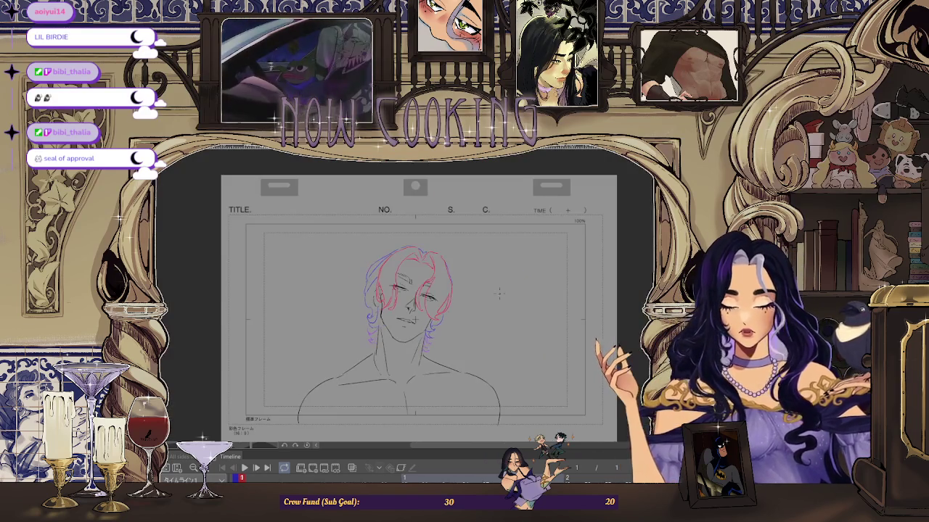
key("Return")
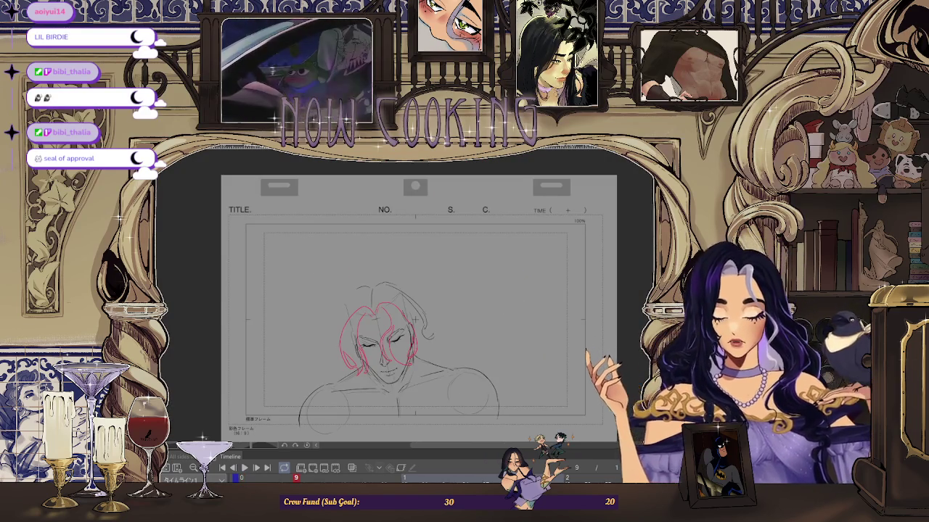
Step: Inspect frame 9 zoomed and mirrored, then delete its red hair strokes, leaving the grey sketch
key("ctrl+plus")
key("ctrl+plus")
scroll(451, 227, "up", 1)
scroll(457, 211, "up", 1)
scroll(464, 192, "up", 1)
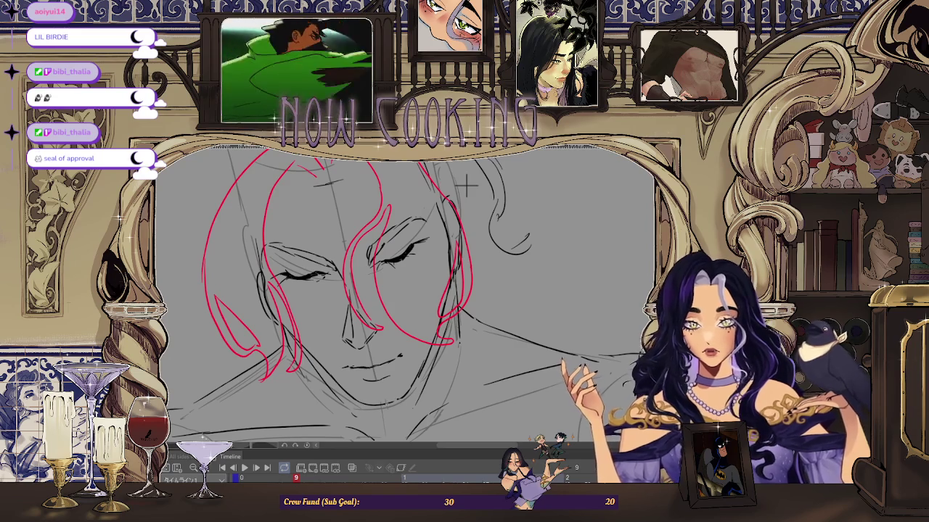
scroll(467, 185, "up", 1)
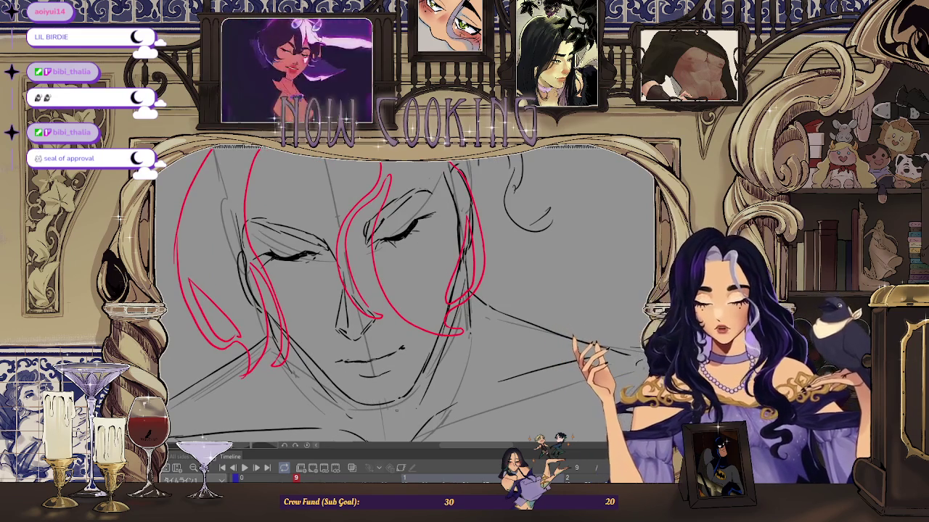
scroll(438, 259, "down", 2)
scroll(438, 259, "down", 2)
scroll(438, 258, "up", 2)
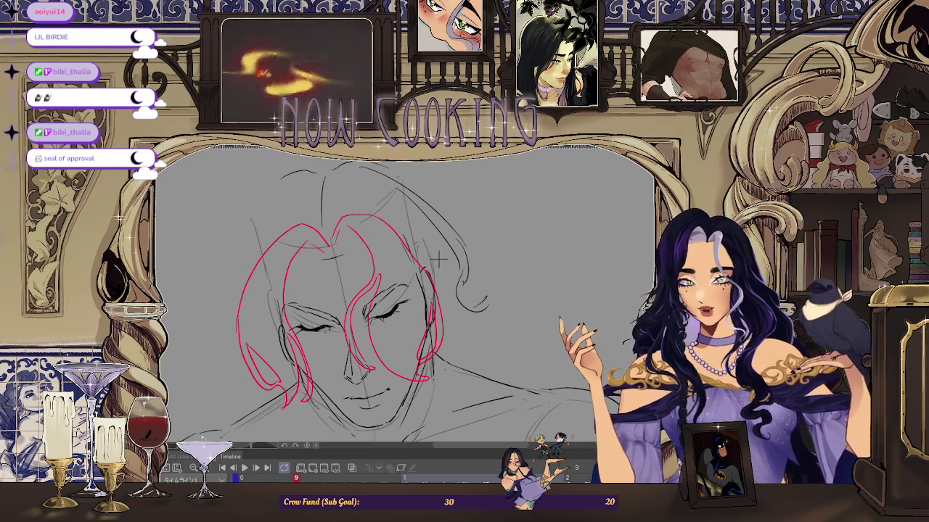
key("h")
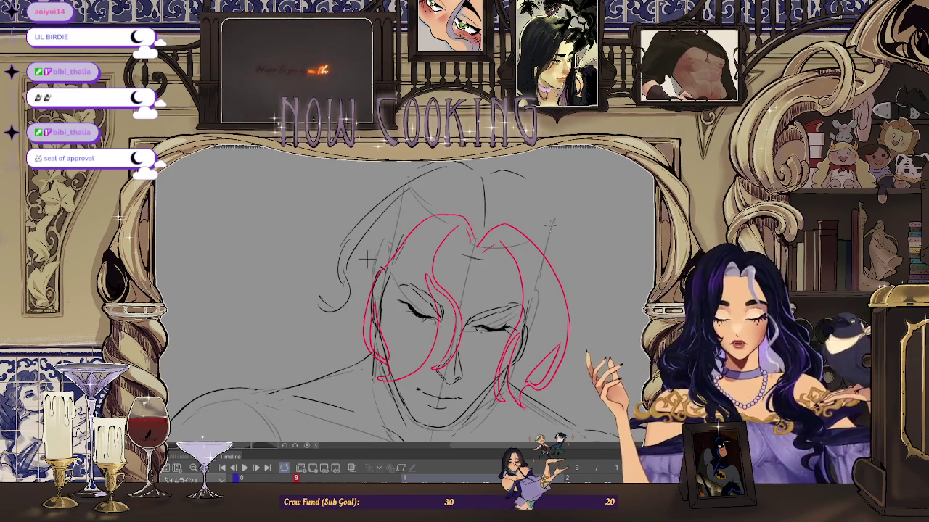
key("ctrl+minus")
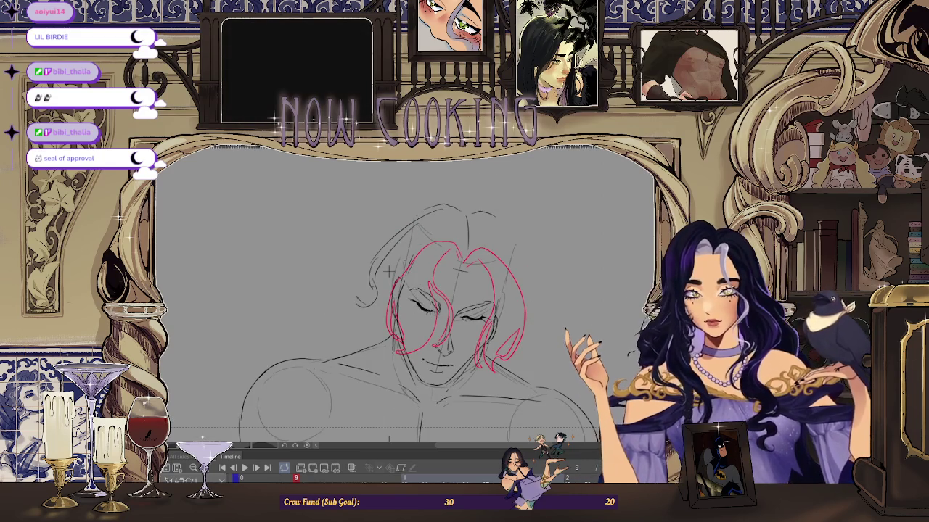
key("ctrl+plus")
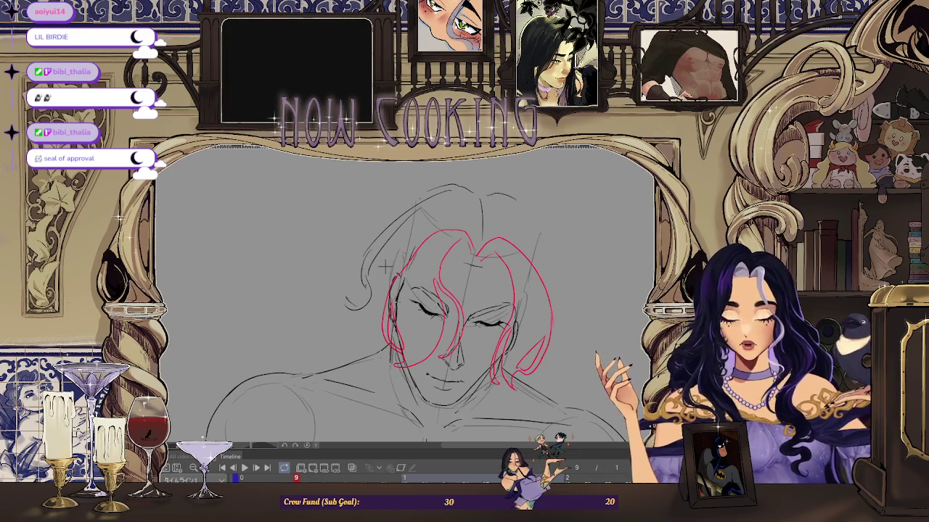
key("Delete")
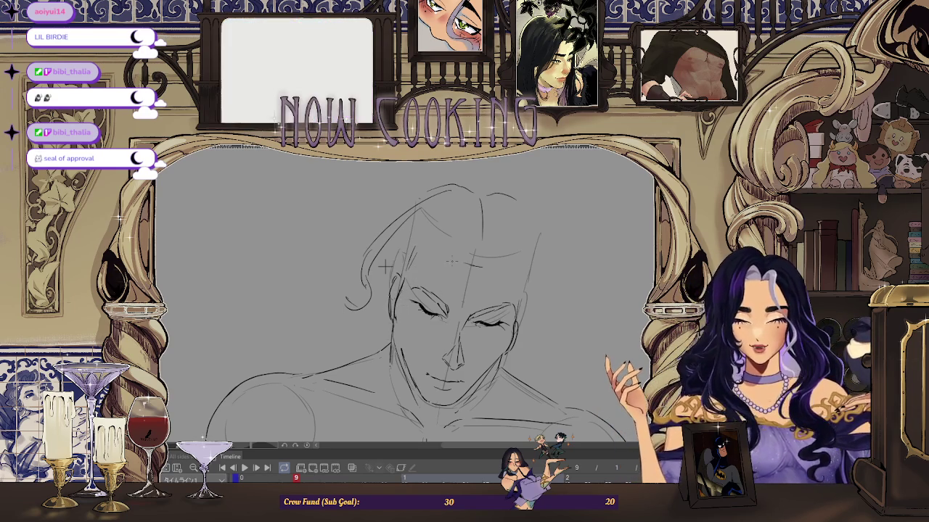
Step: Review frame 9 unflipped and mirrored again, then undo to restore the red hair strokes
scroll(601, 304, "down", 2)
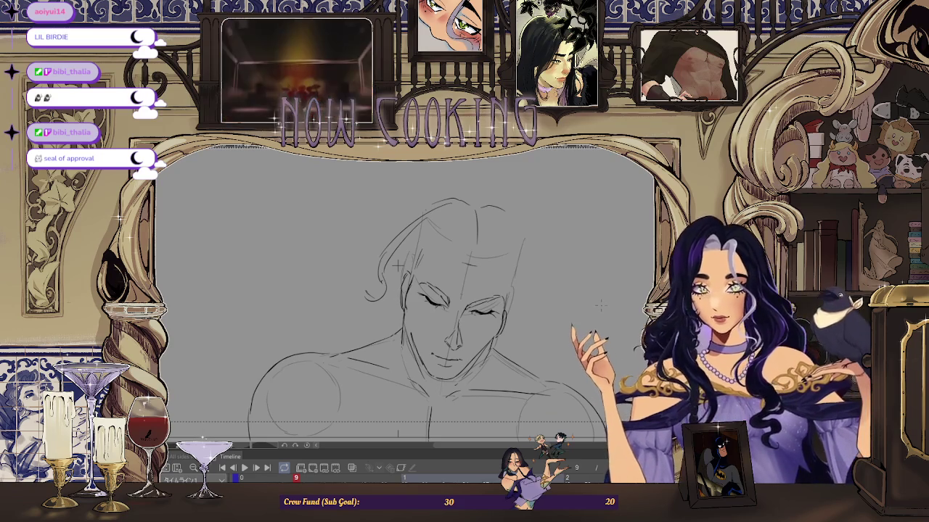
scroll(392, 241, "up", 2)
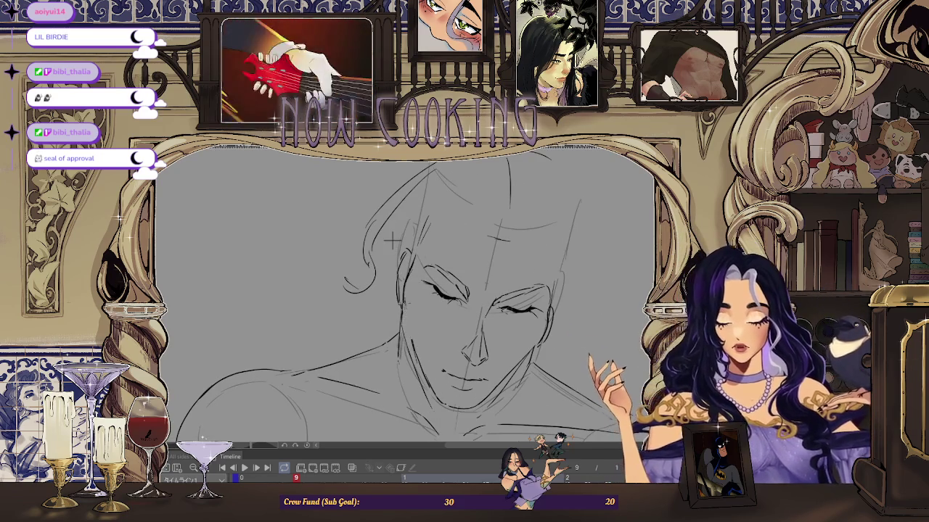
scroll(392, 241, "down", 1)
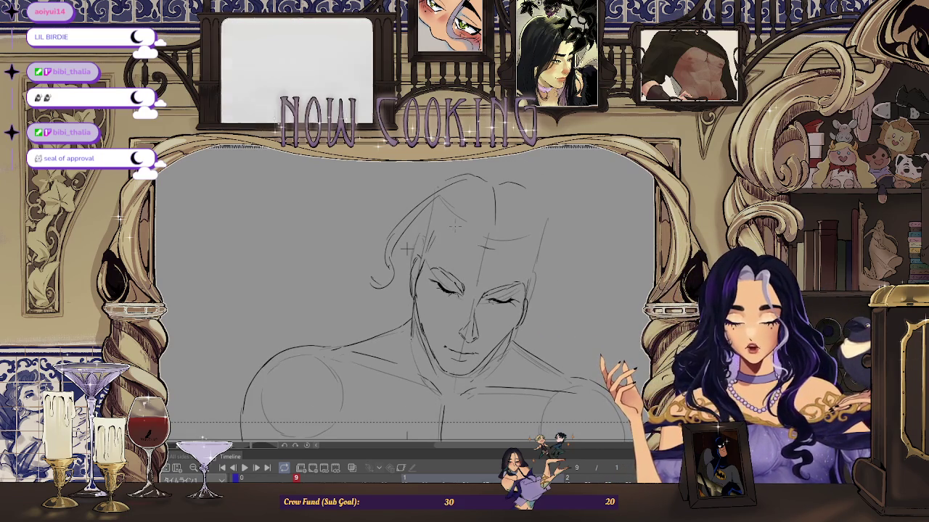
scroll(407, 249, "down", 2)
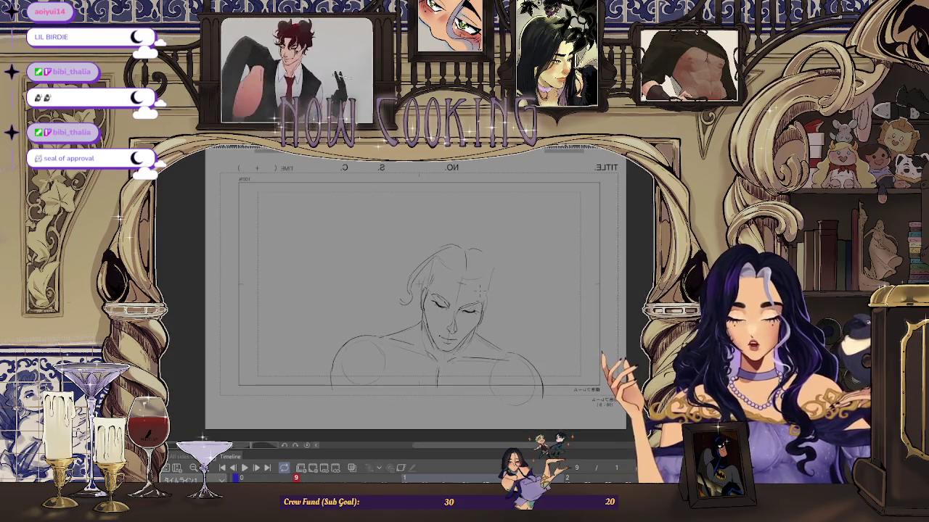
key("h")
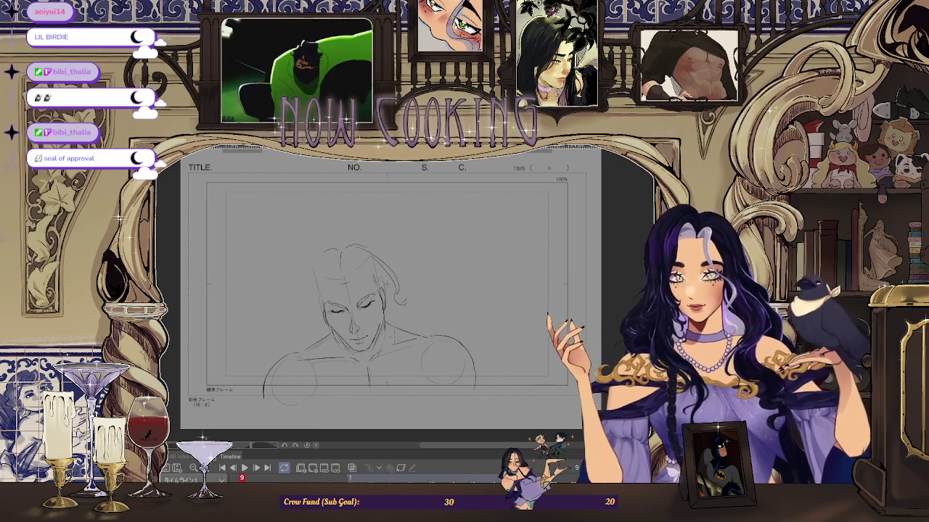
scroll(389, 249, "up", 3)
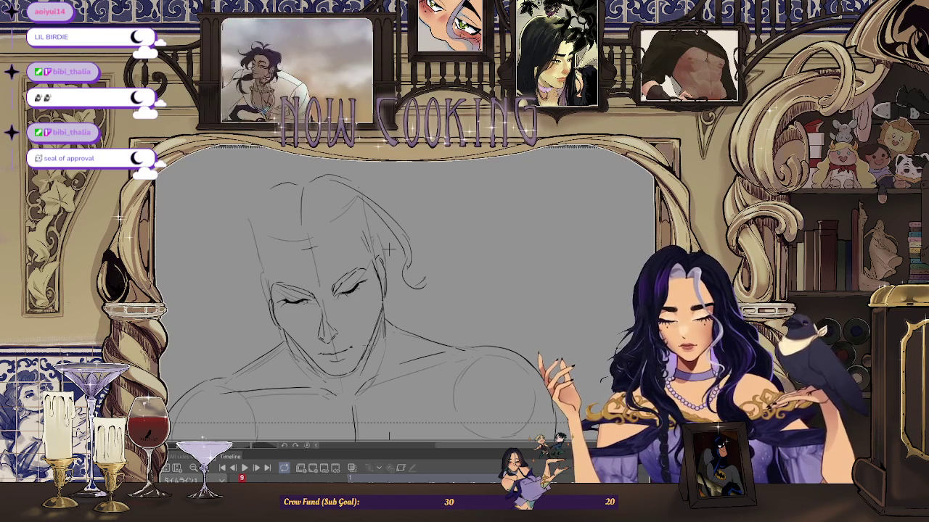
scroll(421, 307, "down", 1)
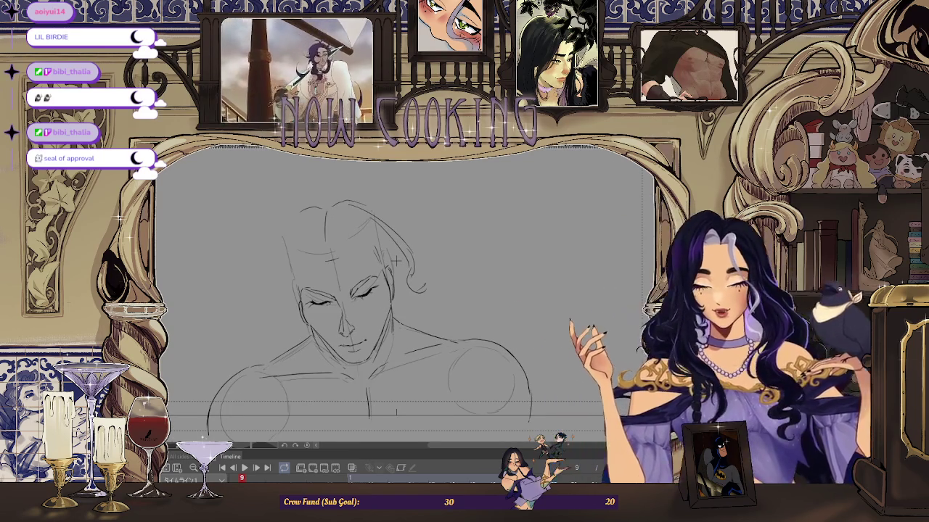
key("h")
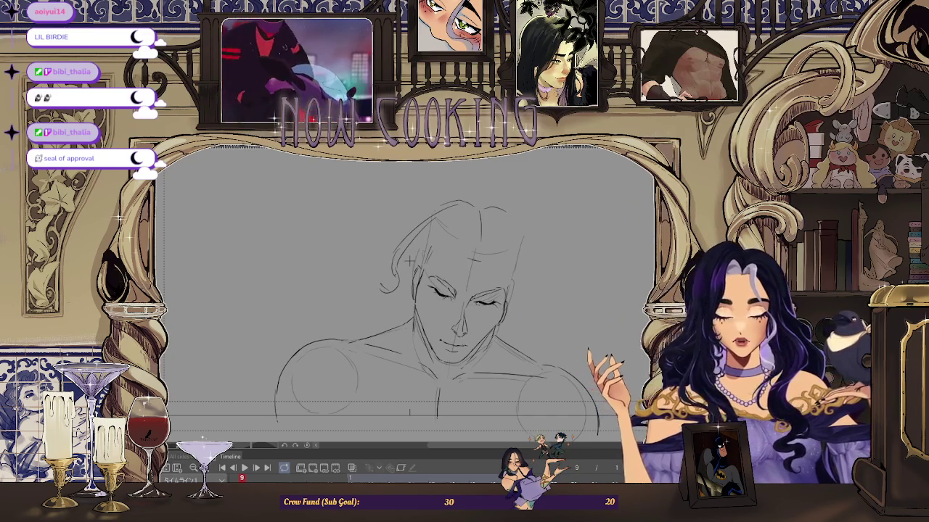
key("ctrl+z")
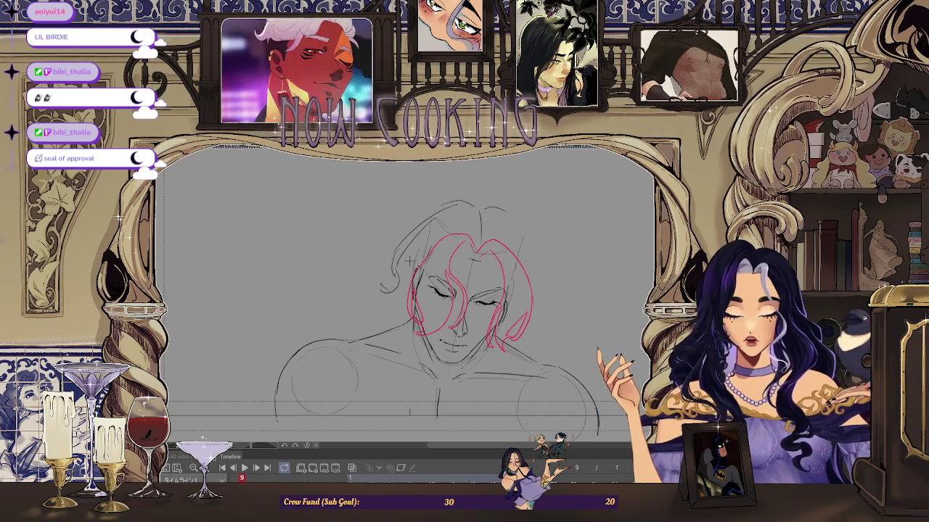
key("h")
key("ctrl+minus")
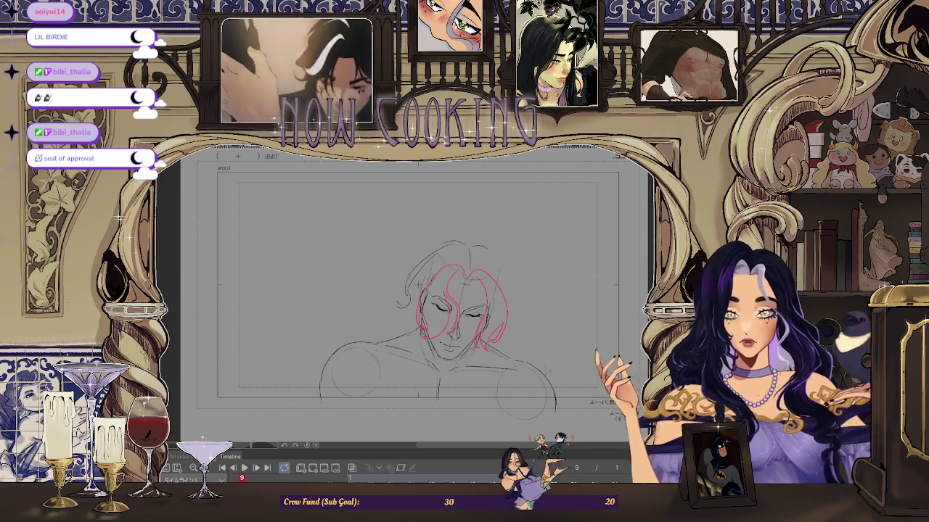
key("Home")
key("space")
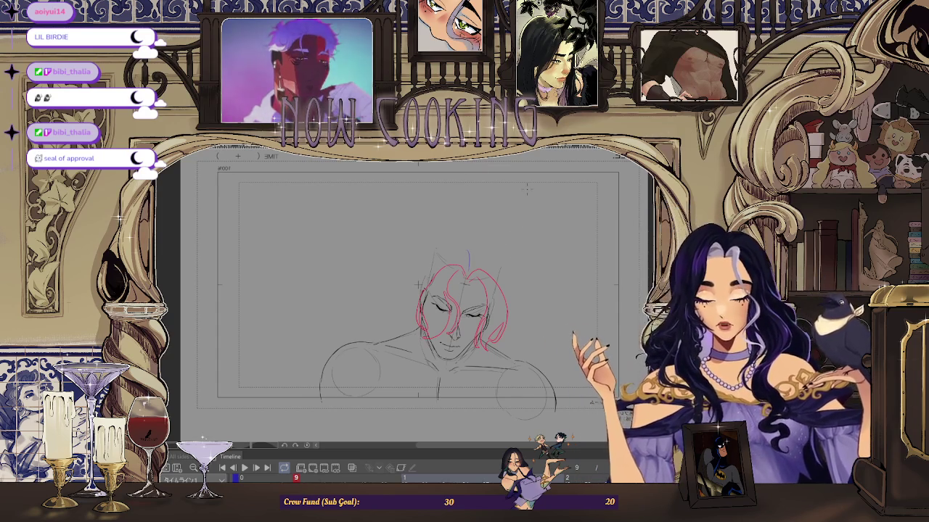
key("Home")
key("End")
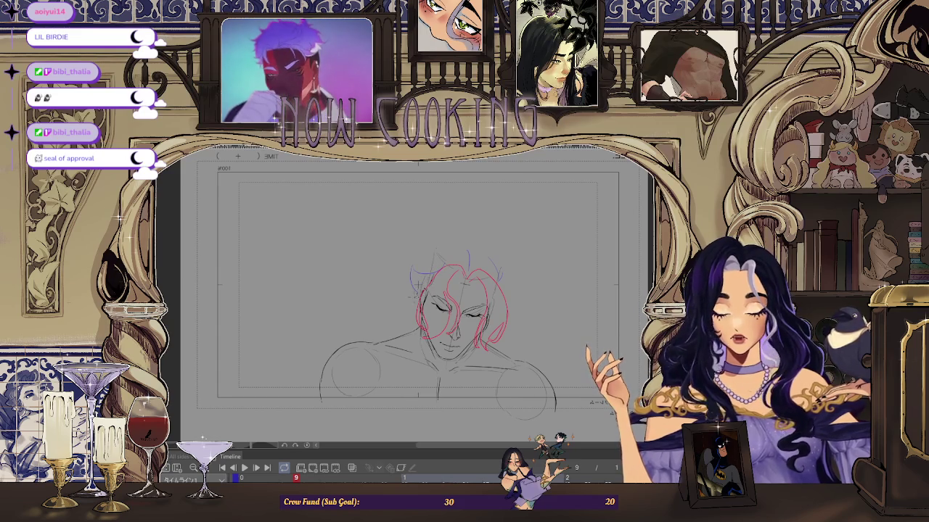
Step: Sketch a blue arc over the head's crown and a small blue stroke beside it
left_click_drag(423, 258, 467, 246)
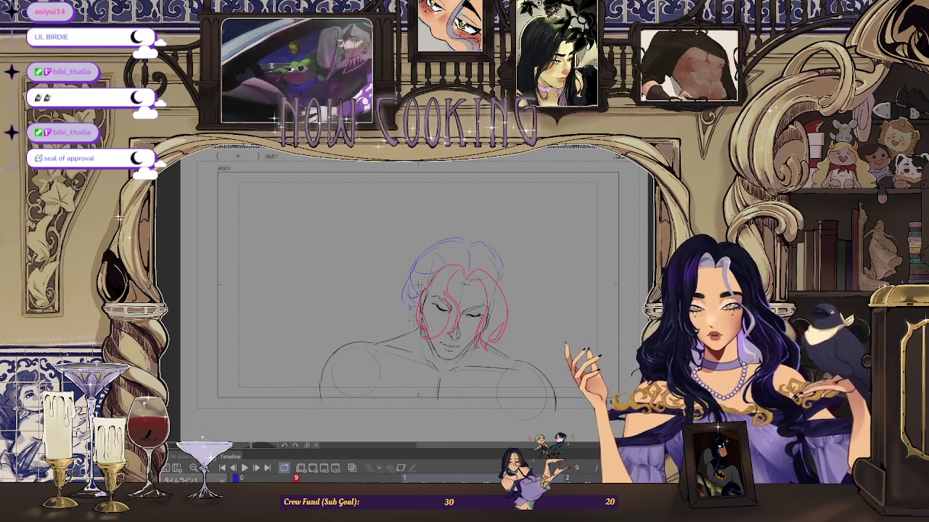
left_click_drag(404, 317, 399, 325)
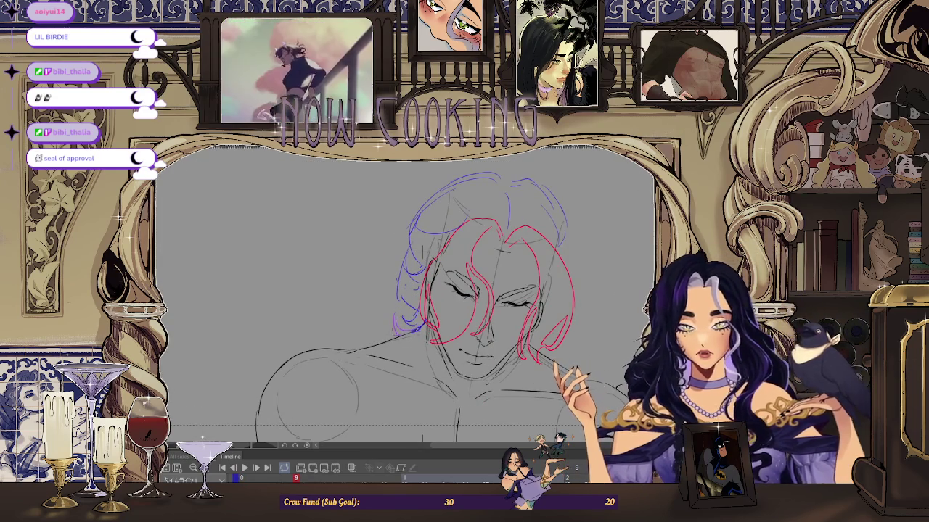
key("ctrl+minus")
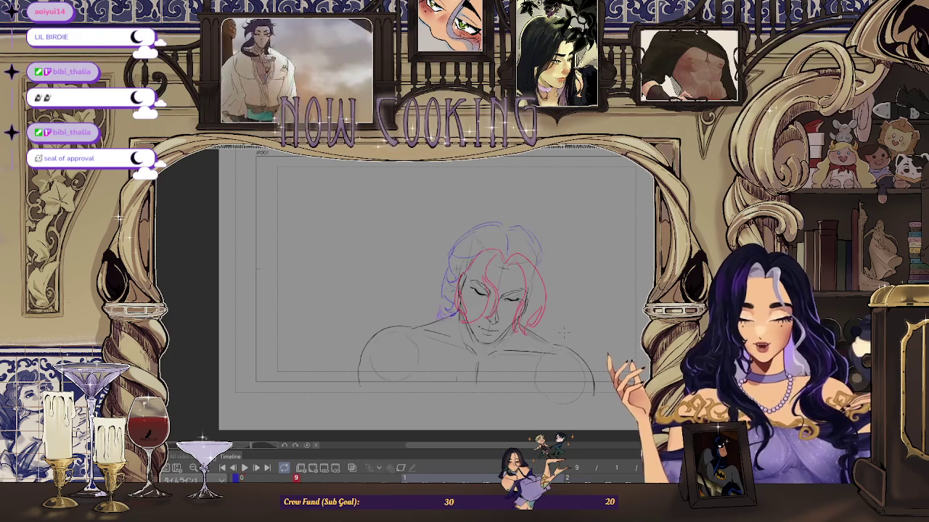
Step: Review the whole construction sketch by repeatedly zooming and panning to the canvas edges
key("ctrl+plus")
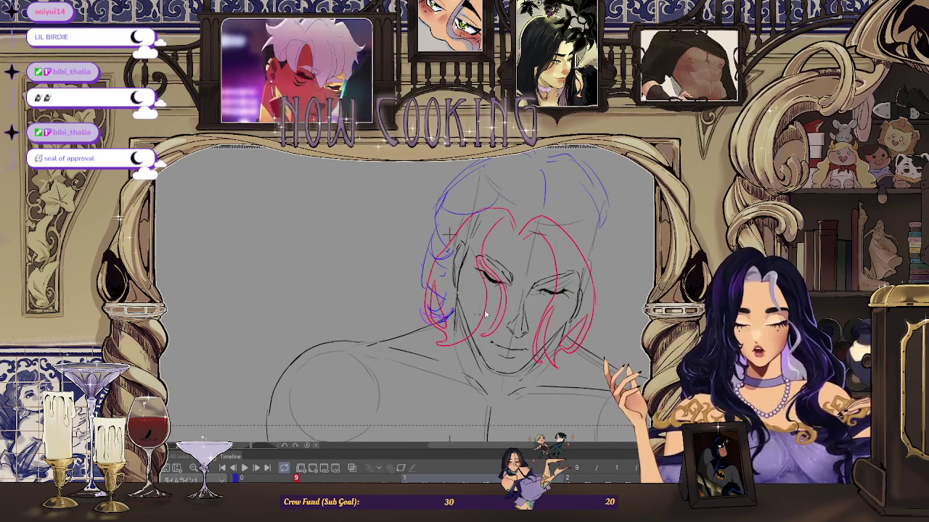
key("ctrl+minus")
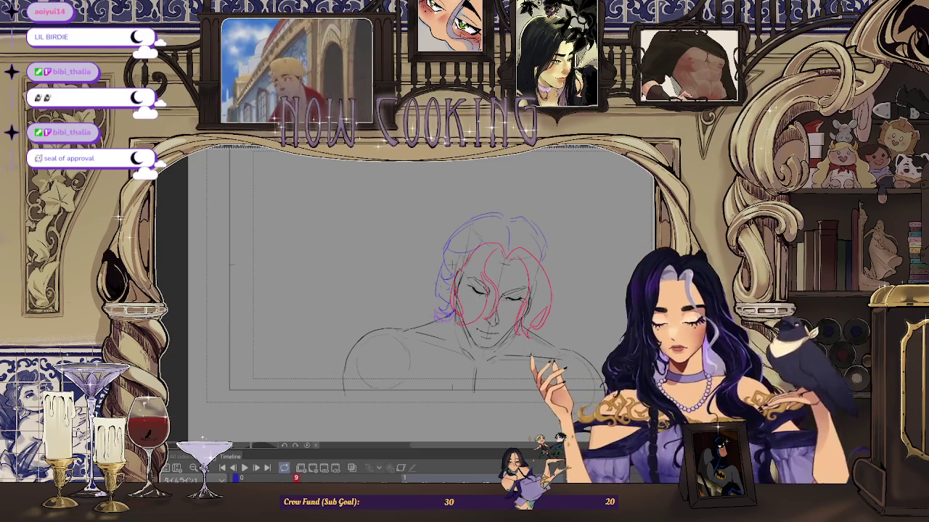
key("ctrl+plus")
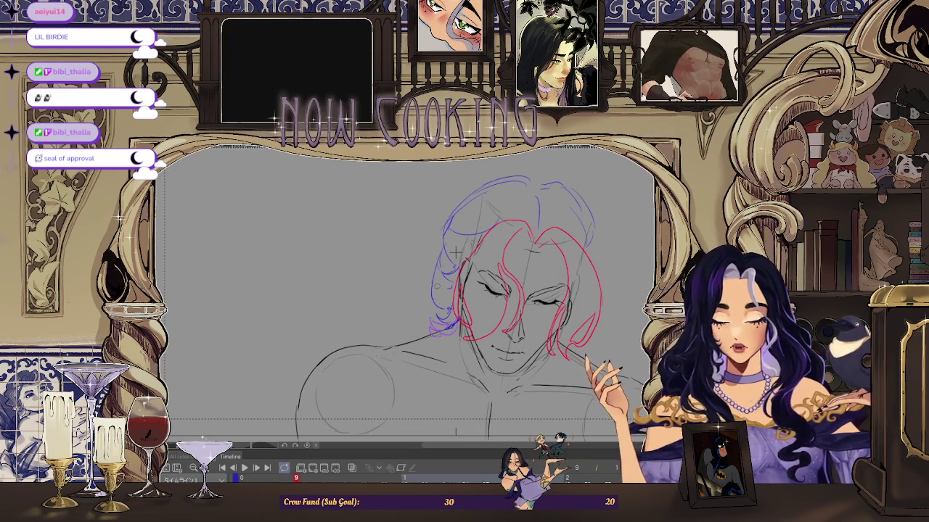
key("ctrl+minus")
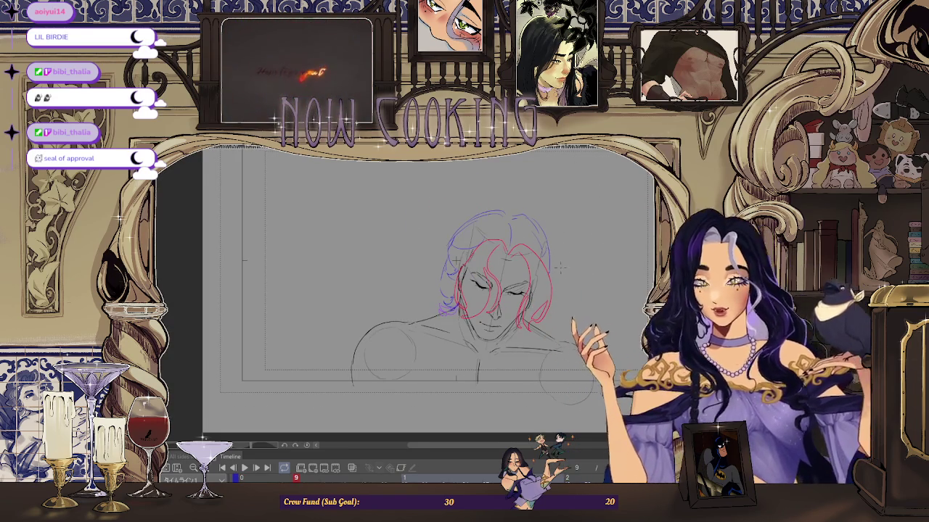
scroll(560, 271, "right", 5)
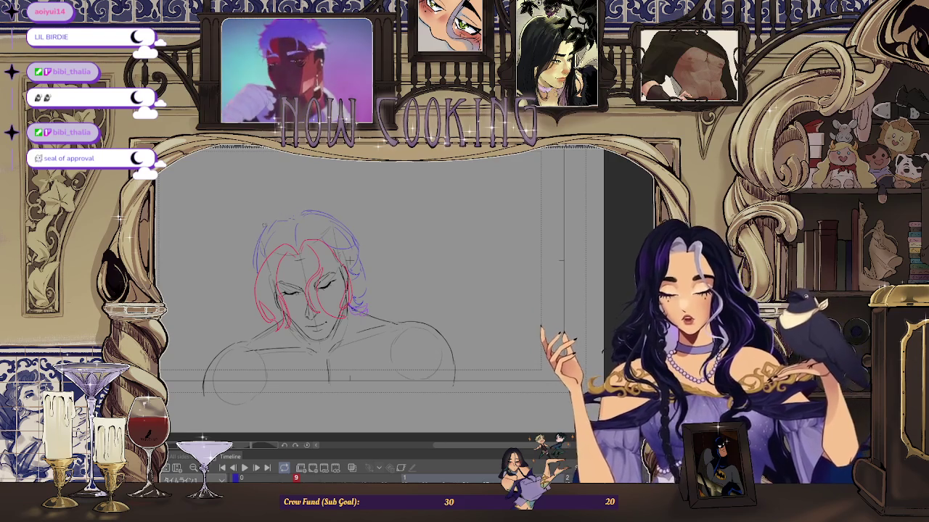
key("ctrl+minus")
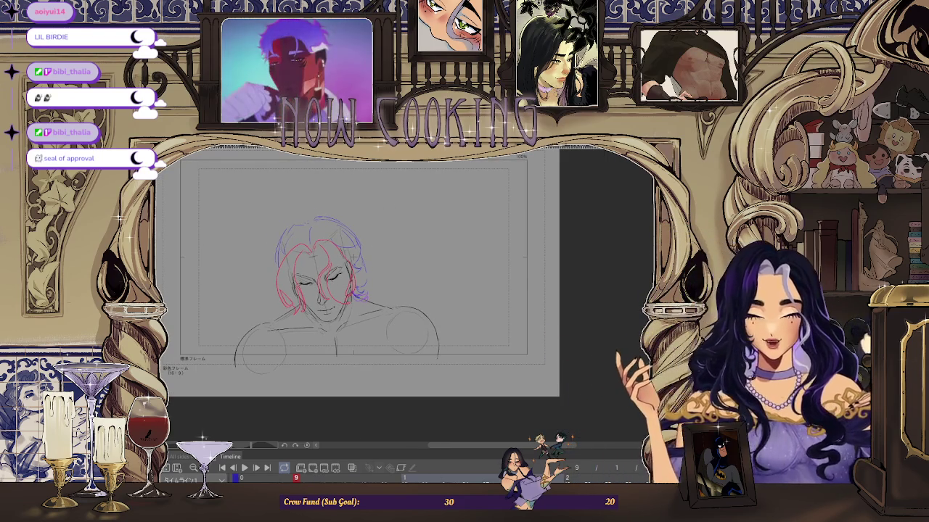
Step: Return to the first frame and lasso around the head and hair
key("Home")
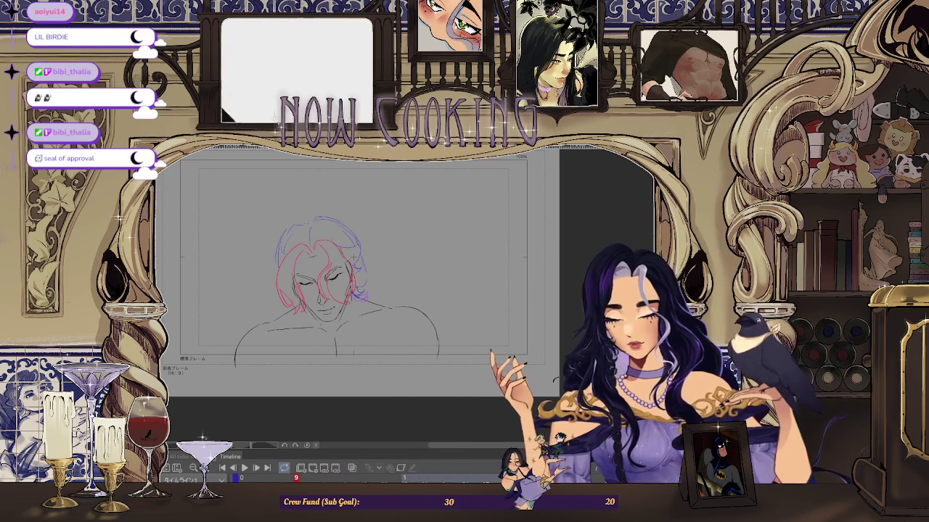
left_click_drag(244, 226, 293, 274)
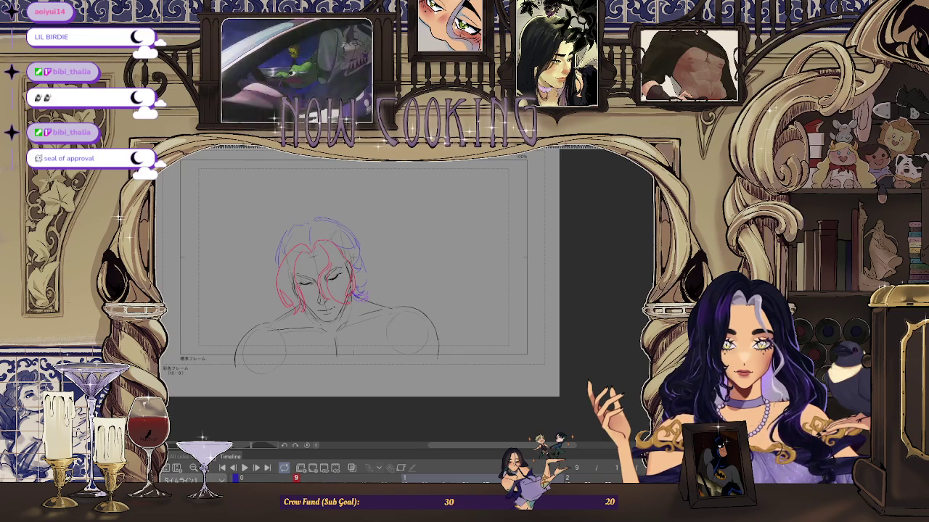
scroll(403, 289, "up", 2)
scroll(403, 289, "up", 2)
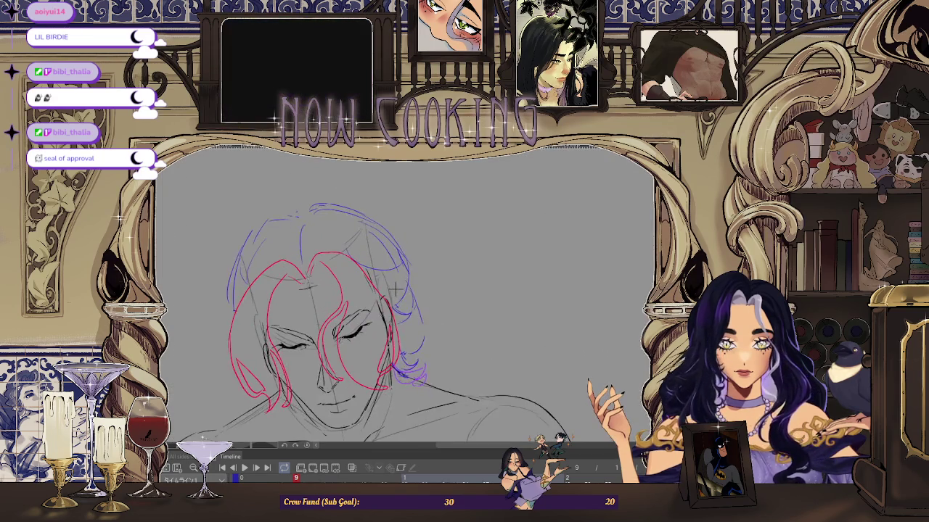
scroll(404, 289, "up", 1)
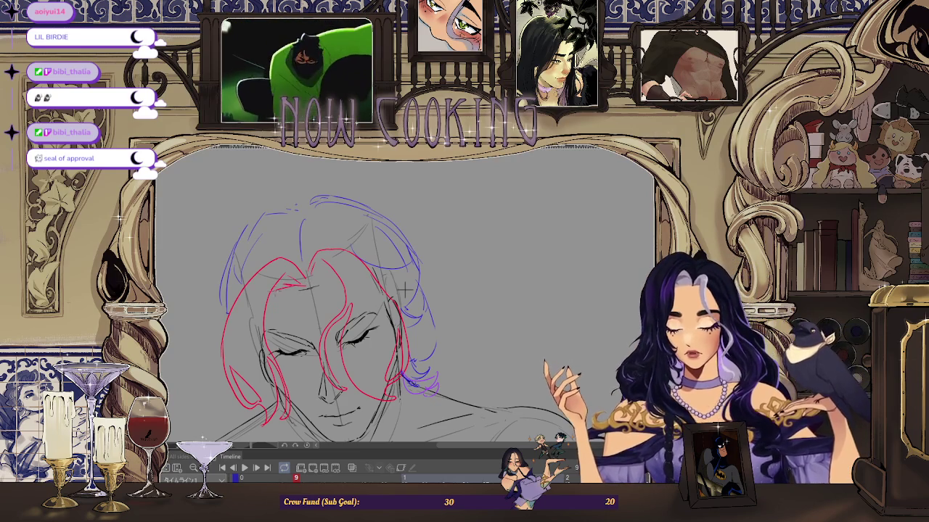
scroll(404, 289, "down", 1)
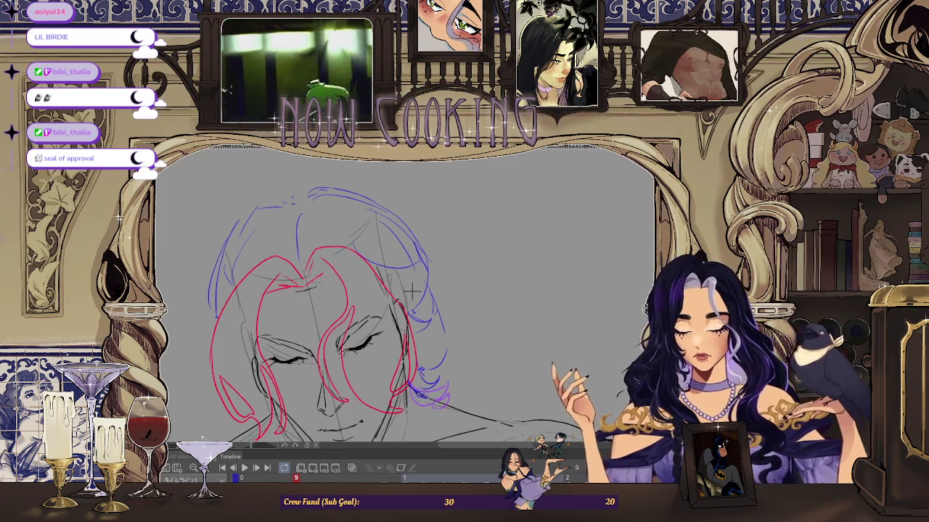
scroll(404, 289, "down", 3)
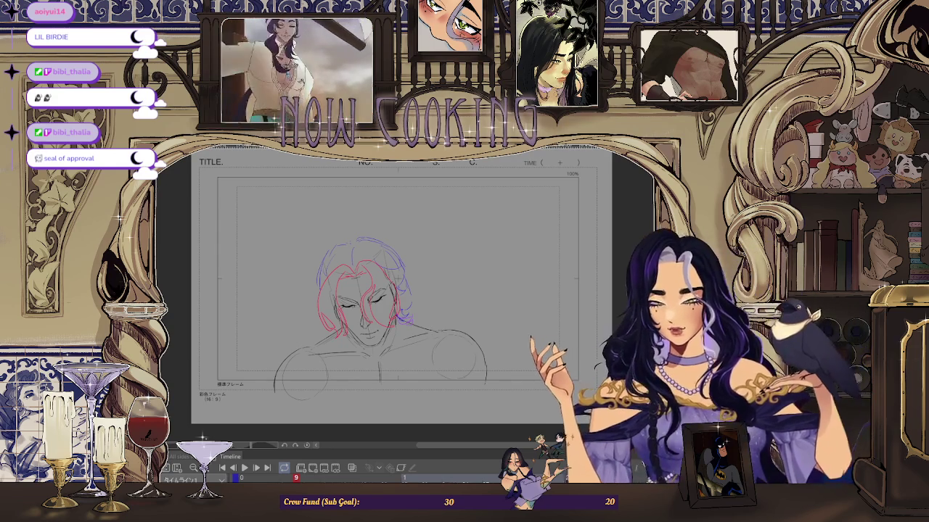
Step: Zoom in close around the face, then start transforming the lassoed head and hair
key("ctrl+plus")
scroll(415, 248, "up", 2)
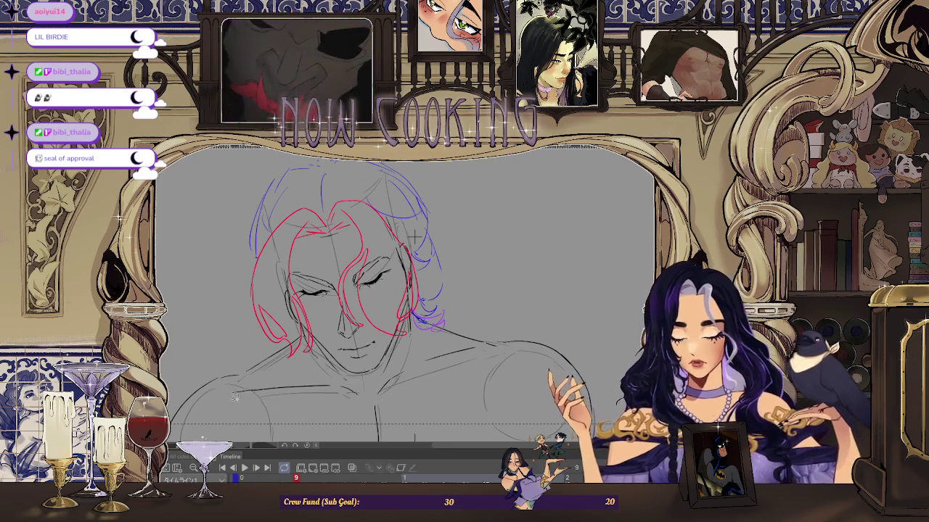
key("ctrl+plus")
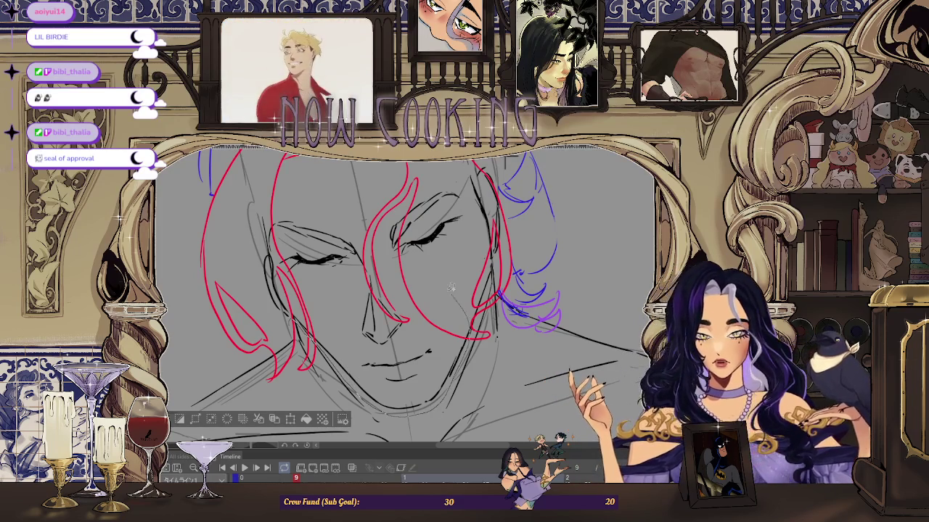
scroll(459, 298, "up", 3)
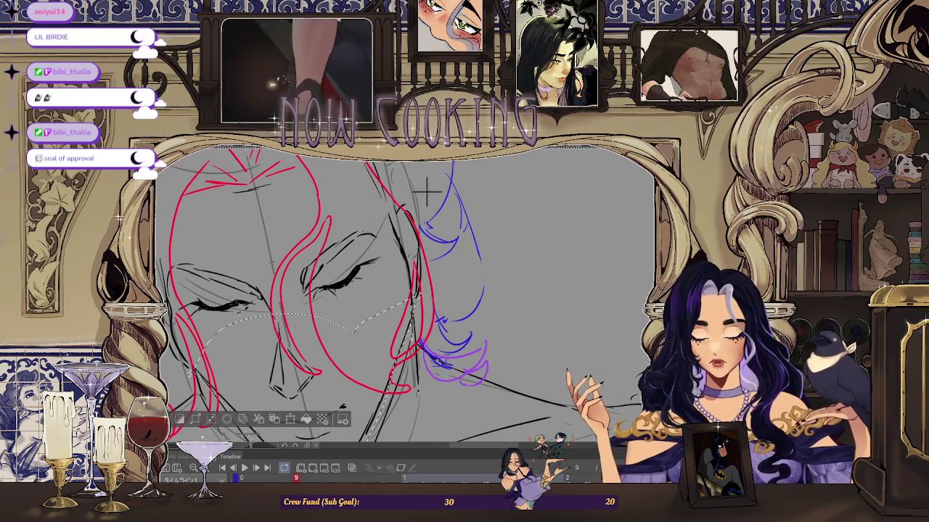
scroll(421, 232, "down", 2)
scroll(417, 239, "down", 2)
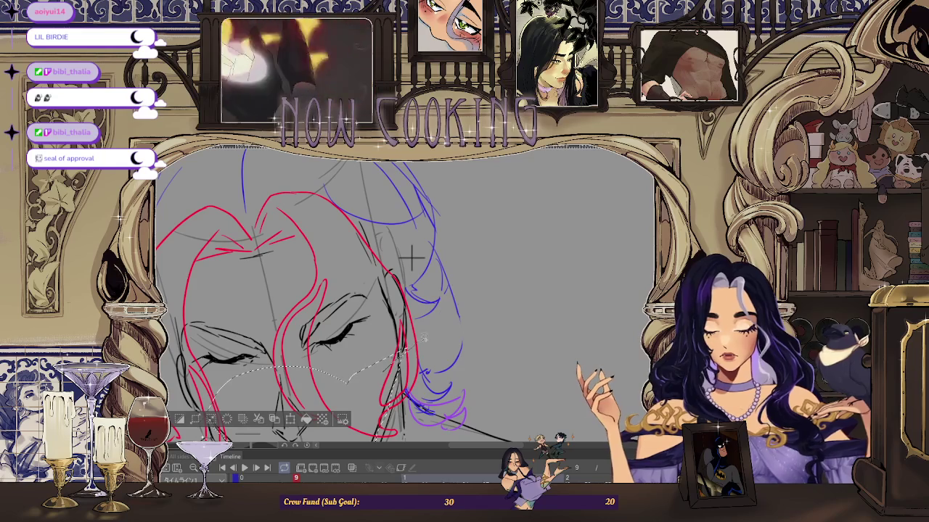
scroll(451, 194, "down", 2)
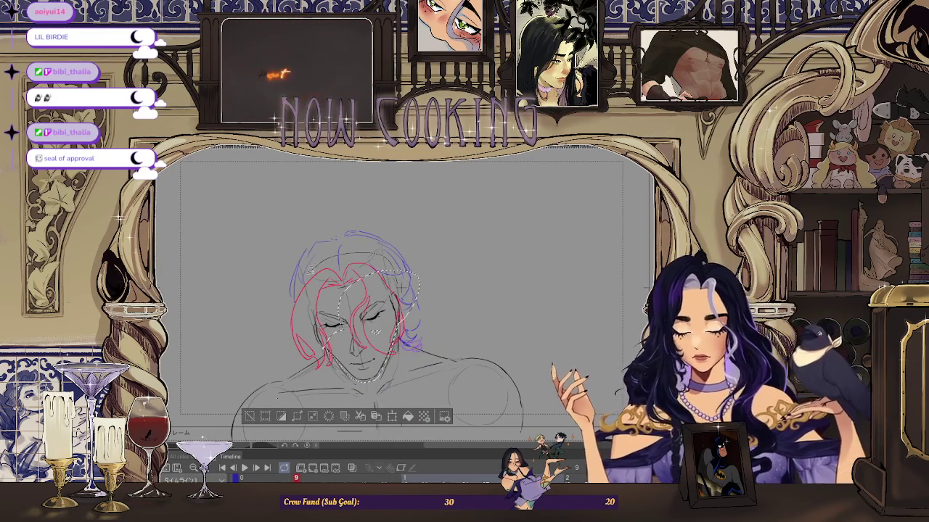
scroll(331, 348, "up", 3)
scroll(331, 348, "up", 2)
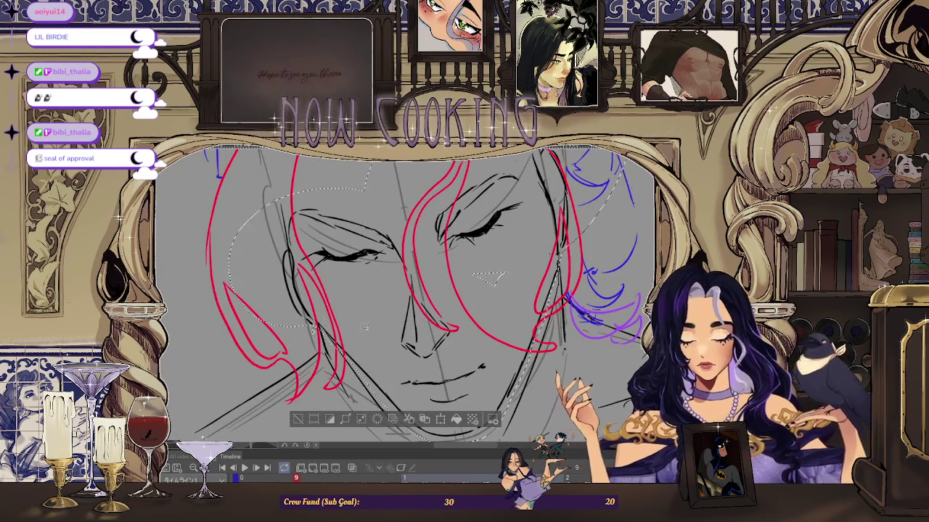
scroll(349, 346, "down", 2)
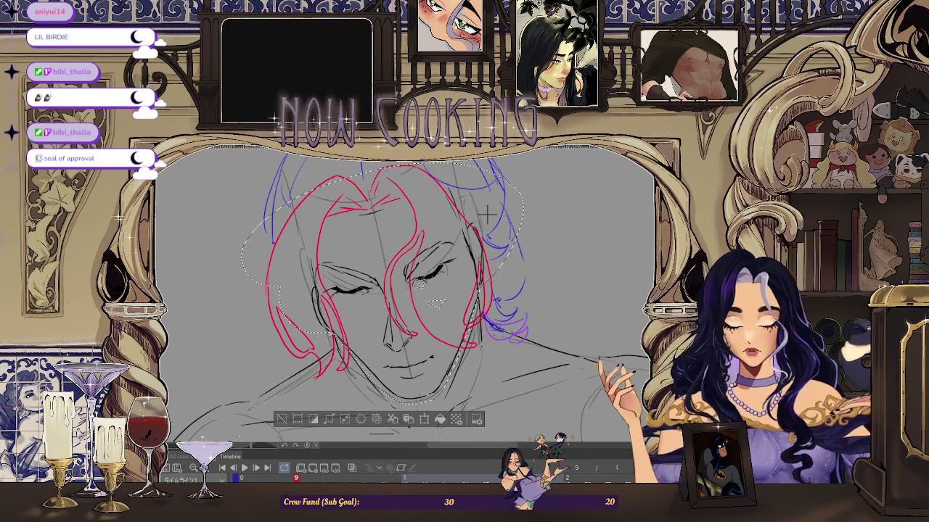
key("ctrl+t")
scroll(486, 214, "down", 1)
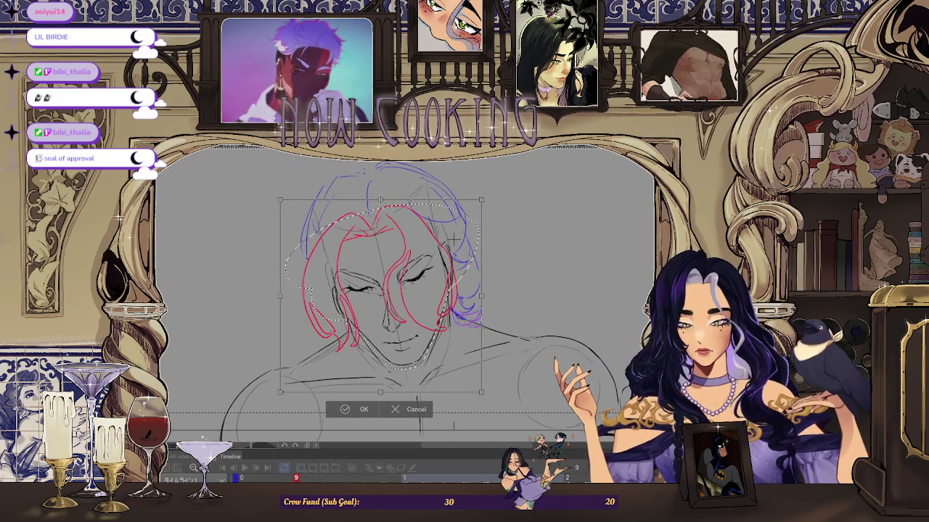
Step: Nudge the head and hair sketch a few pixels, then commit the transform
left_click_drag(453, 239, 452, 242)
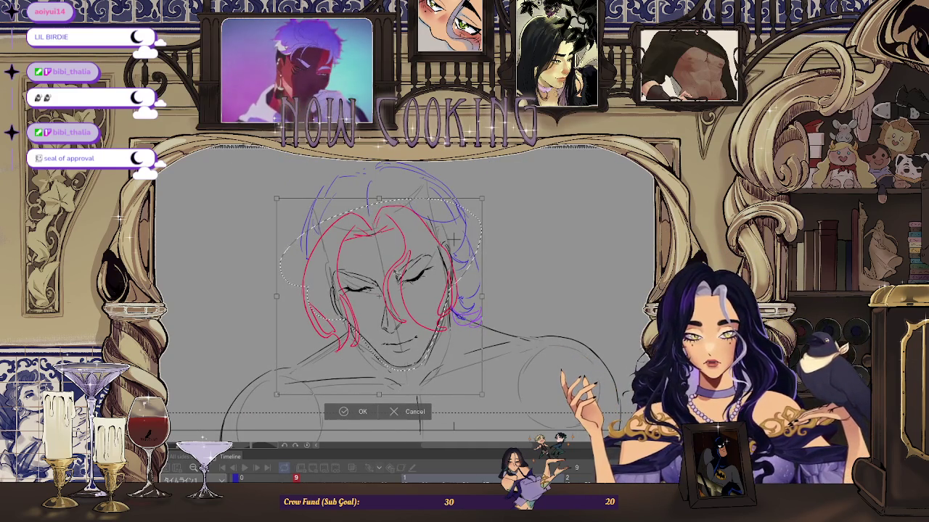
left_click_drag(453, 239, 454, 241)
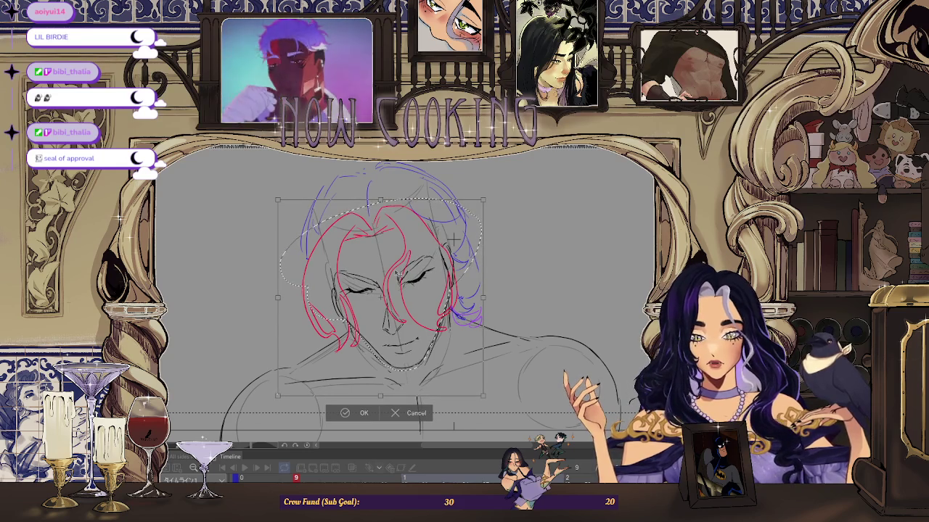
key("Return")
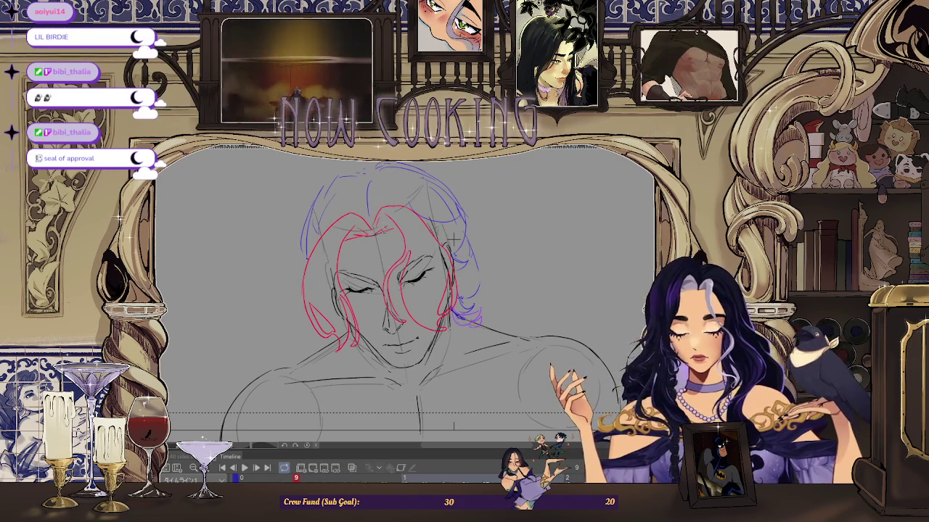
scroll(454, 239, "down", 3)
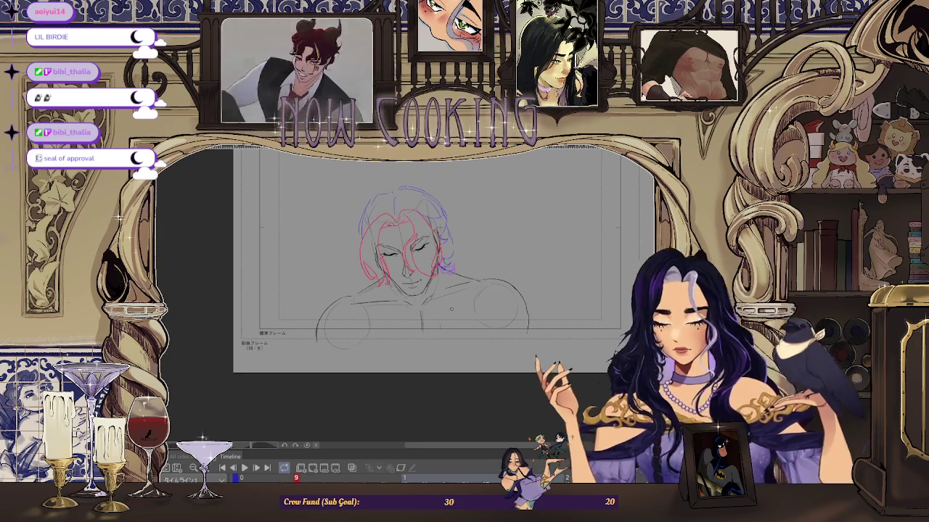
key("space")
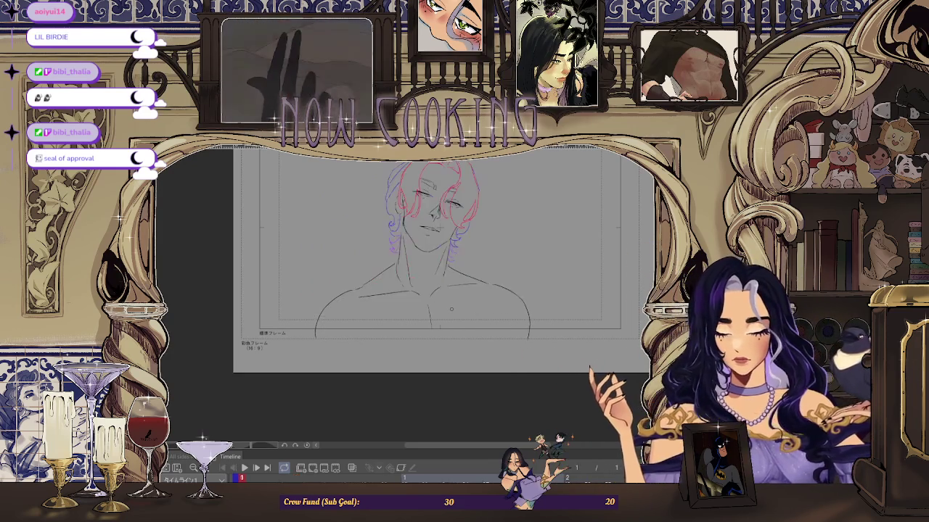
key("ctrl+plus")
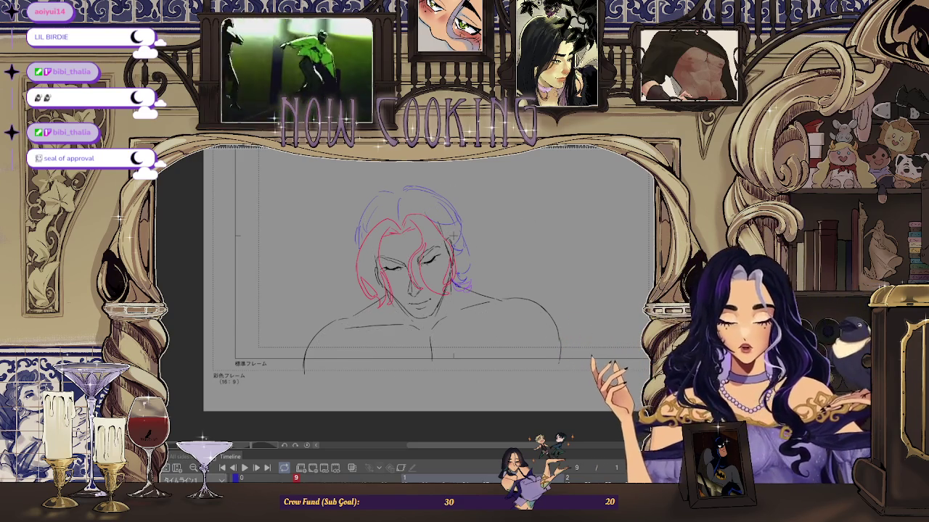
key("h")
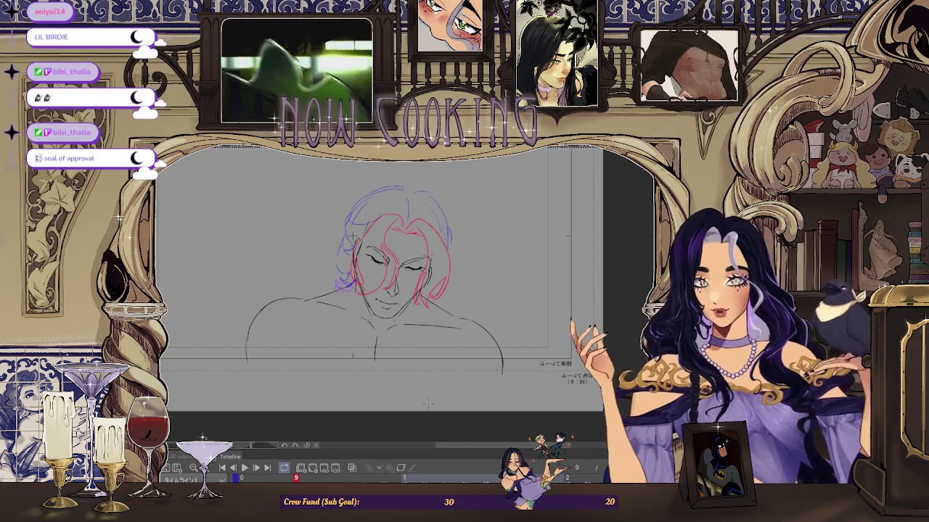
scroll(428, 309, "up", 2)
Step: Adjust the red hair guide on the head and add a blue construction stroke over the top hair
scroll(428, 309, "up", 2)
mouse_move(430, 301)
left_mouse_down()
mouse_move(439, 310)
mouse_move(457, 273)
left_mouse_up()
scroll(293, 189, "down", 4)
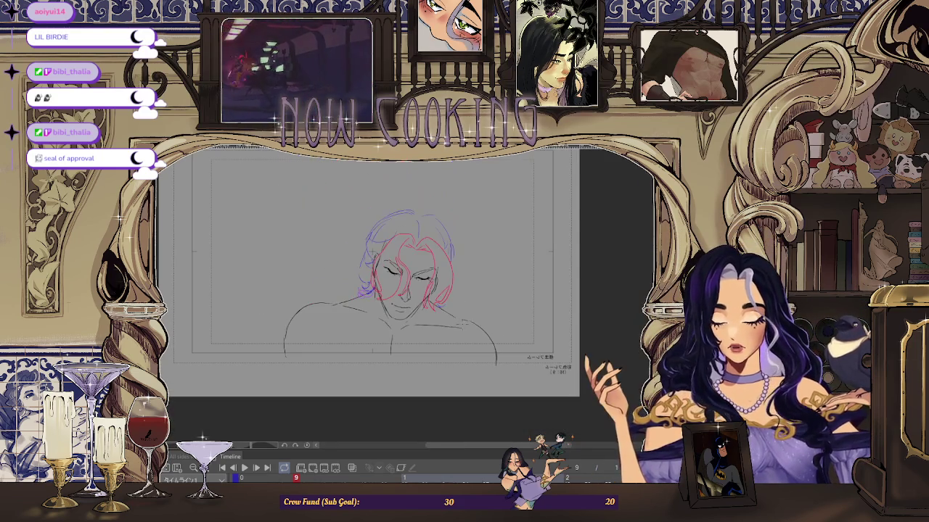
scroll(465, 250, "up", 4)
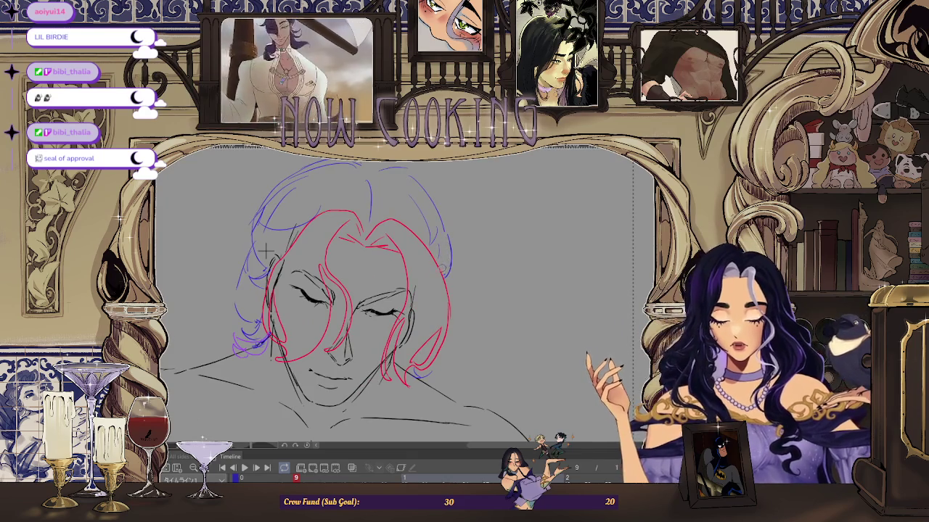
scroll(265, 251, "down", 4)
scroll(282, 277, "up", 4)
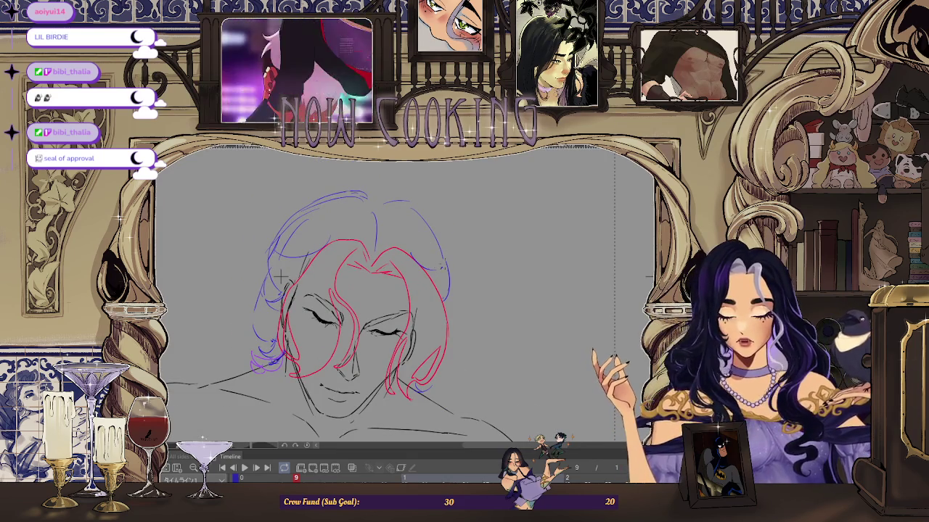
left_click_drag(406, 206, 383, 240)
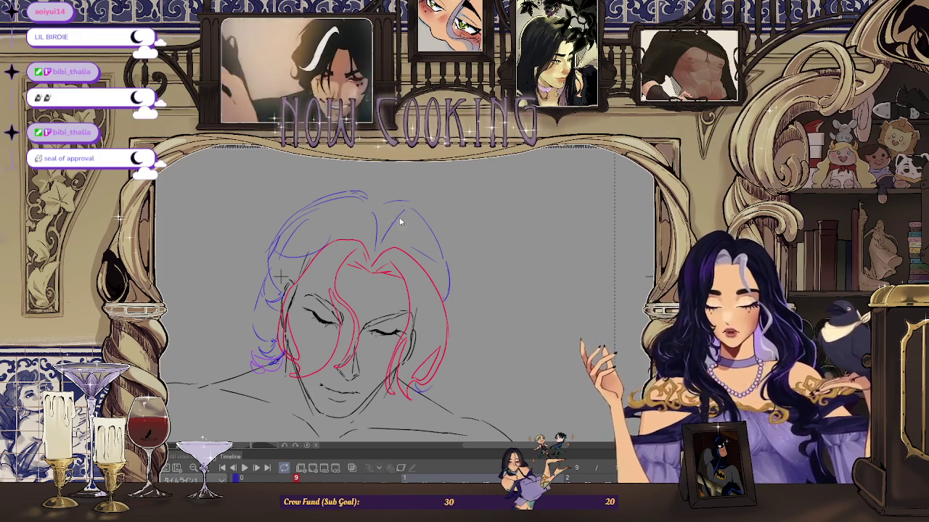
scroll(280, 274, "down", 4)
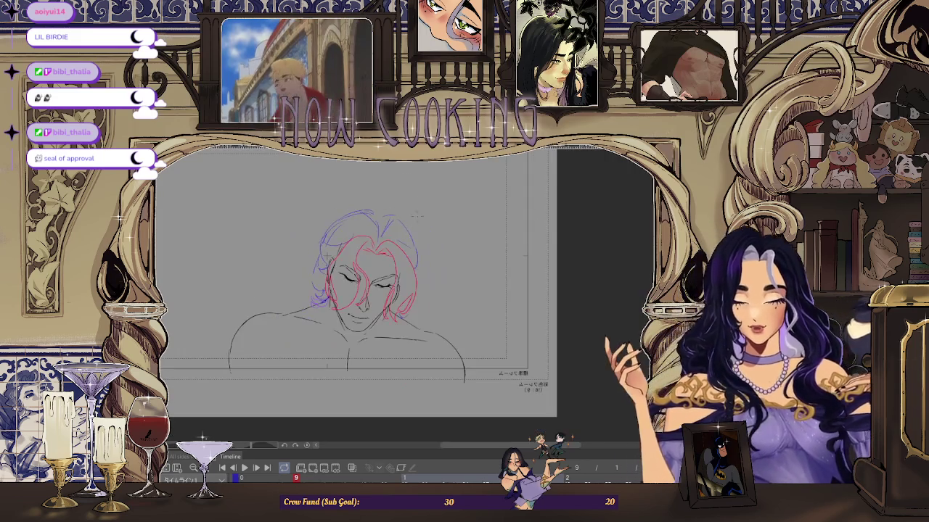
scroll(317, 255, "up", 2)
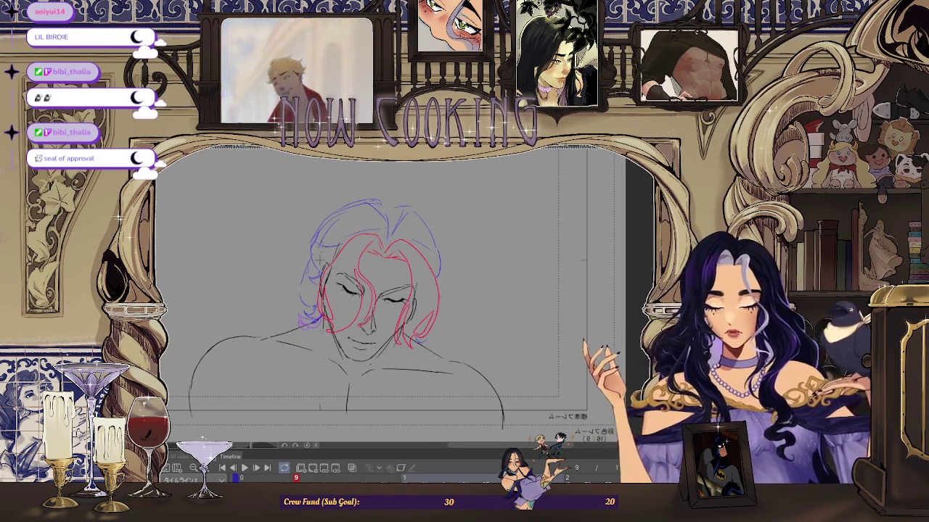
scroll(320, 260, "down", 2)
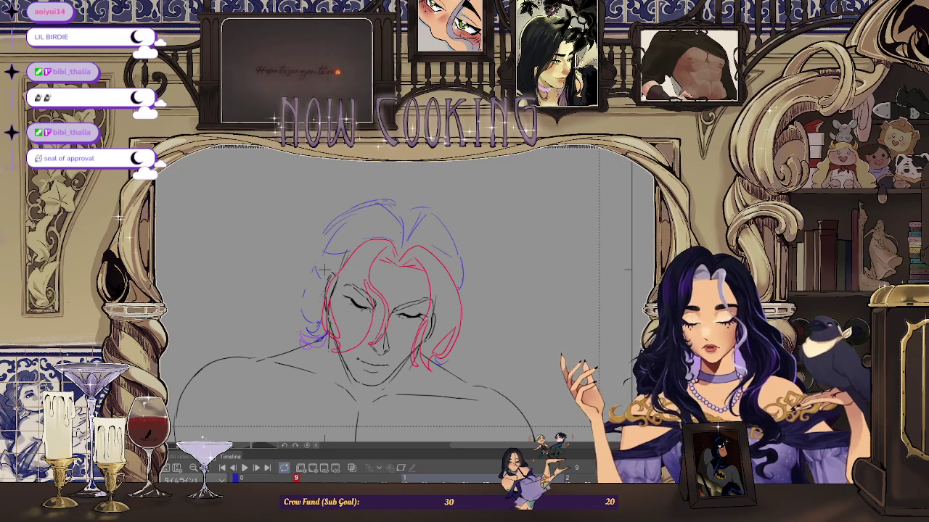
Step: Fit the whole page in view and compare frame 1's pose against frame 9's tilted head
key("ctrl+0")
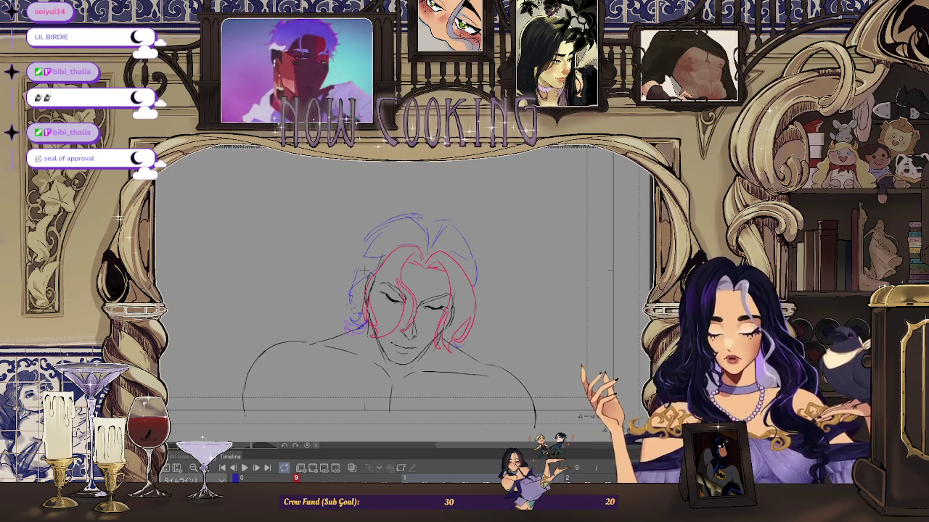
key("ctrl+Tab")
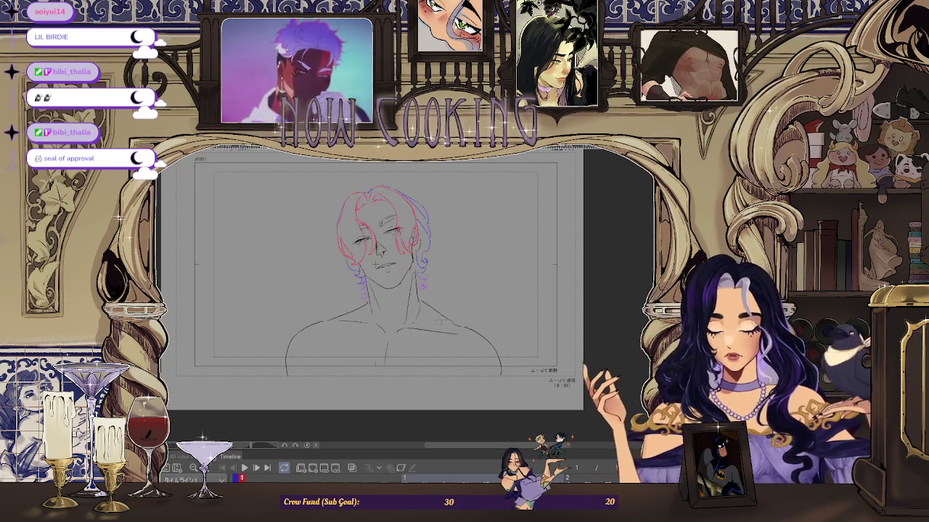
key("ctrl+Tab")
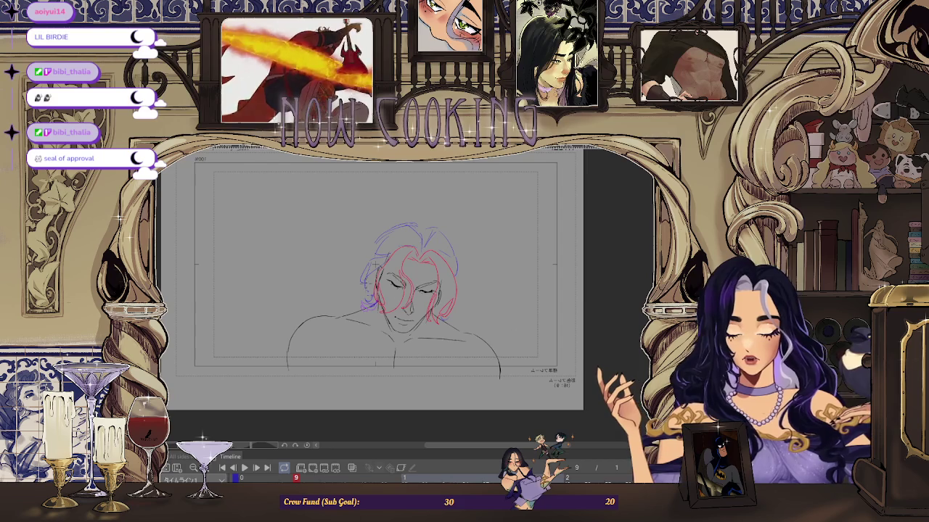
scroll(371, 261, "up", 2)
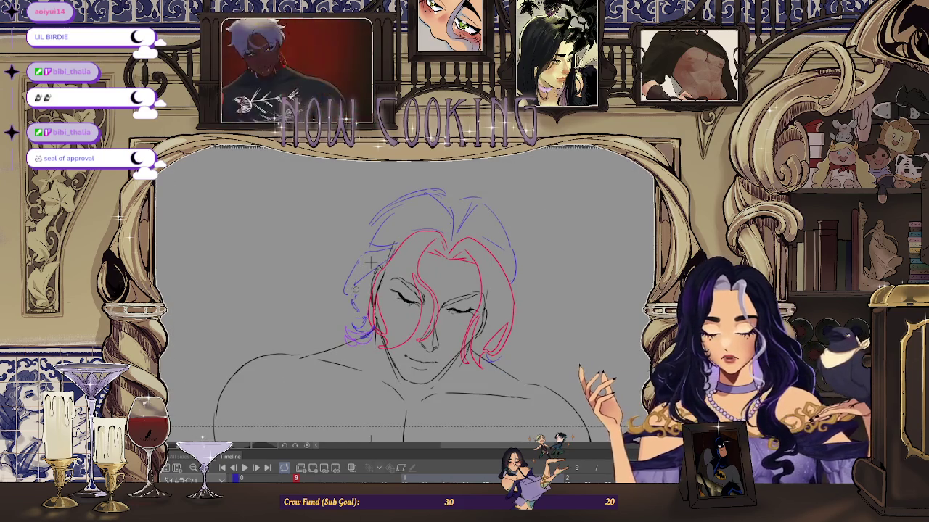
scroll(372, 262, "down", 3)
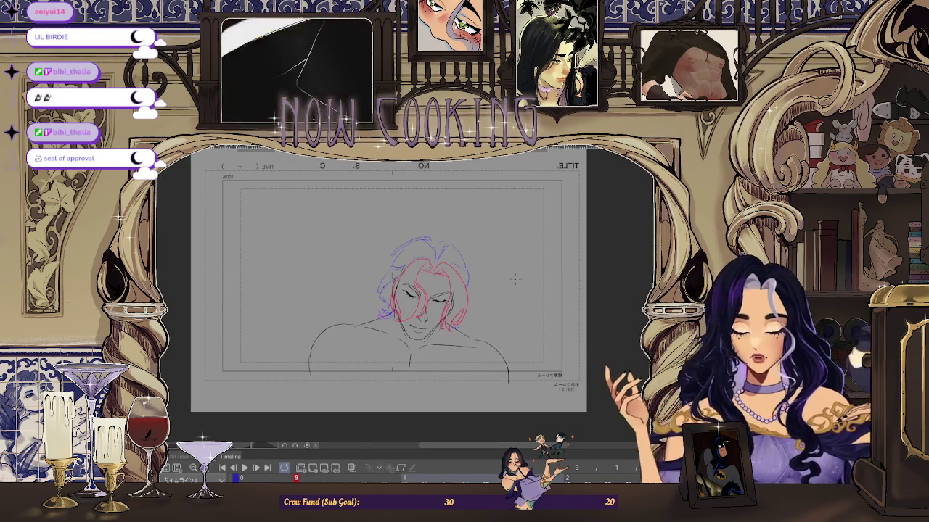
key("Home")
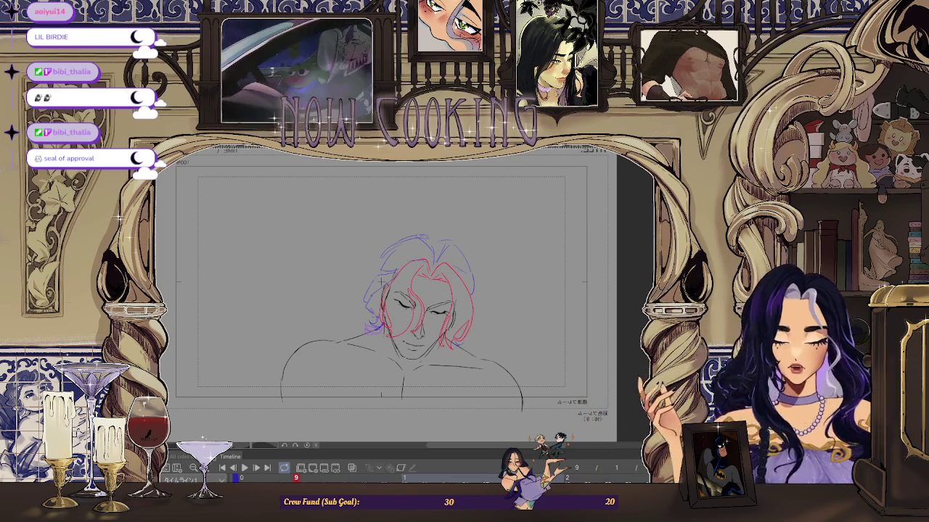
key("Home")
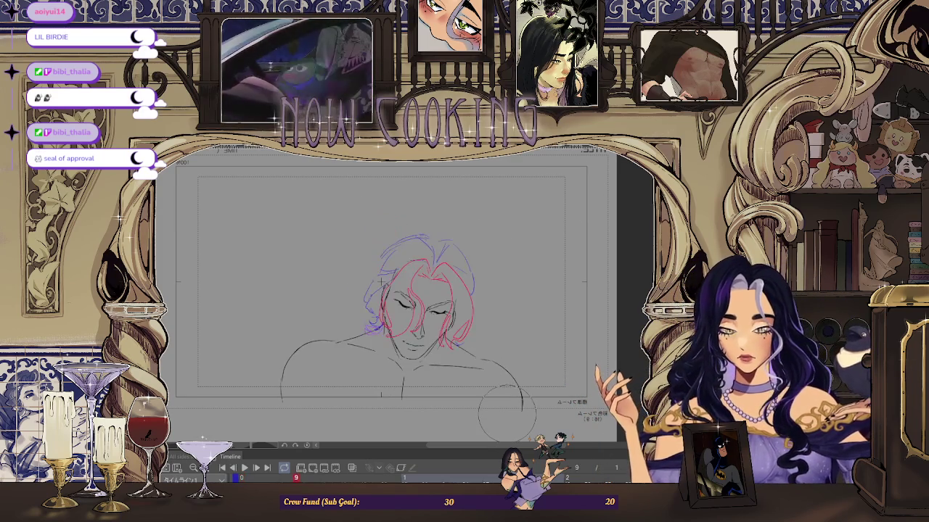
scroll(478, 319, "up", 1)
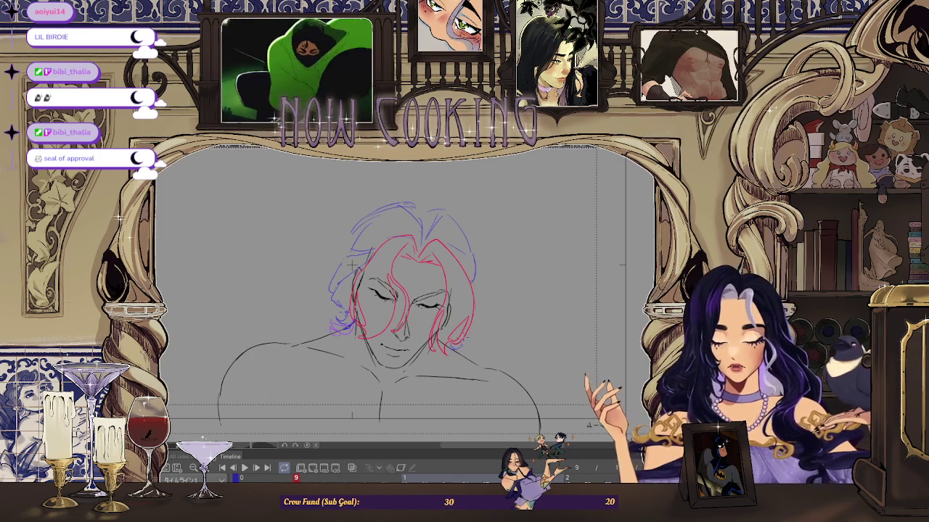
scroll(486, 330, "down", 2)
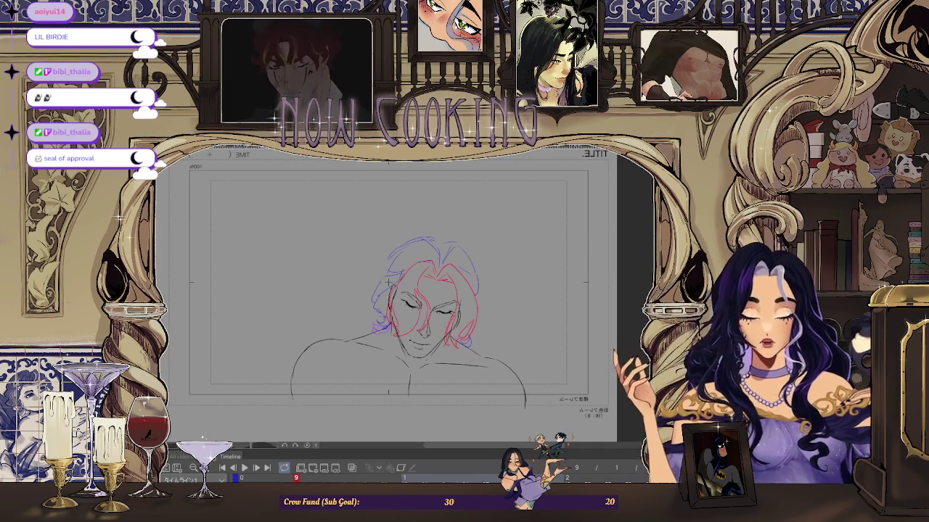
key("ctrl+plus")
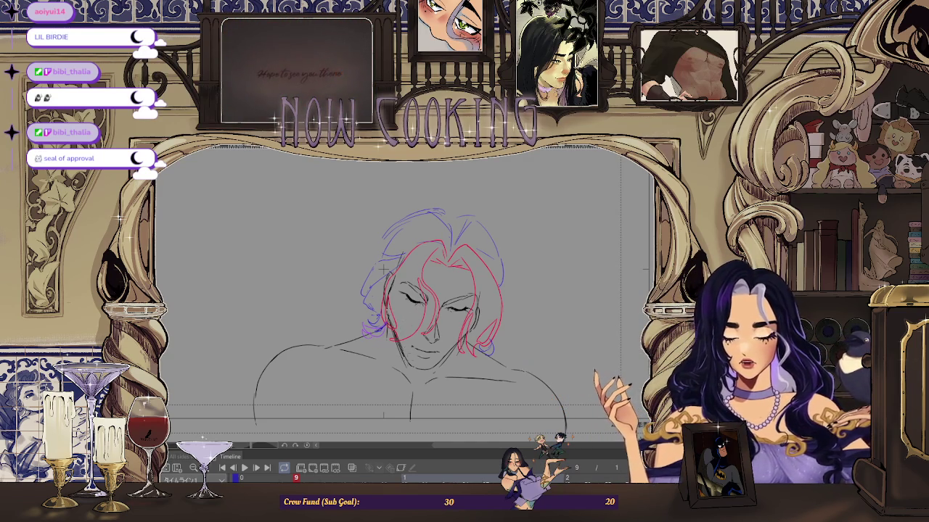
scroll(382, 268, "up", 2)
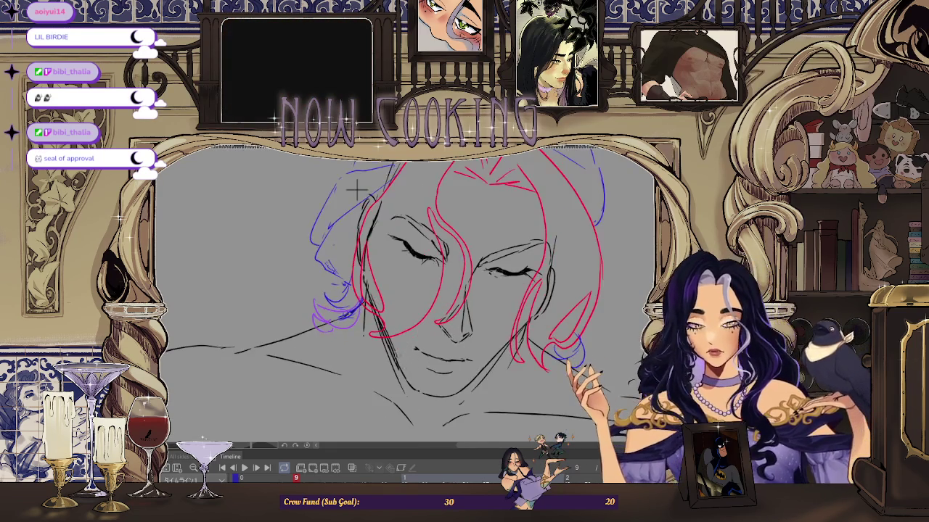
scroll(367, 222, "down", 1)
scroll(464, 290, "down", 2)
scroll(553, 349, "down", 1)
key("Left")
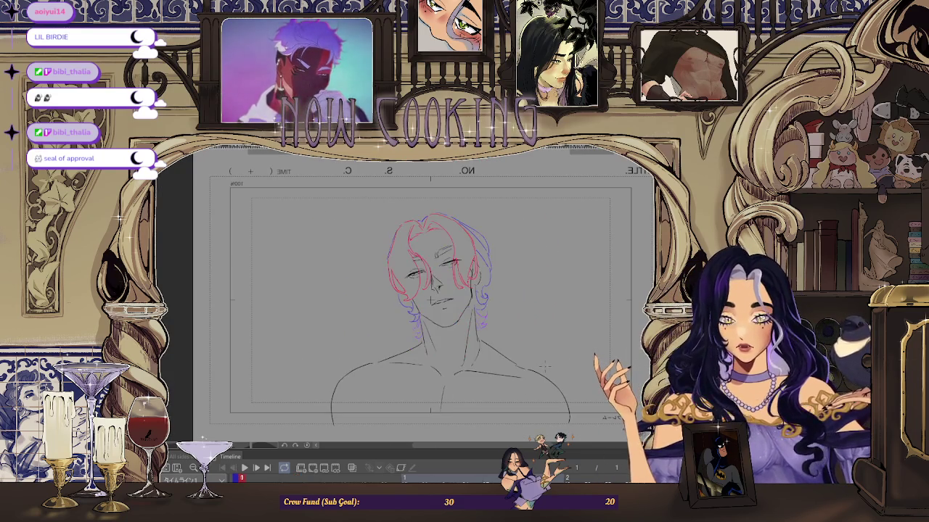
key("Right")
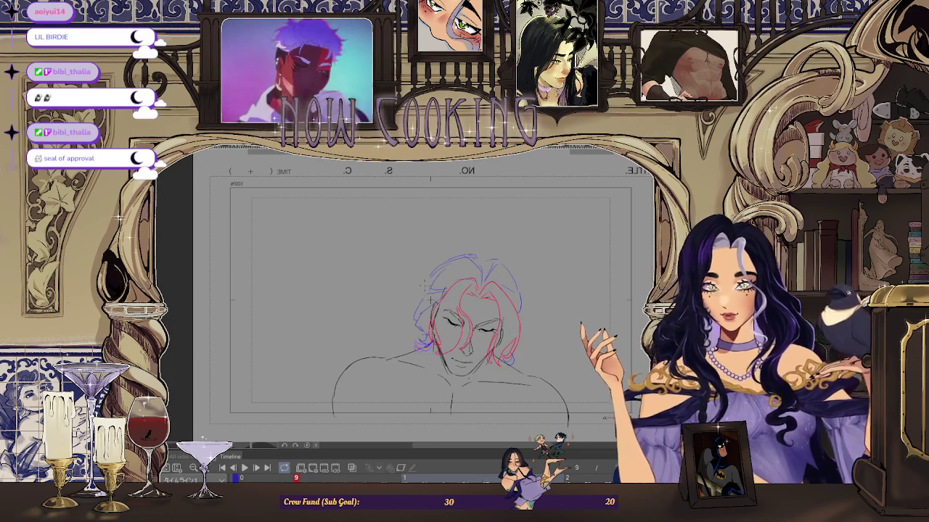
scroll(451, 274, "up", 2)
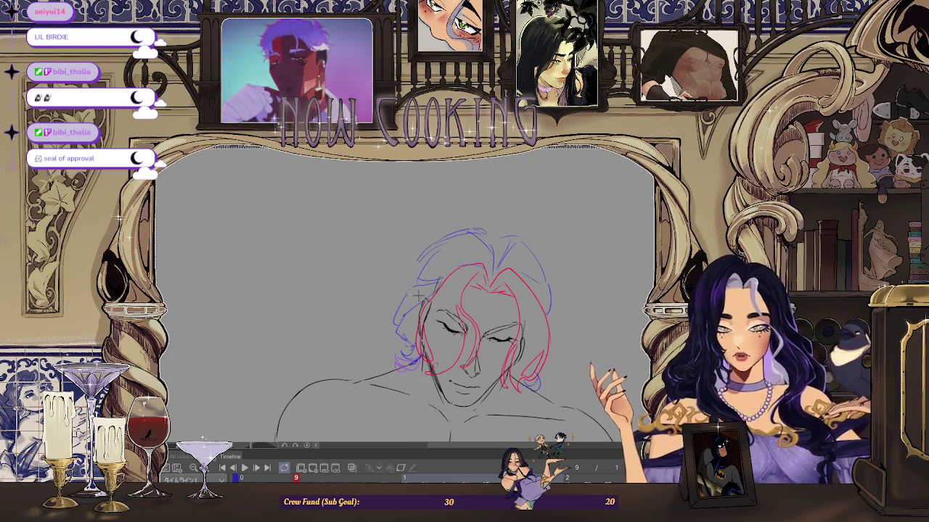
scroll(418, 296, "up", 1)
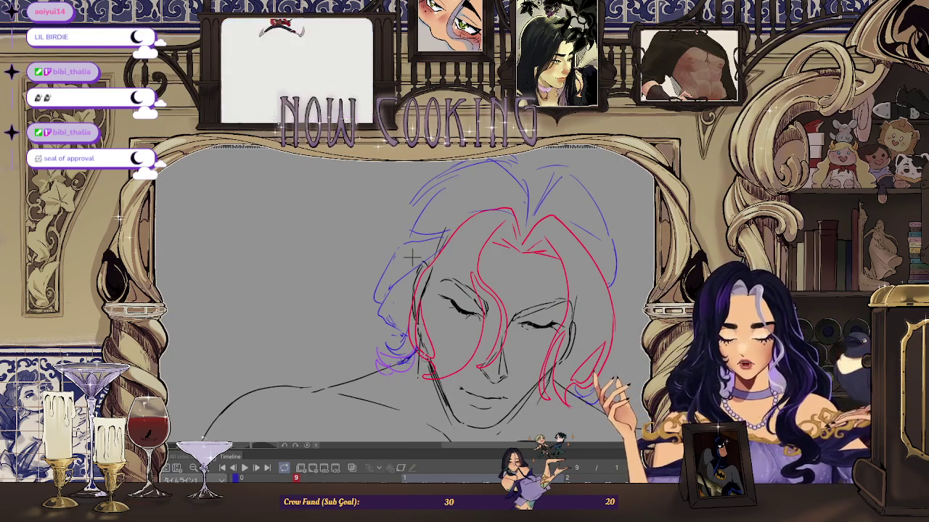
left_click_drag(411, 255, 413, 270)
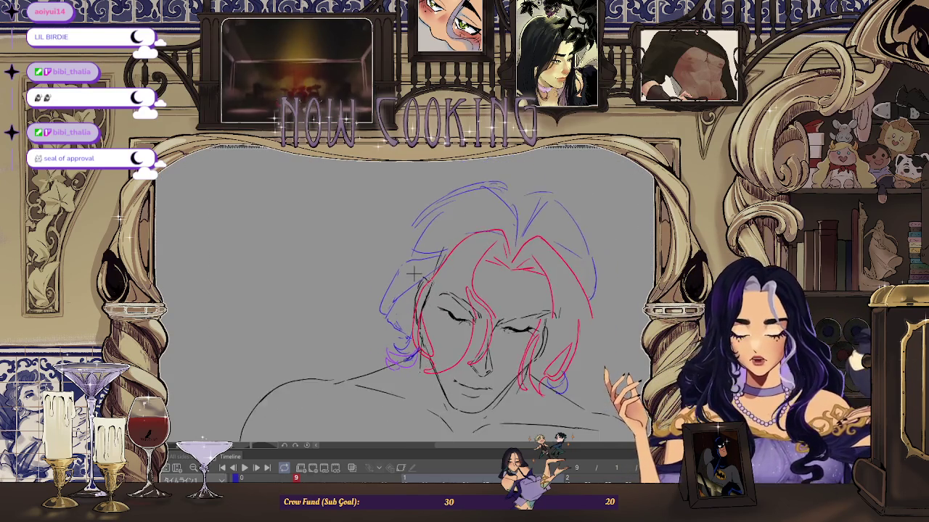
scroll(412, 270, "up", 1)
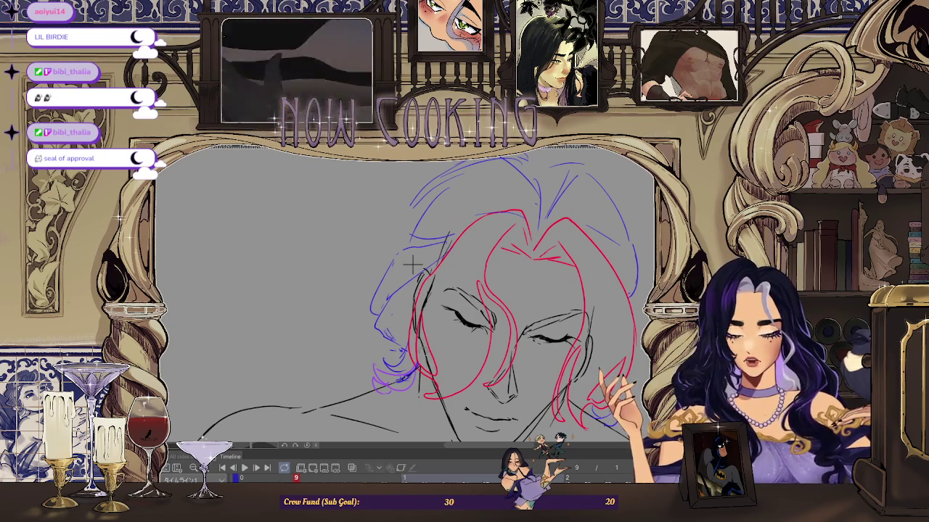
scroll(411, 266, "down", 2)
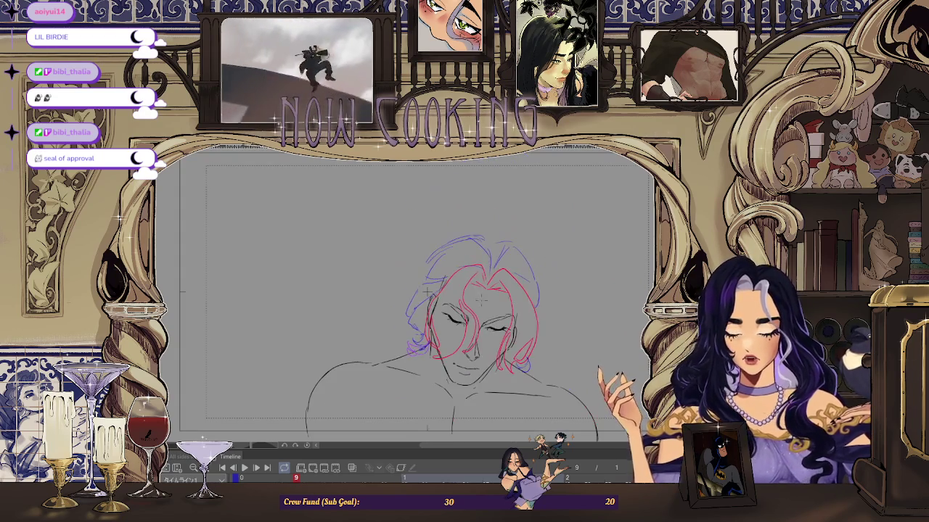
scroll(576, 295, "down", 2)
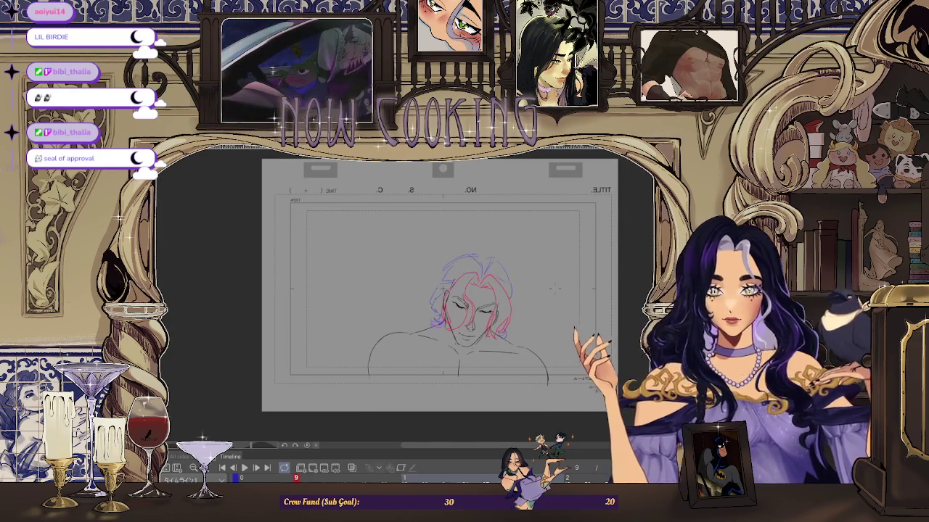
Step: Jump to frame 1, the upright head-and-shoulders keyframe
key("space")
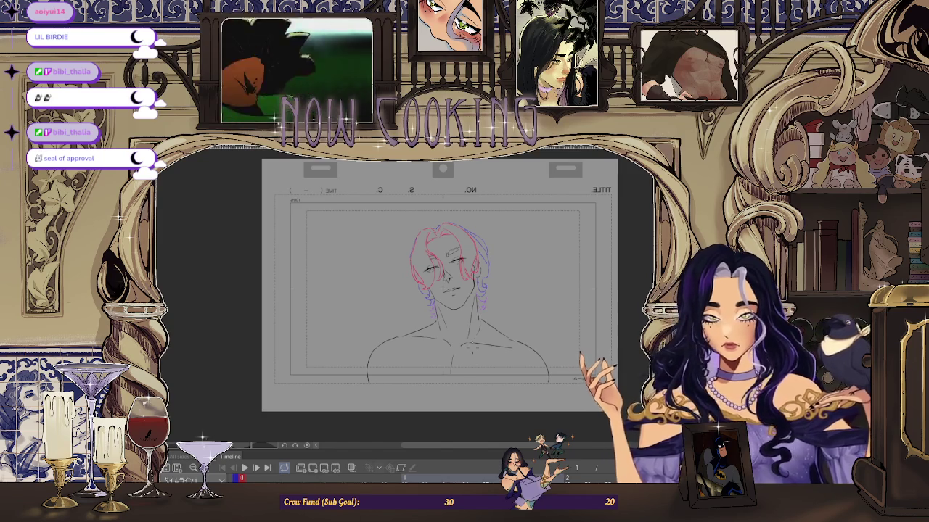
Step: Lasso the whole head and hair, shift it slightly down and right, and deselect
scroll(497, 282, "up", 3)
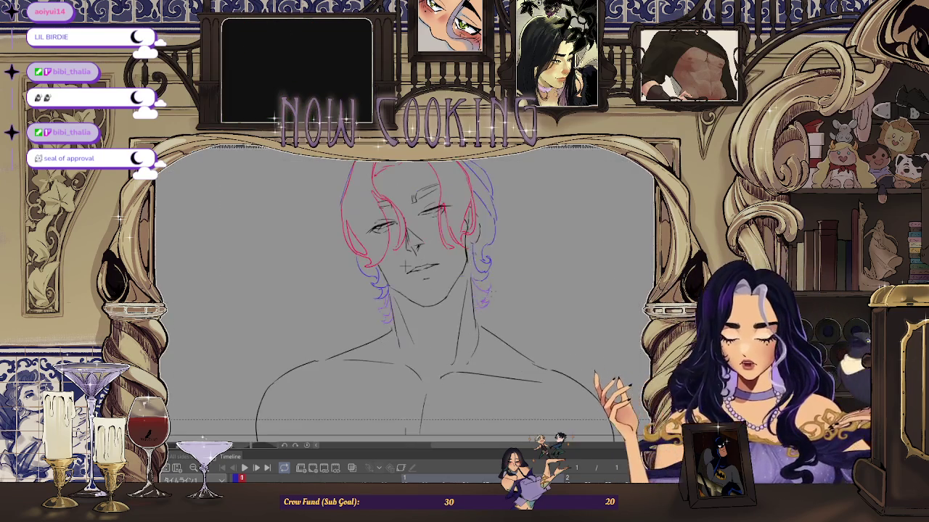
scroll(496, 282, "down", 1)
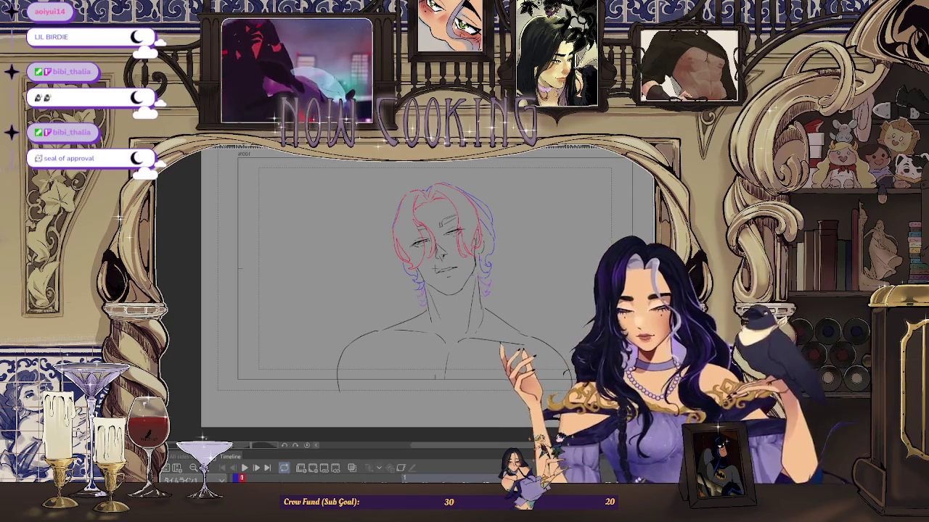
scroll(433, 286, "up", 2)
scroll(433, 286, "up", 2)
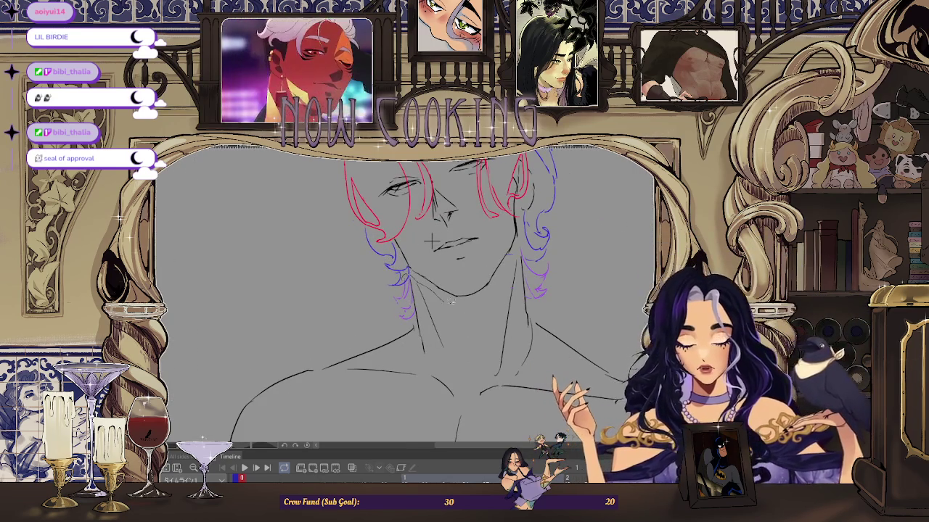
scroll(349, 228, "down", 4)
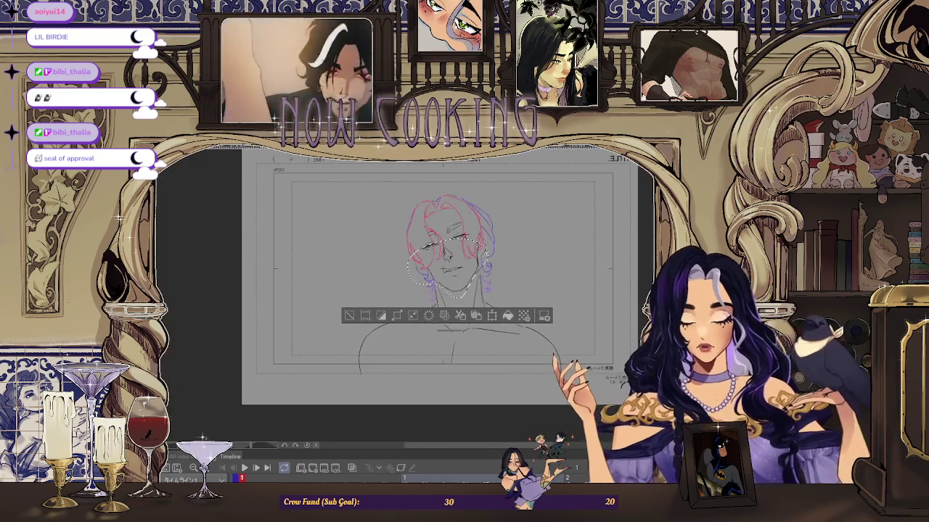
left_click_drag(437, 187, 410, 275)
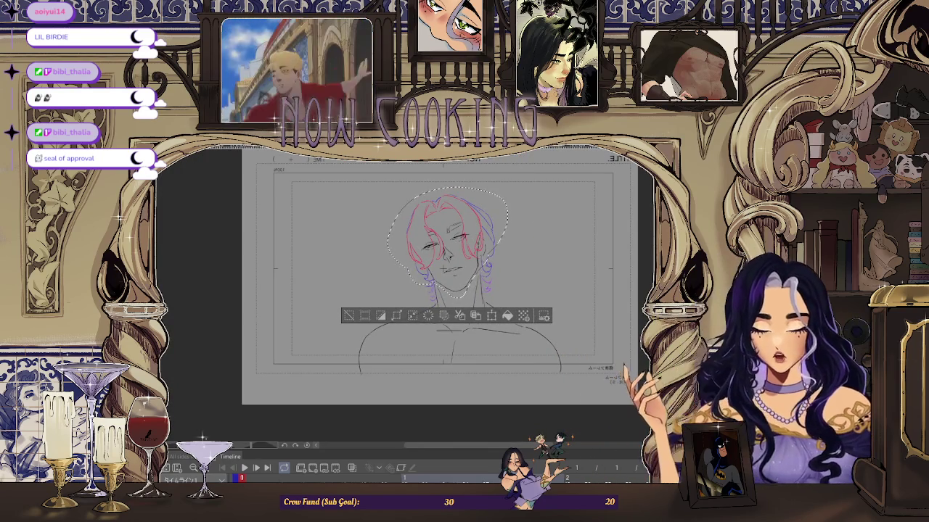
key("ctrl+t")
scroll(435, 254, "up", 3)
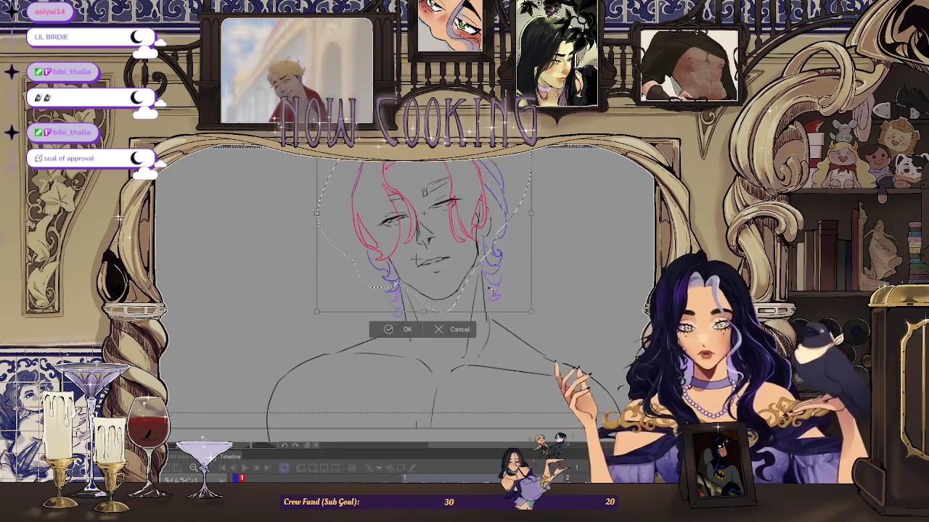
left_click_drag(491, 293, 494, 303)
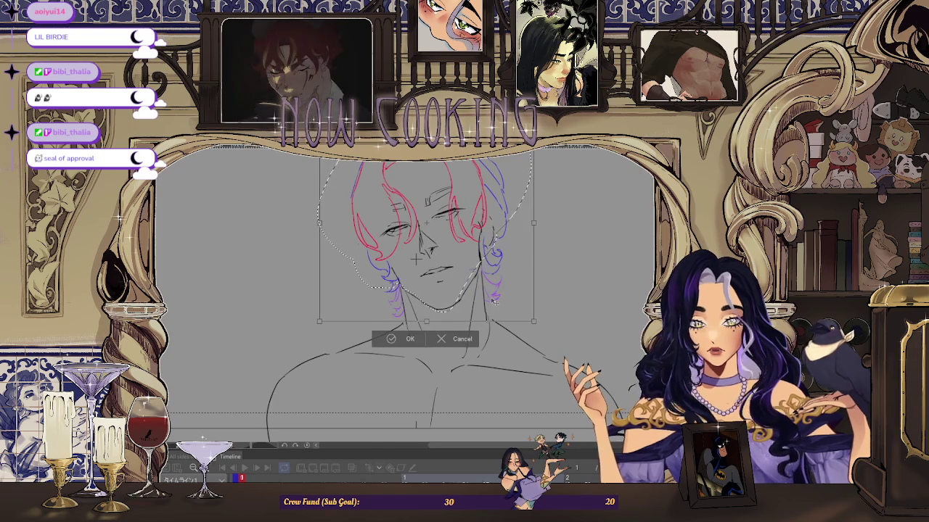
key("Return")
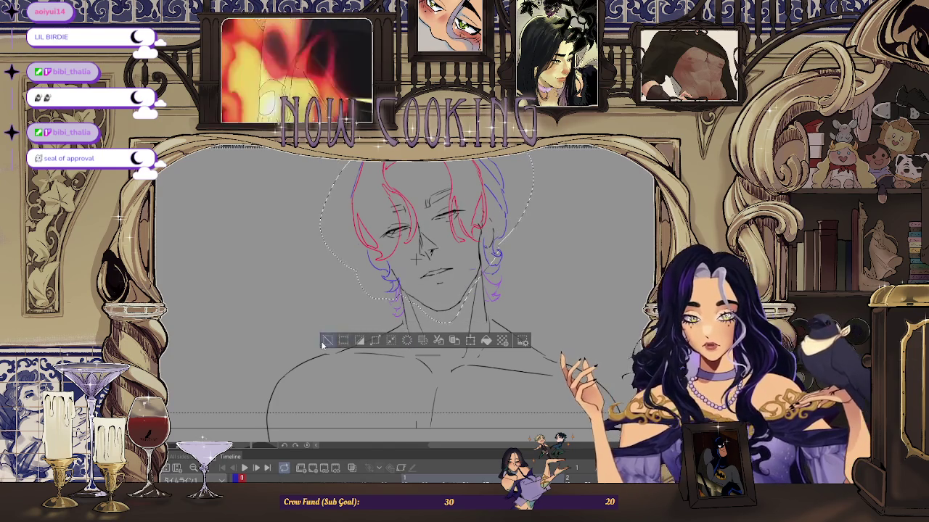
key("ctrl+d")
Step: Transform the face drawing again, moving it down a little, and confirm the position
scroll(506, 272, "down", 1)
scroll(507, 272, "down", 2)
key("ctrl+t")
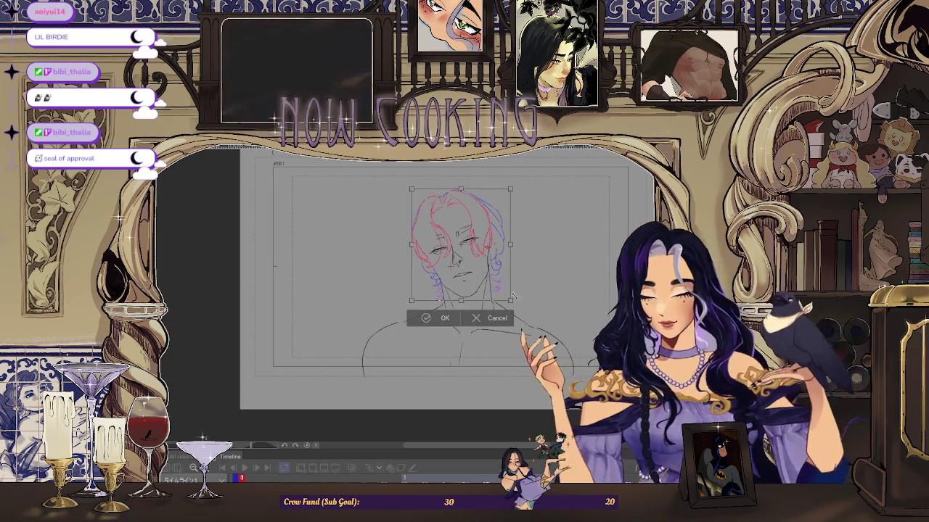
left_click_drag(495, 293, 496, 300)
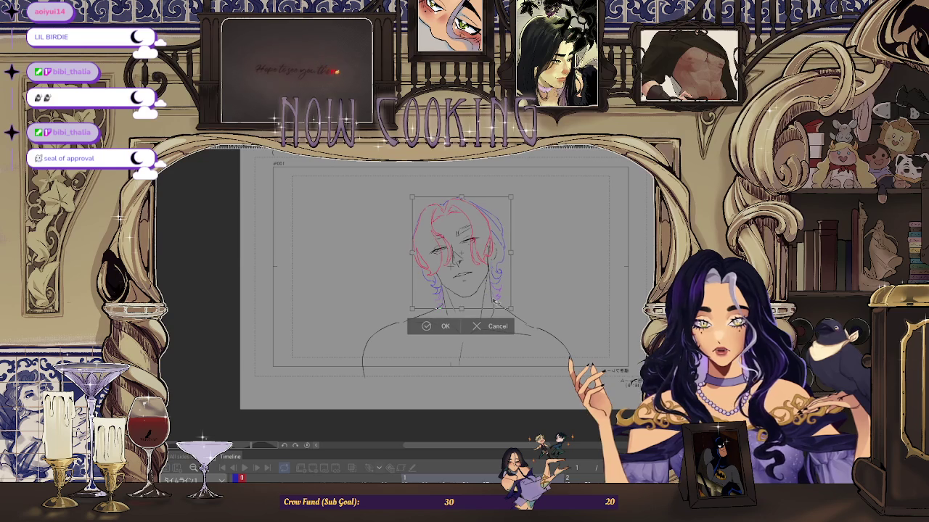
left_click(445, 326)
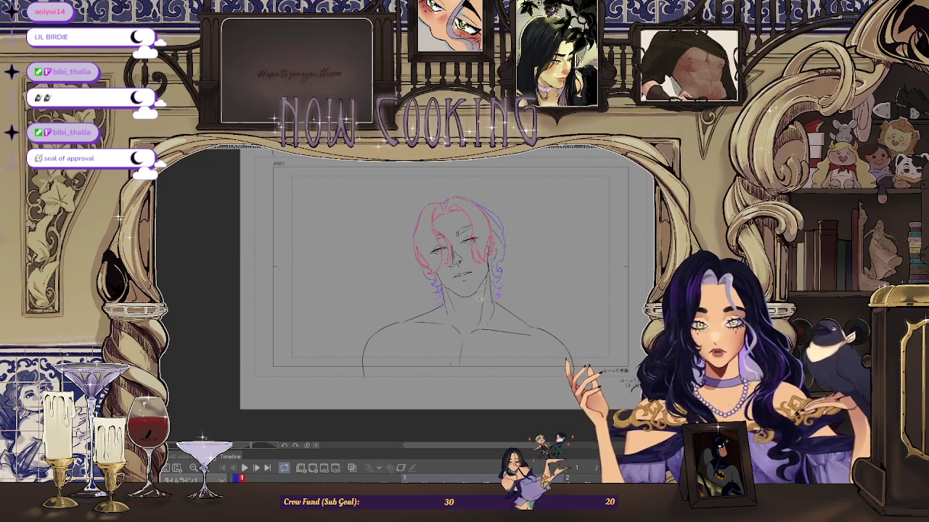
Step: Zoom and pan the page to review the adjusted head, moving on to a blank frame
scroll(460, 278, "up", 3)
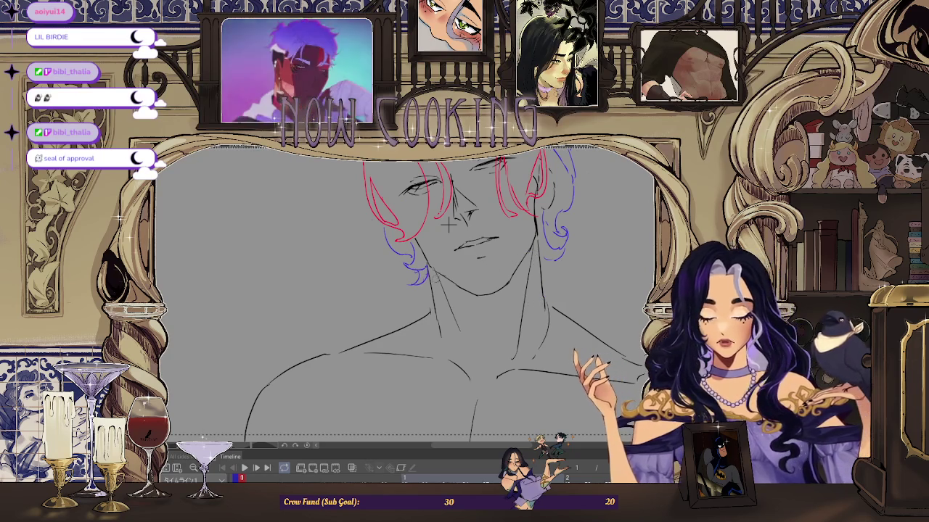
scroll(449, 225, "down", 2)
scroll(449, 226, "down", 3)
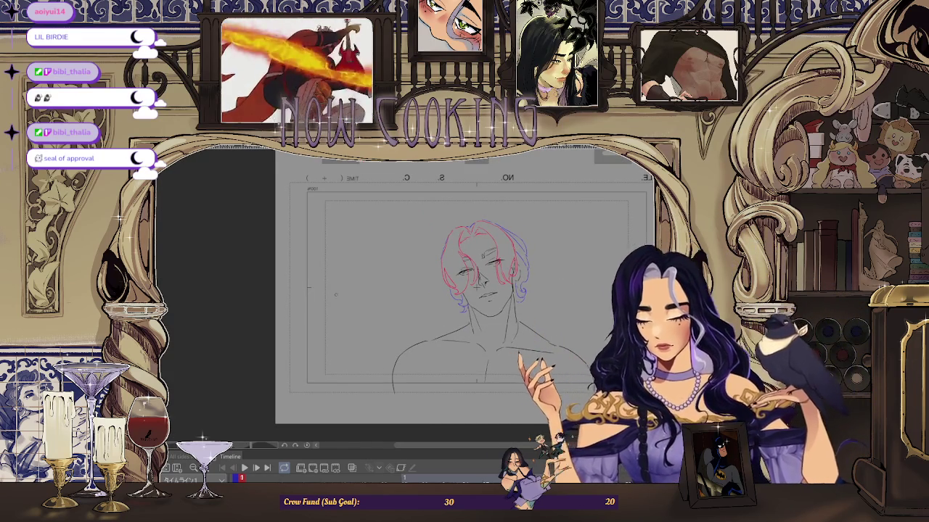
scroll(479, 287, "up", 3)
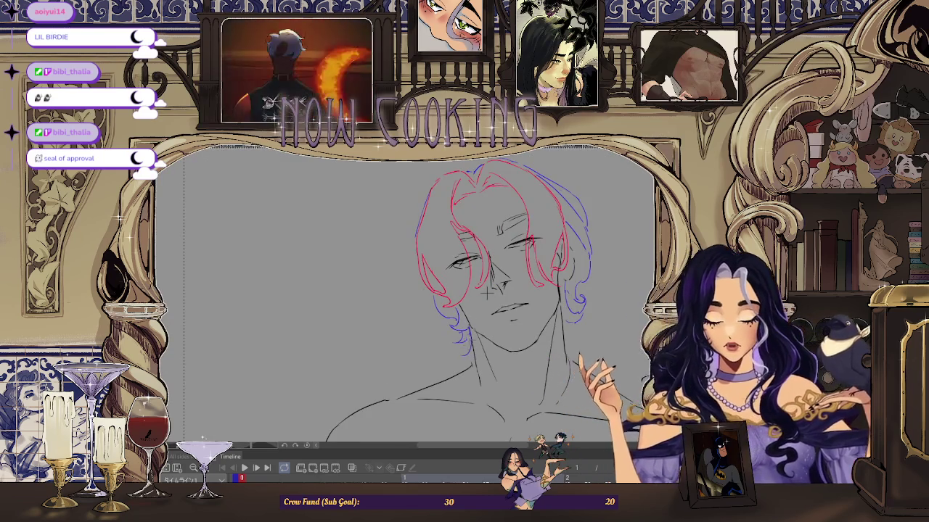
scroll(486, 293, "down", 2)
scroll(508, 297, "down", 1)
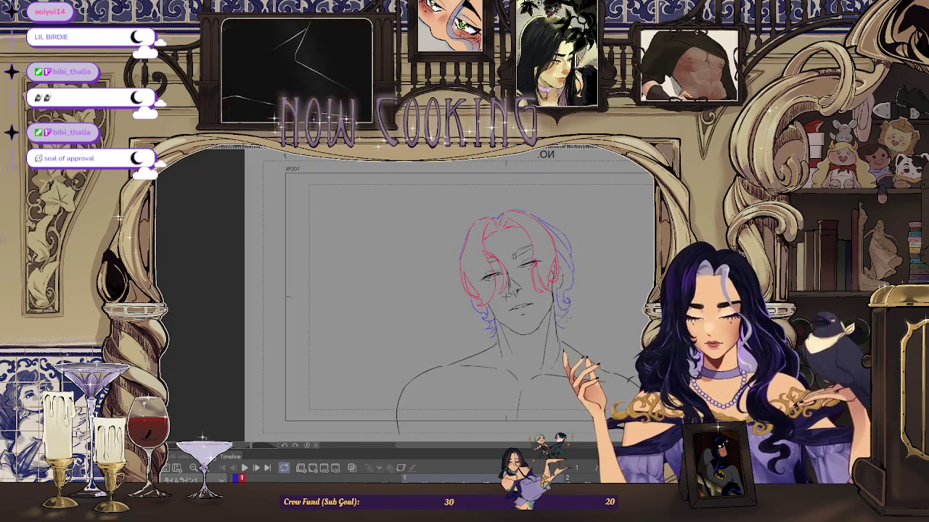
scroll(506, 296, "down", 2)
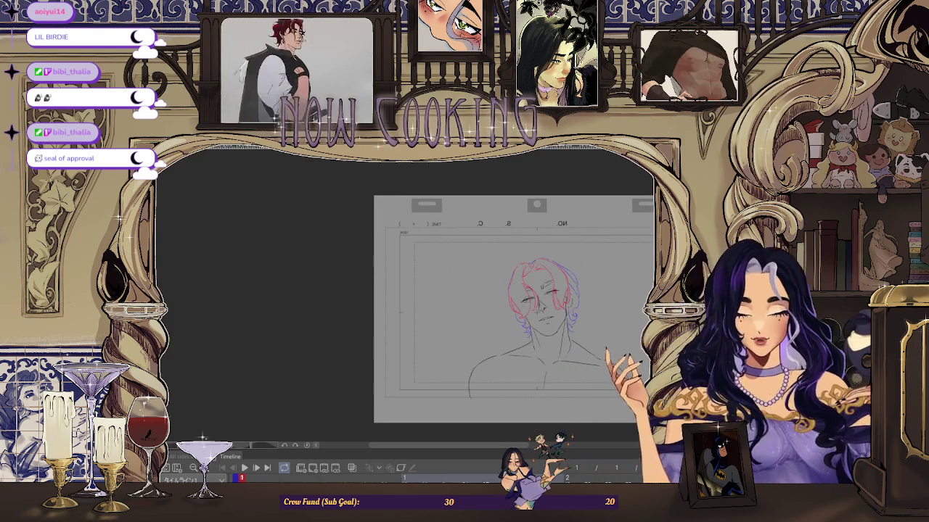
left_click_drag(644, 351, 422, 351)
scroll(435, 341, "up", 1)
scroll(494, 319, "up", 1)
scroll(552, 299, "up", 1)
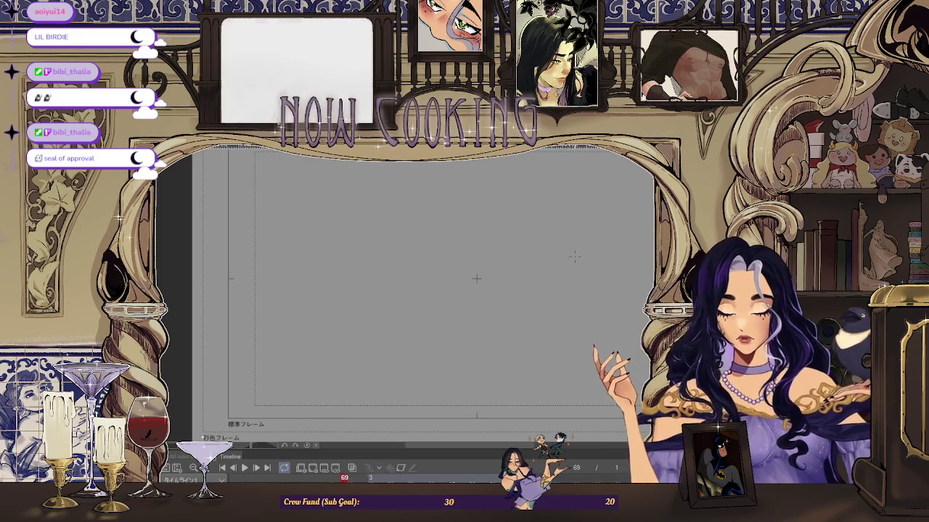
Step: Zoom in and out around the face keyframes to inspect the unmirrored drawing
scroll(574, 256, "up", 1)
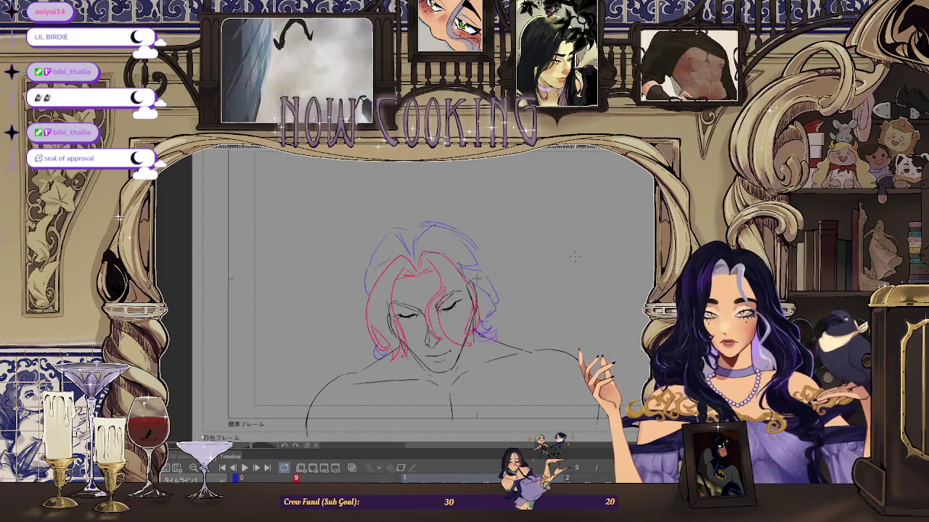
scroll(551, 248, "up", 1)
scroll(520, 237, "up", 1)
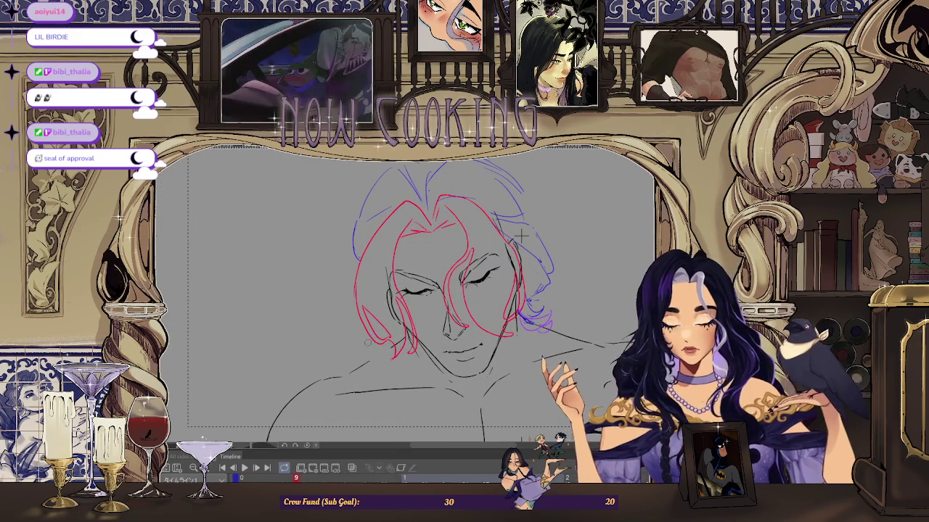
scroll(523, 246, "down", 1)
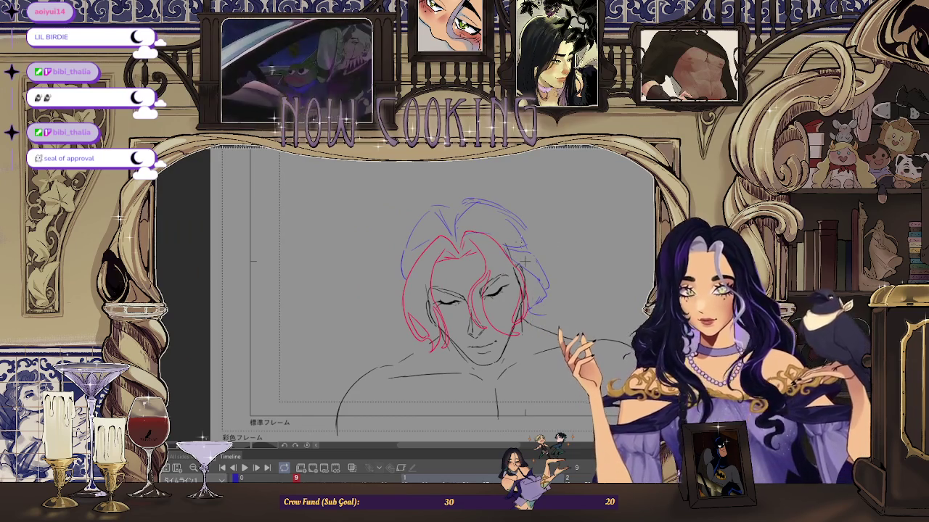
left_click_drag(538, 305, 544, 293)
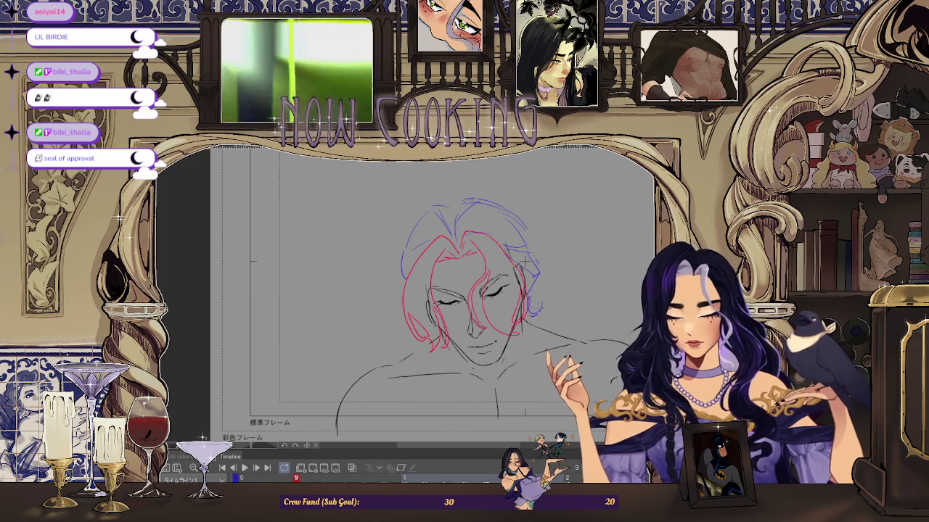
scroll(527, 261, "down", 3)
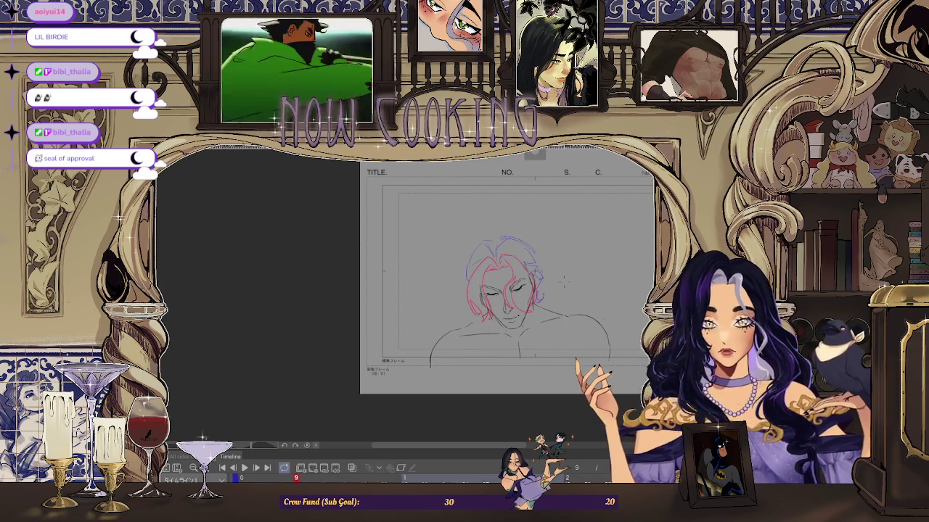
scroll(564, 281, "up", 3)
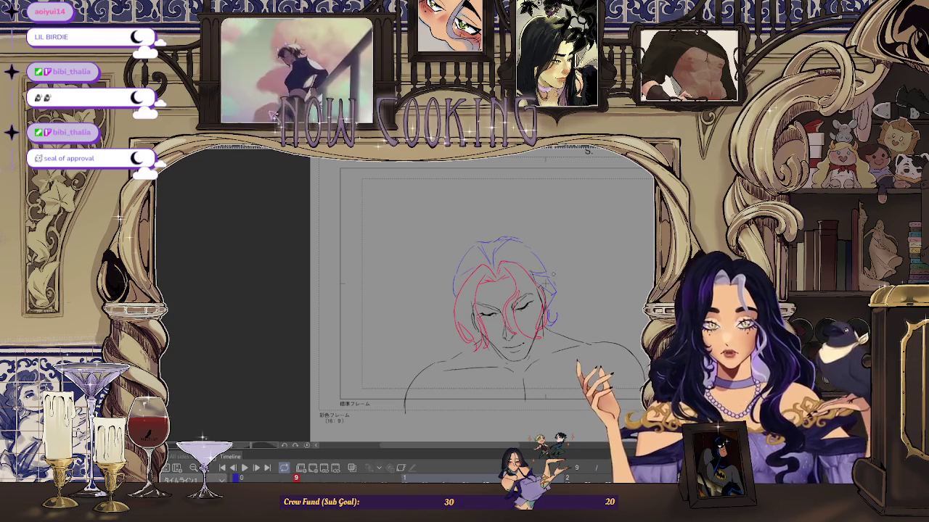
Step: Flip the canvas view horizontally and zoom around the mirrored face to spot errors
key("h")
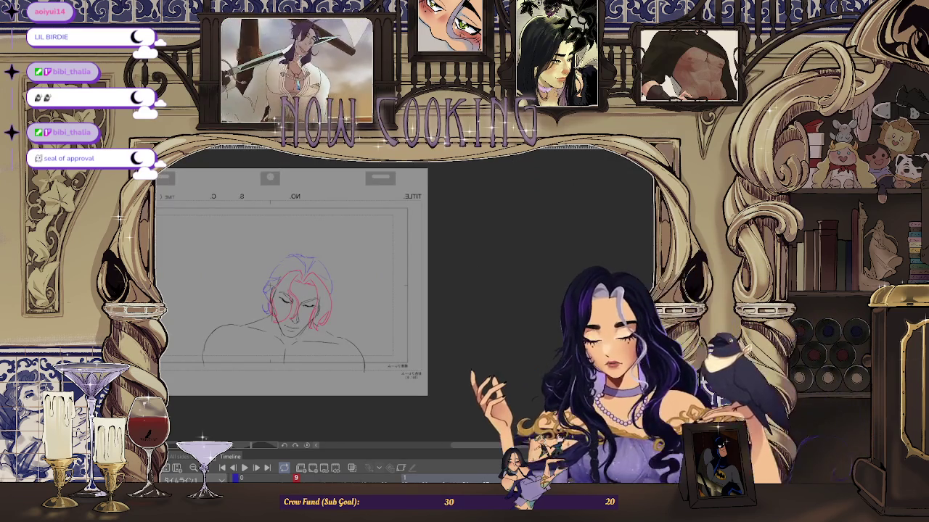
scroll(323, 259, "up", 1)
scroll(323, 259, "up", 1)
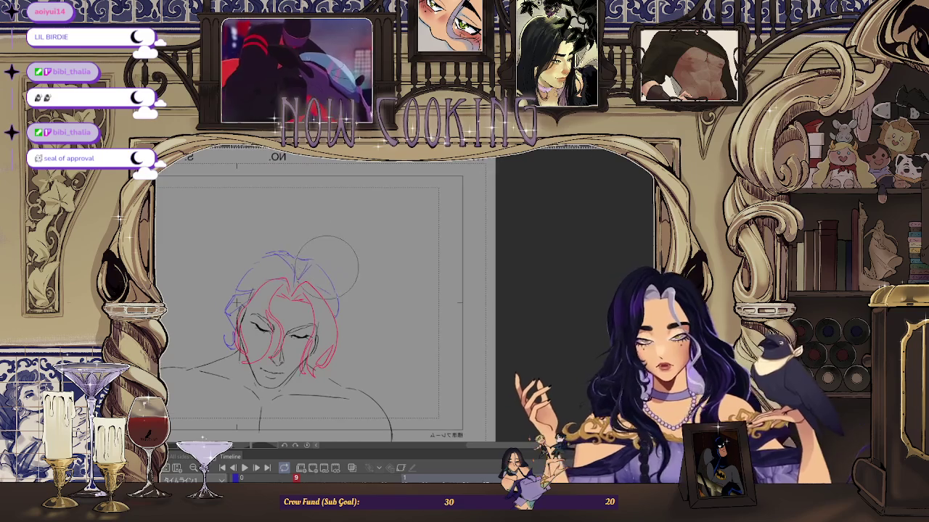
scroll(434, 277, "down", 2)
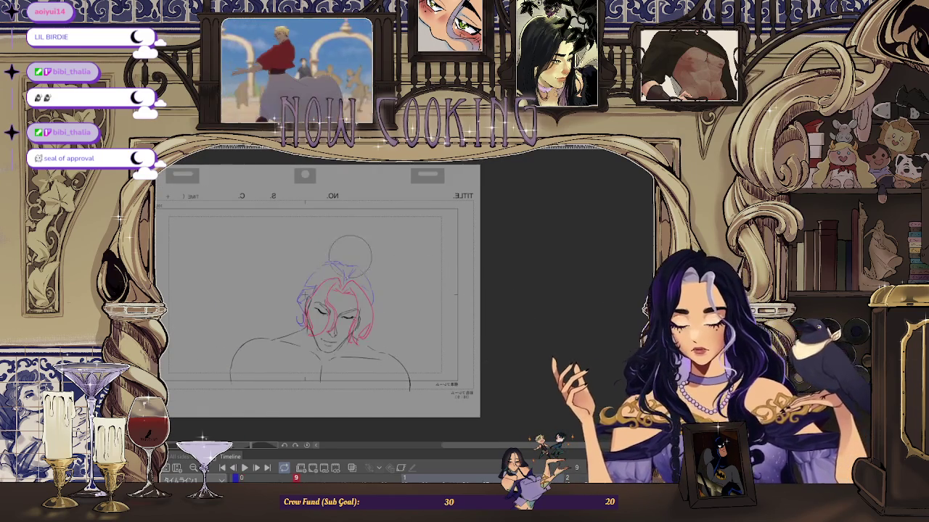
scroll(363, 256, "up", 2)
scroll(363, 255, "up", 1)
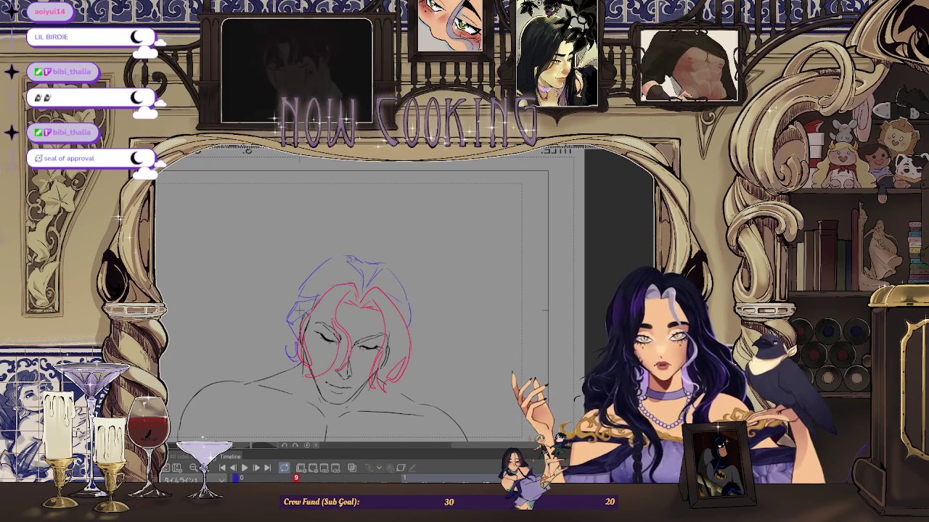
scroll(456, 308, "down", 3)
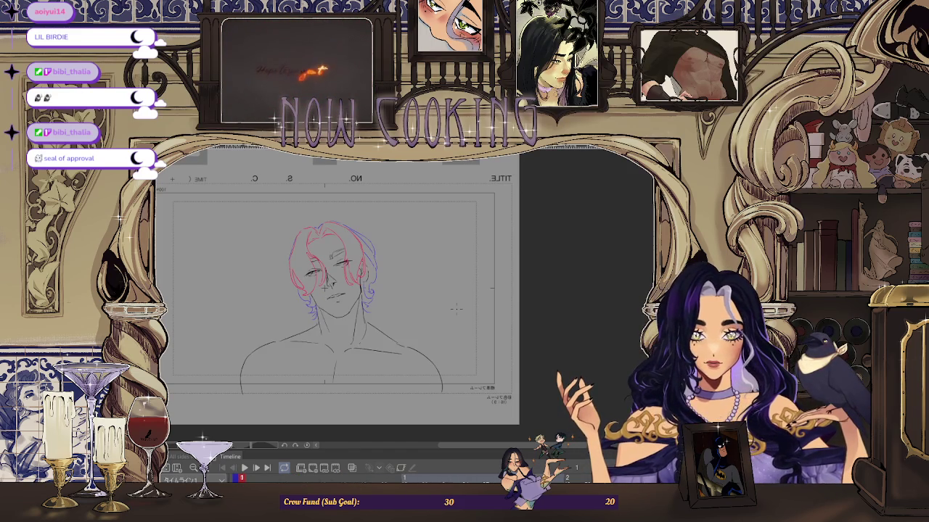
scroll(325, 304, "up", 3)
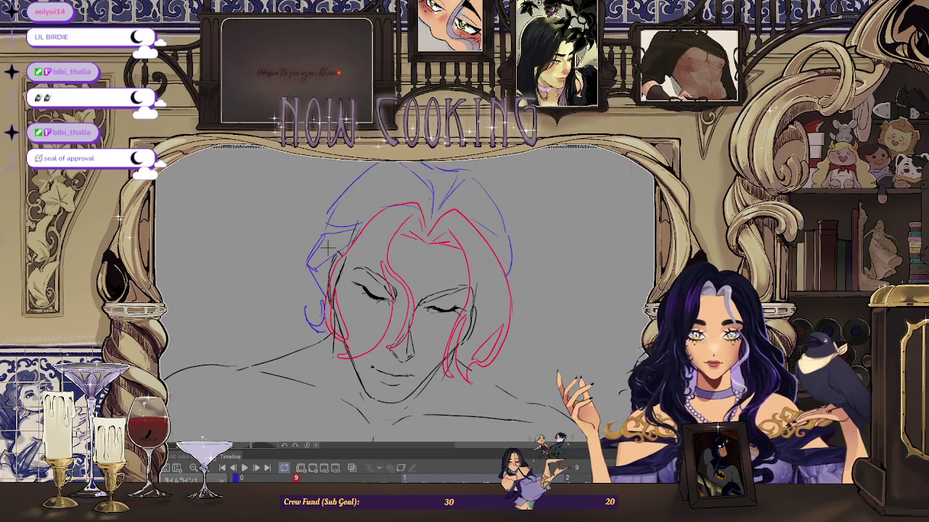
key("ctrl+0")
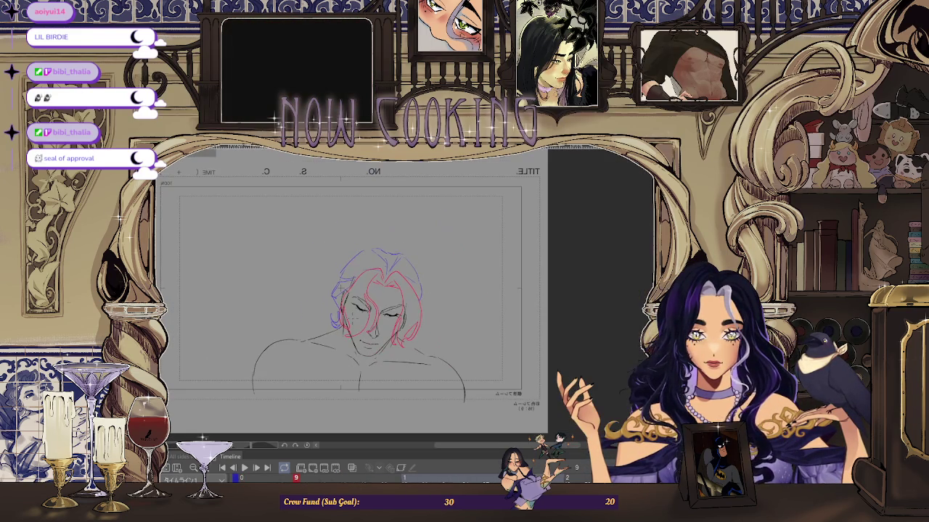
scroll(348, 265, "up", 3)
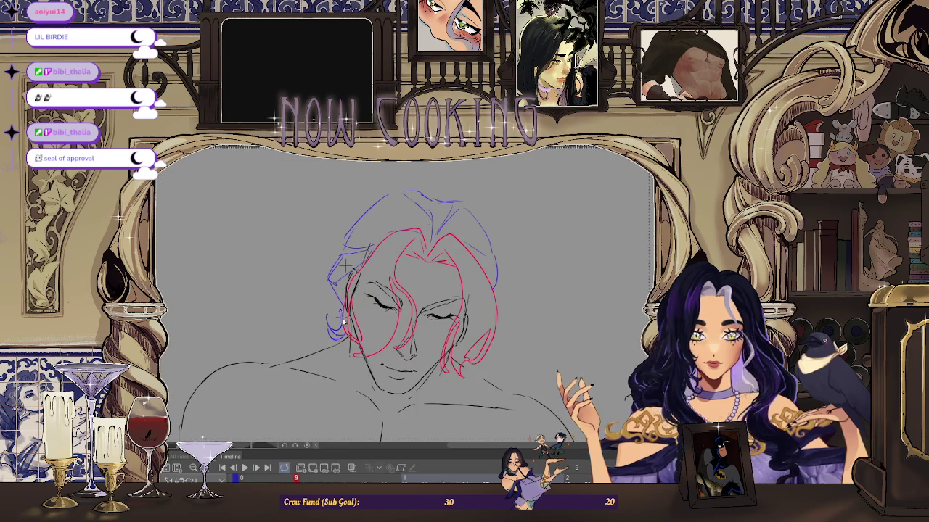
key("ctrl+0")
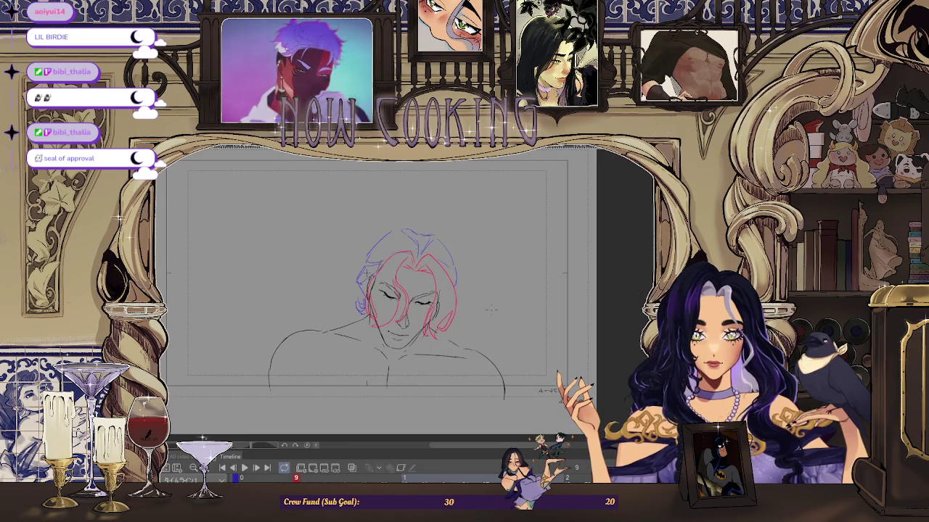
key("h")
key("h")
key("h")
key("h")
scroll(363, 312, "up", 3)
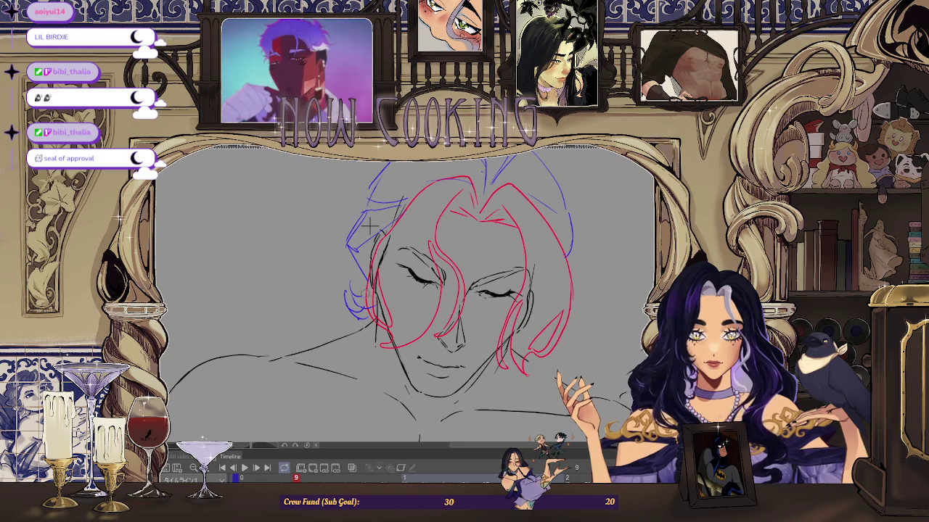
scroll(370, 226, "down", 1)
scroll(370, 227, "down", 1)
key("h")
key("h")
scroll(379, 219, "up", 2)
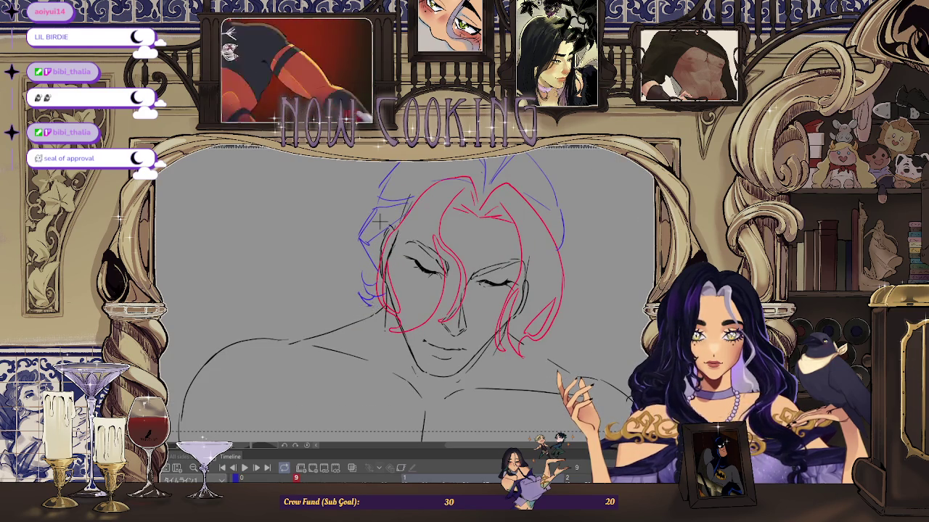
scroll(378, 219, "down", 2)
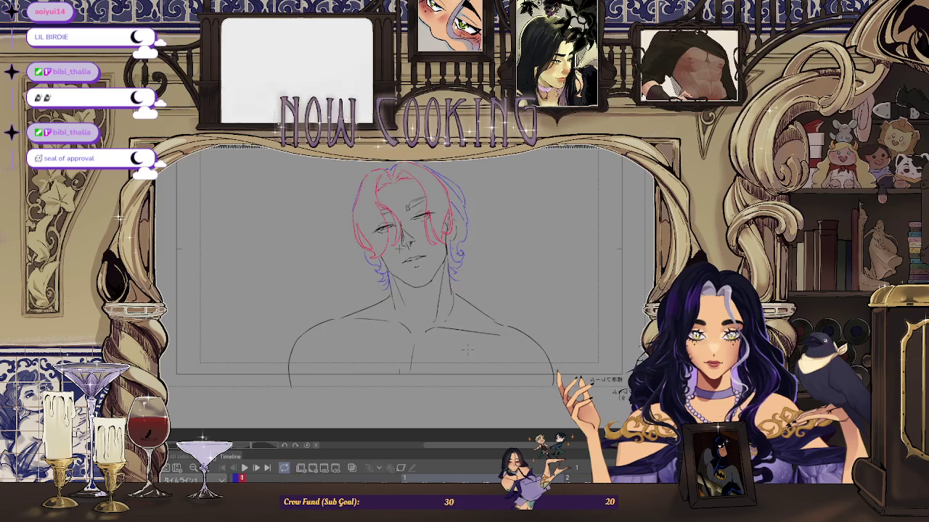
scroll(399, 217, "up", 1)
scroll(399, 217, "up", 1)
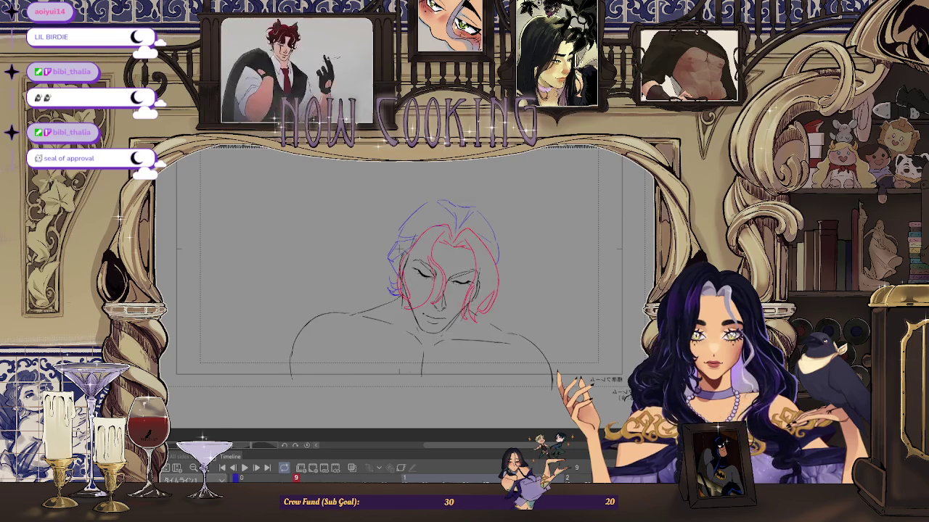
scroll(399, 217, "up", 1)
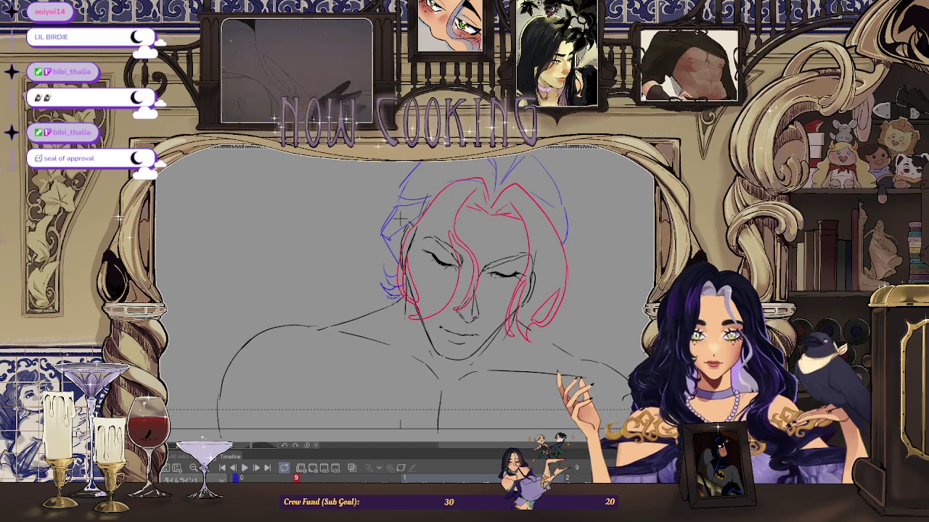
scroll(400, 218, "down", 3)
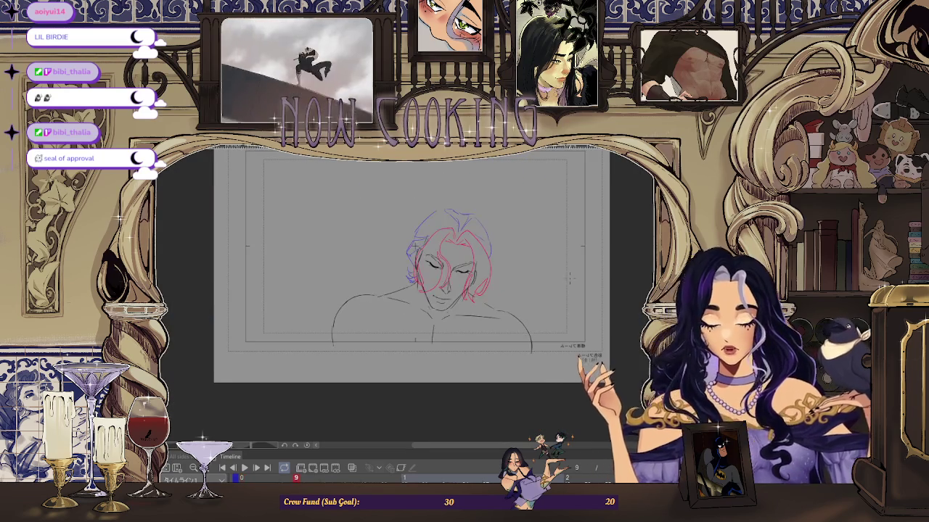
key("h")
key("h")
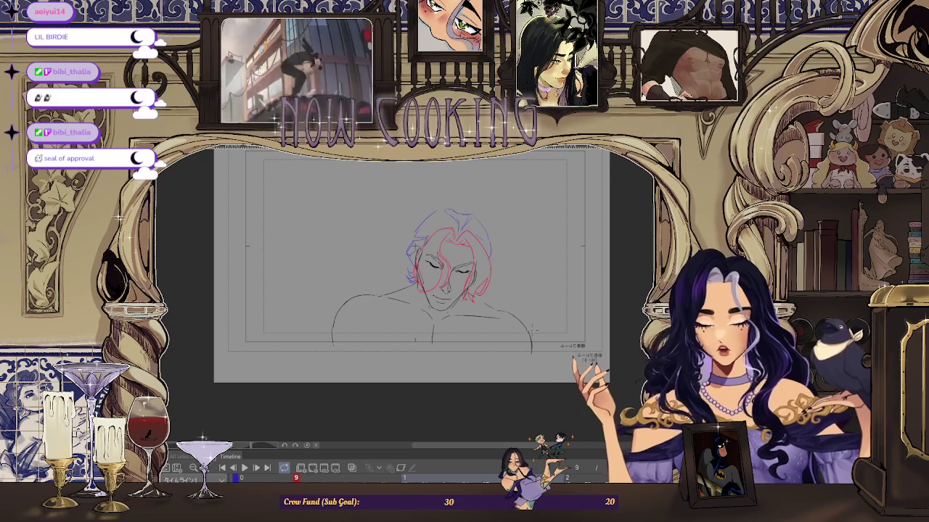
scroll(508, 305, "up", 1)
scroll(450, 262, "up", 2)
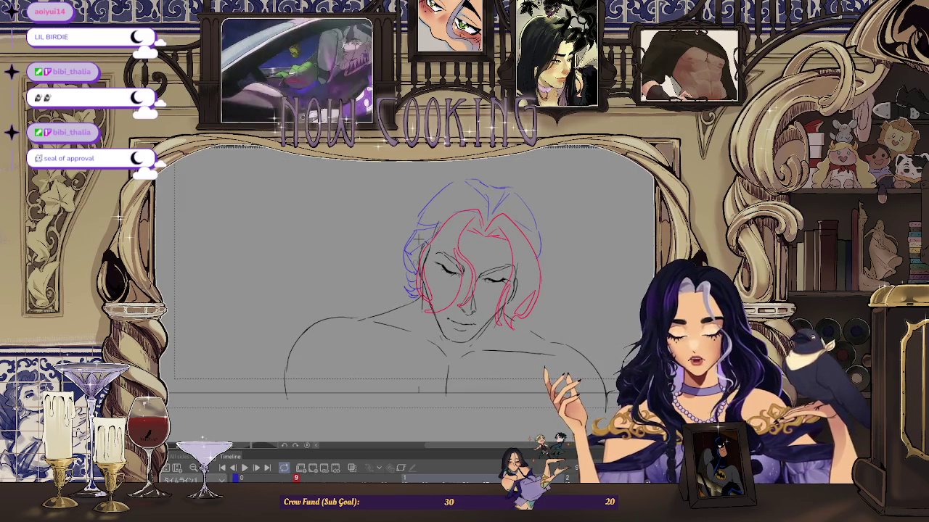
scroll(418, 239, "down", 2)
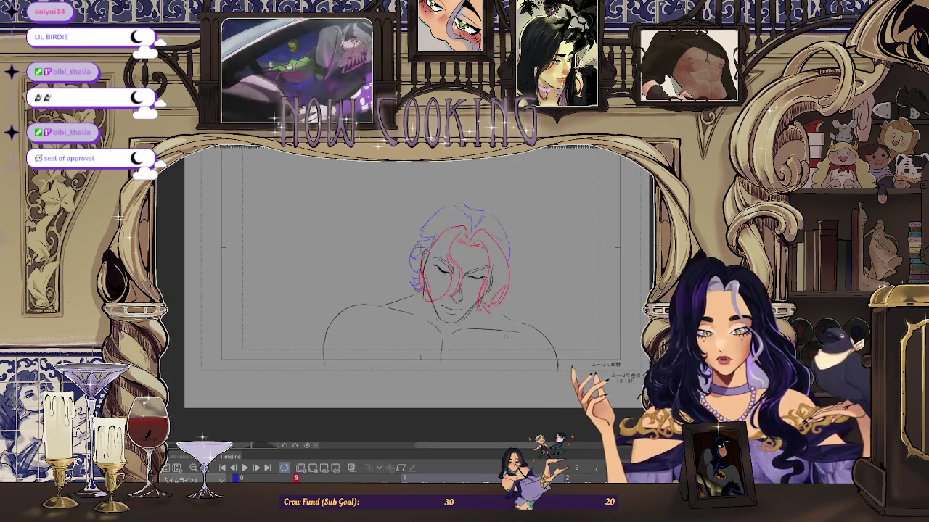
scroll(423, 312, "down", 2)
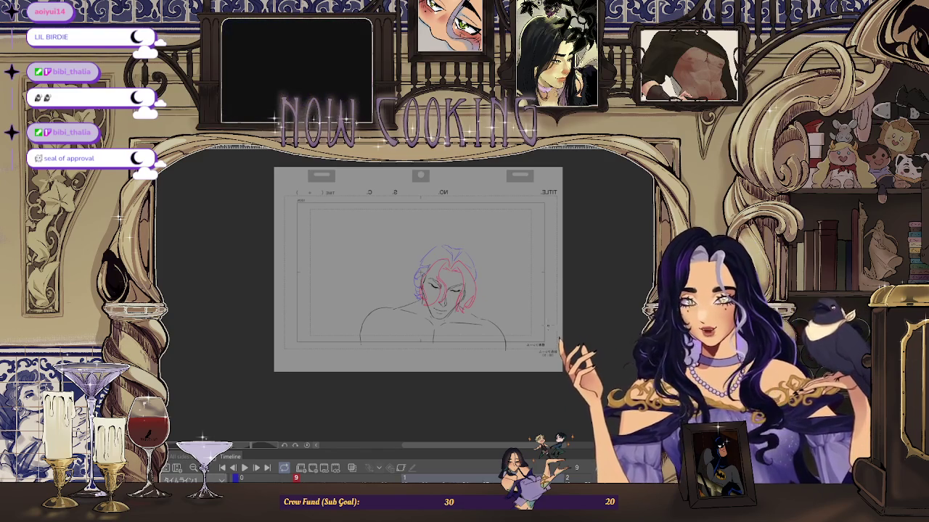
key("Home")
Step: Compare the first and last frames and zoom in to sketch short blue strokes beside the head's left side, then fit the page
key("End")
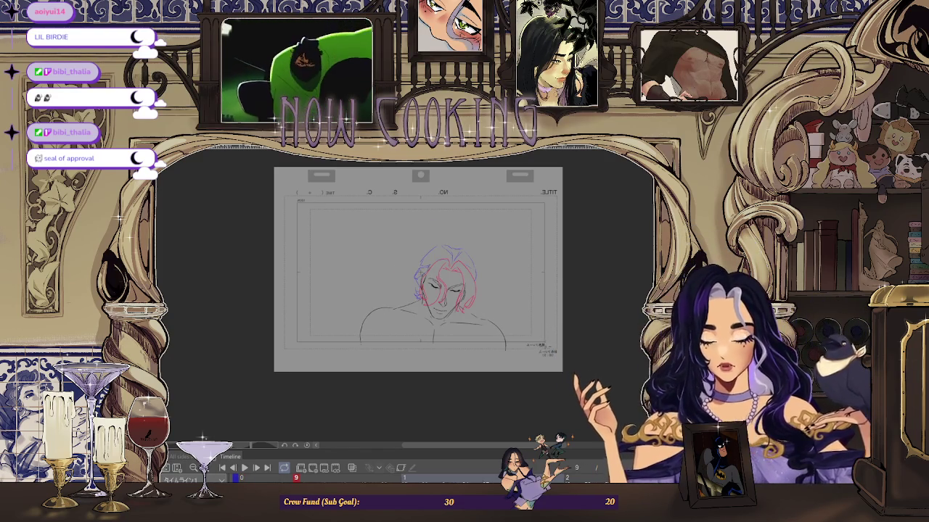
key("Home")
key("End")
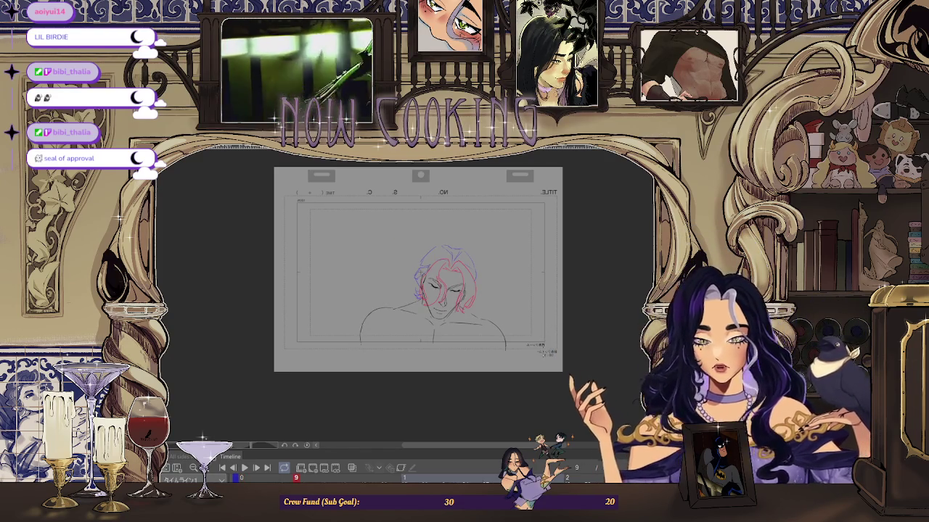
key("ctrl+plus")
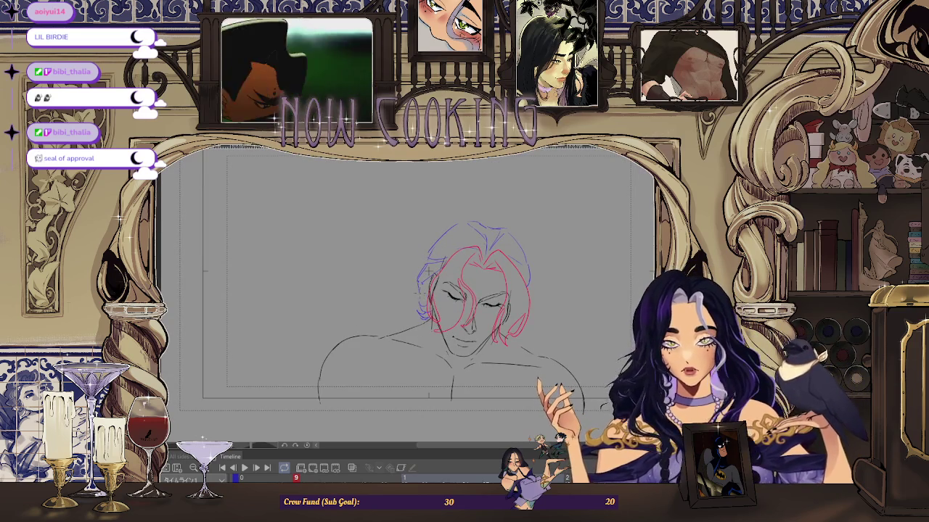
key("ctrl+plus")
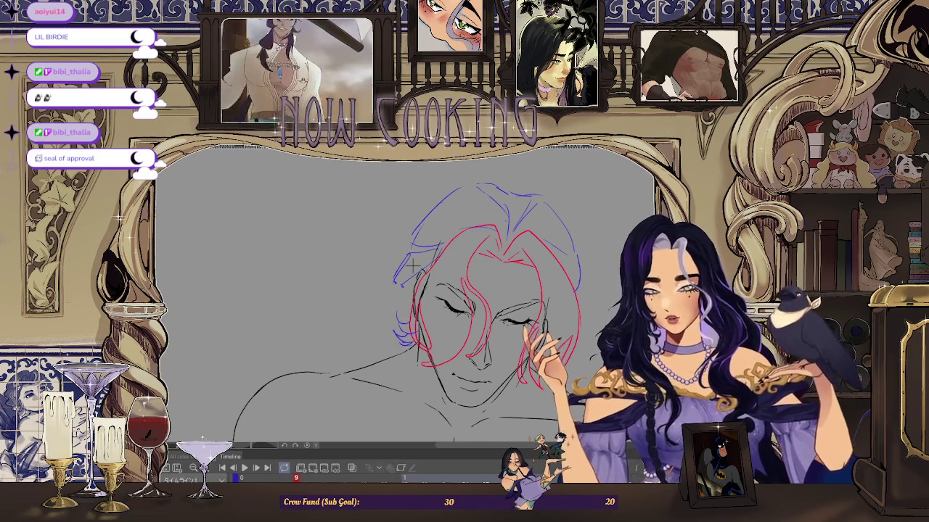
left_click_drag(402, 260, 394, 286)
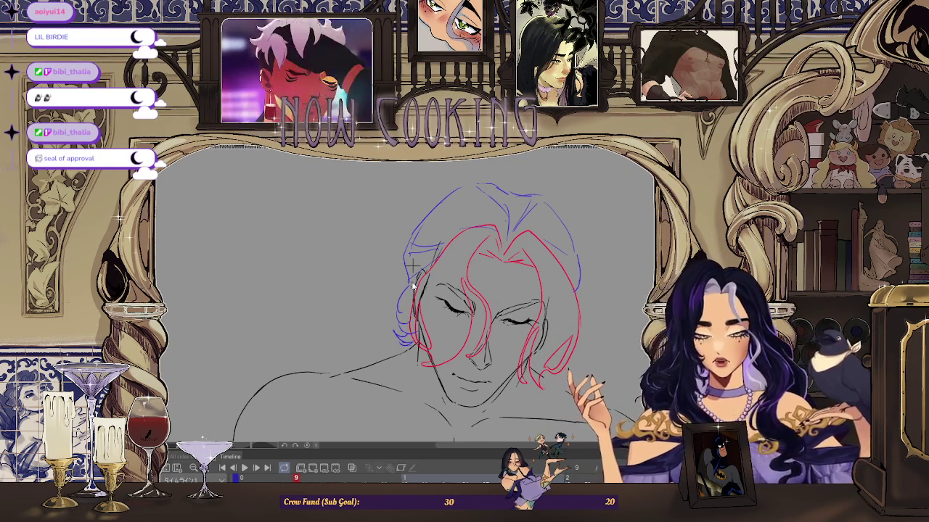
key("ctrl+0")
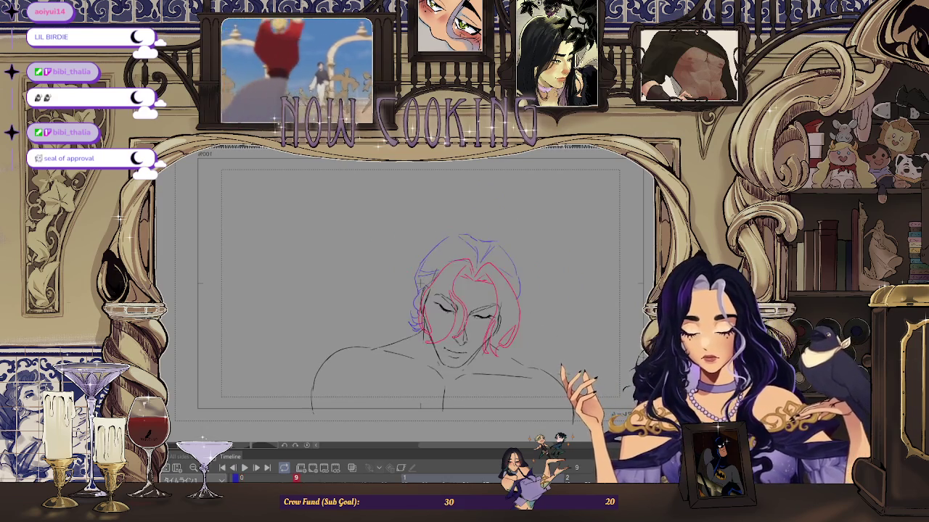
Step: Play the animation from frame 1 to frame 9
scroll(438, 283, "up", 2)
scroll(438, 283, "up", 2)
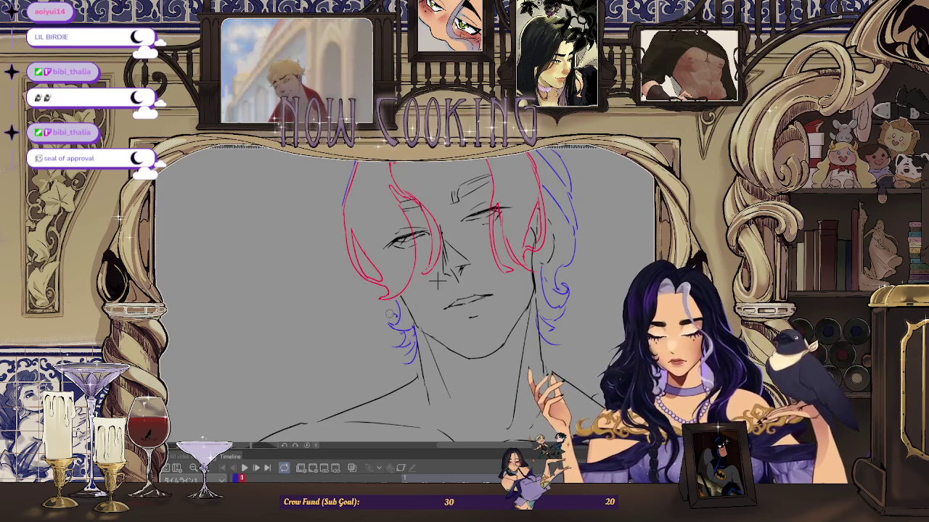
scroll(434, 285, "down", 1)
scroll(432, 287, "down", 1)
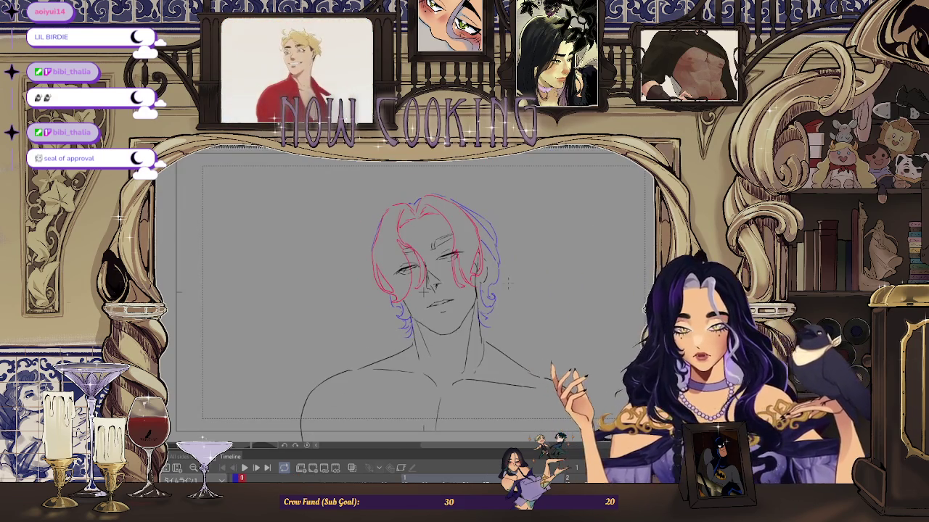
scroll(508, 295, "down", 1)
scroll(508, 294, "down", 1)
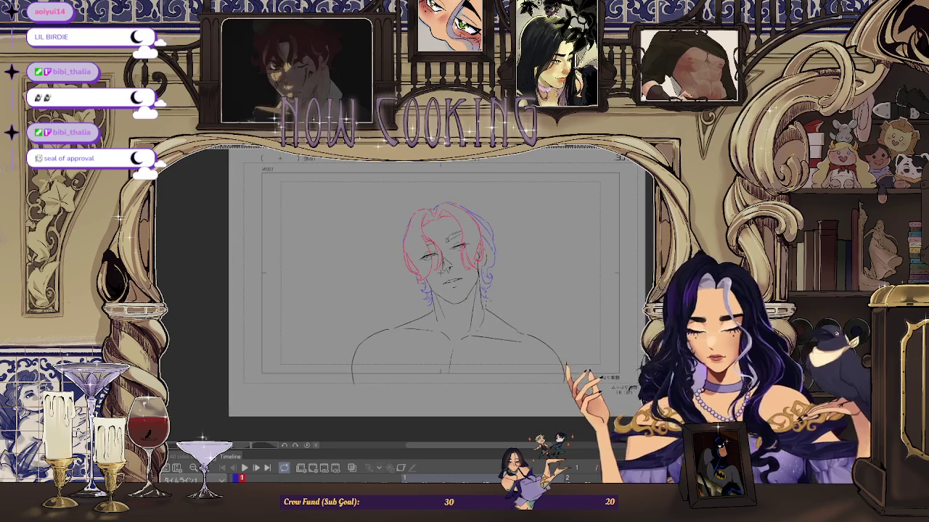
key("space")
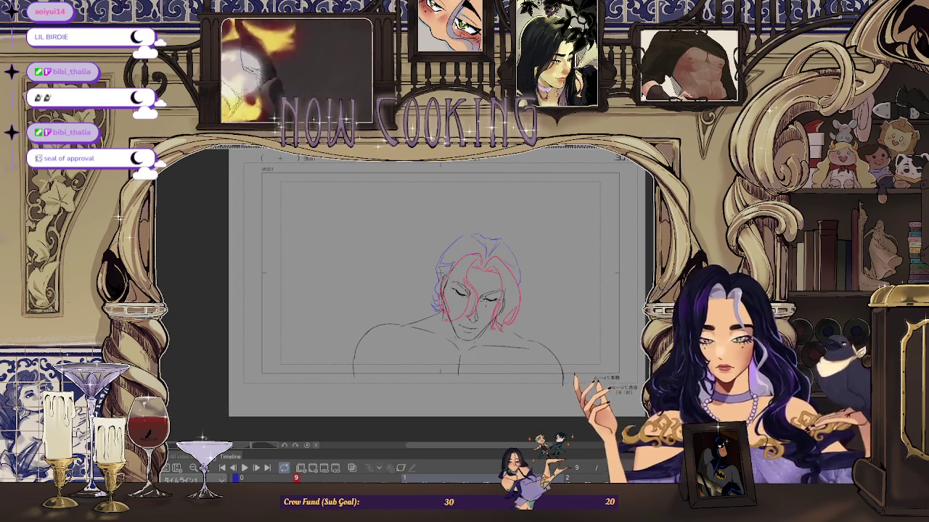
scroll(436, 290, "up", 1)
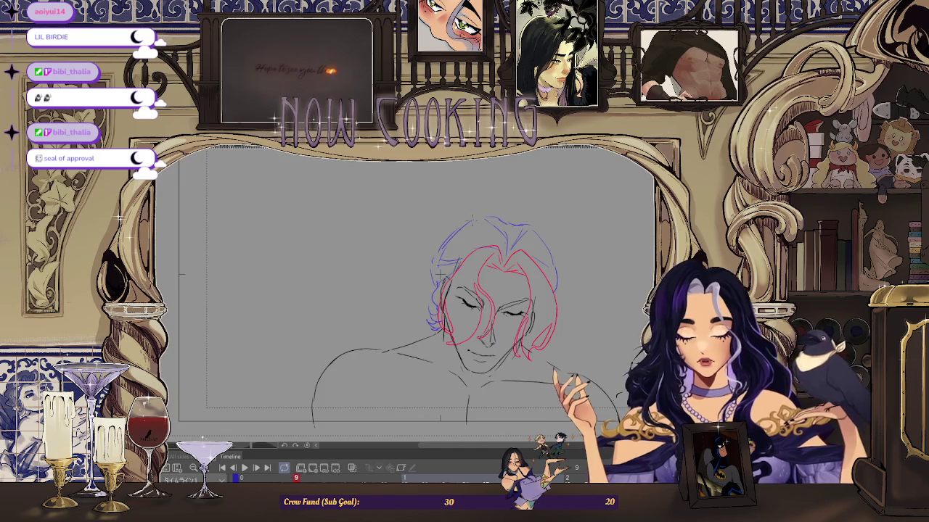
scroll(586, 252, "down", 2)
Step: Flip back and forth between the frame 9 and frame 1 drawings
key("Right")
key("Left")
scroll(453, 280, "up", 2)
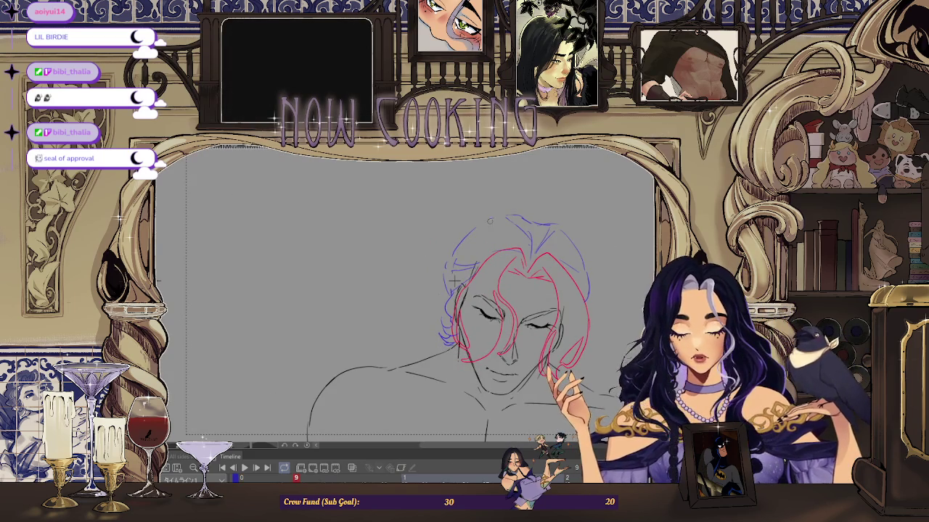
scroll(453, 279, "down", 2)
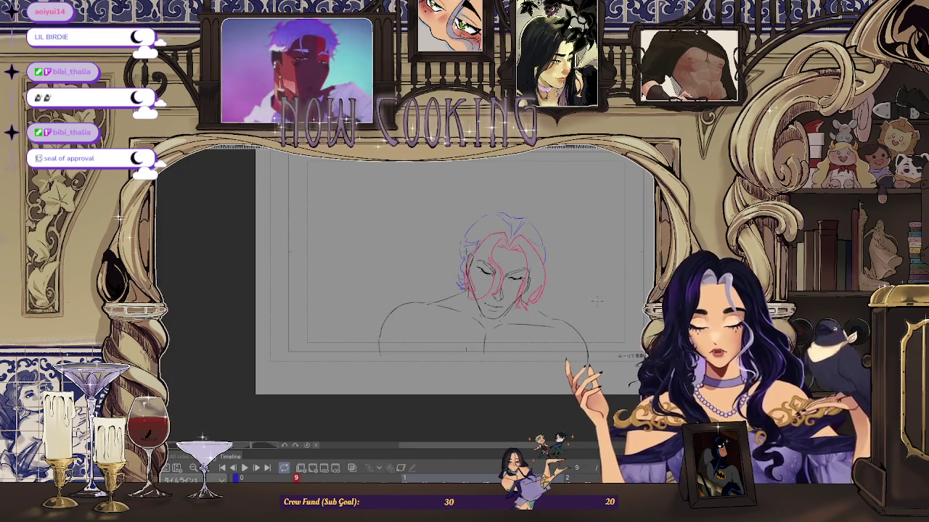
key("Right")
key("Left")
key("Right")
key("Right")
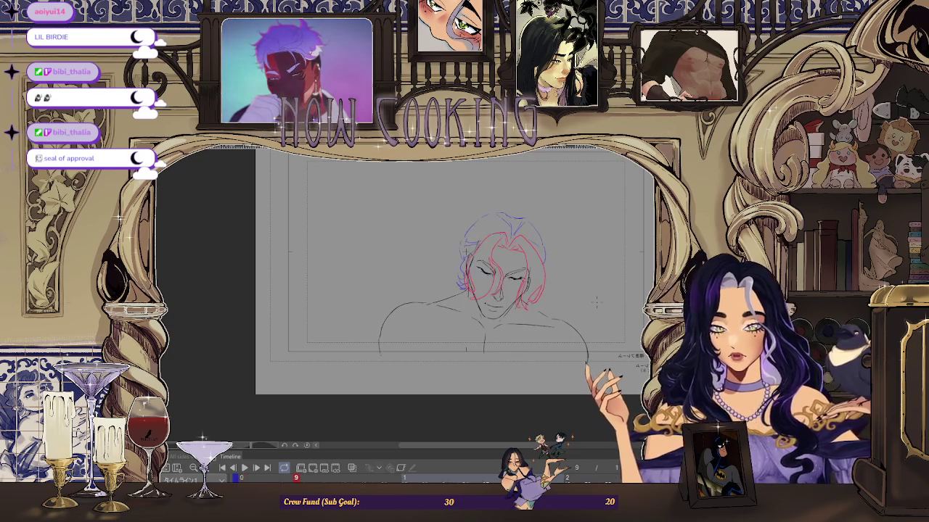
scroll(461, 238, "up", 2)
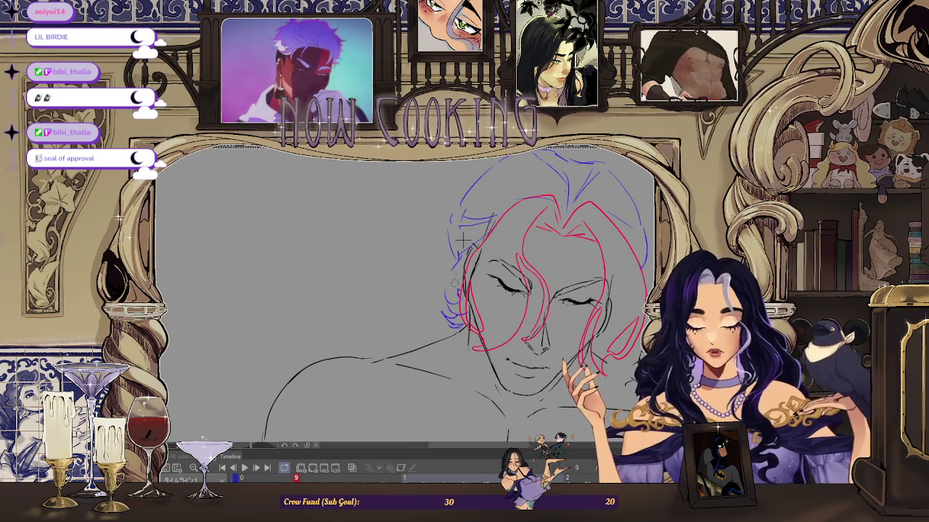
scroll(462, 238, "down", 2)
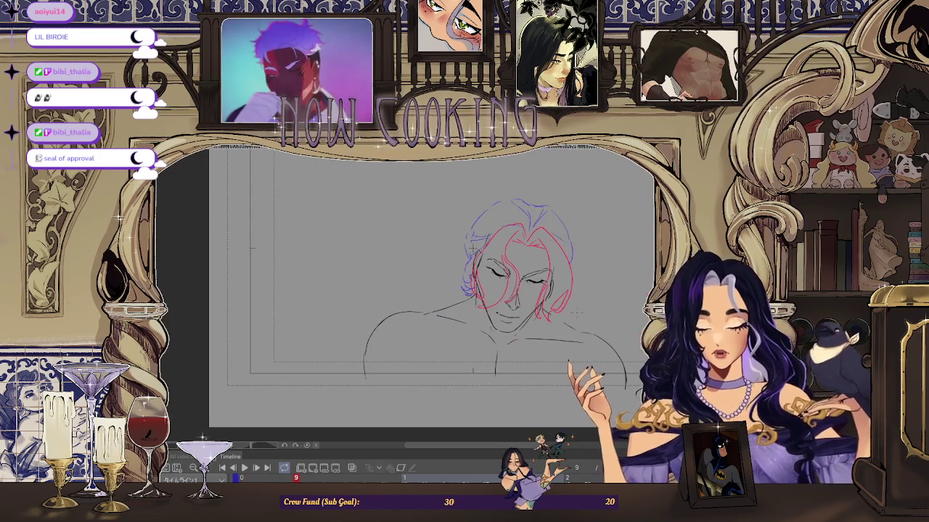
Step: Step through neighbouring frames to compare them, finishing on frame 1
key("Left")
key("Right")
key("Left")
key("Left")
key("Right")
key("Right")
key("Left")
key("Left")
key("Right")
key("Right")
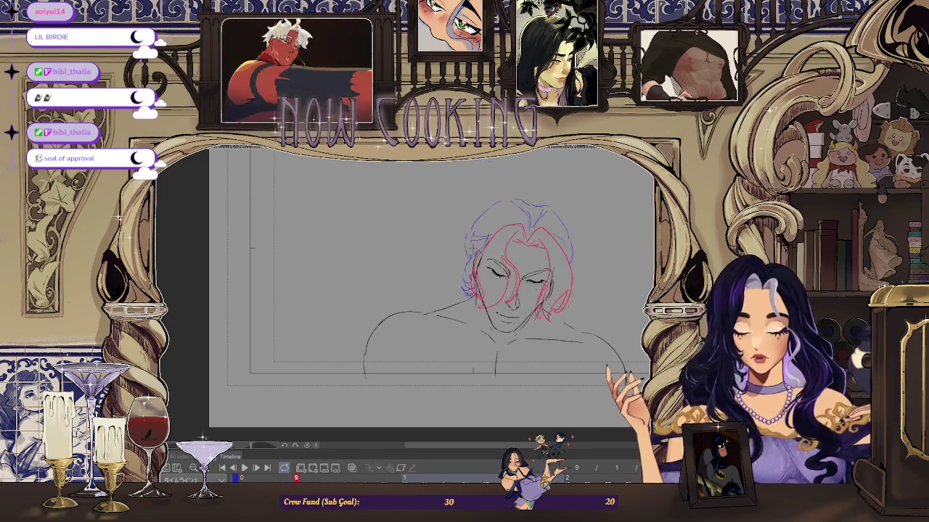
scroll(519, 286, "down", 2)
scroll(519, 287, "down", 2)
scroll(519, 287, "up", 2)
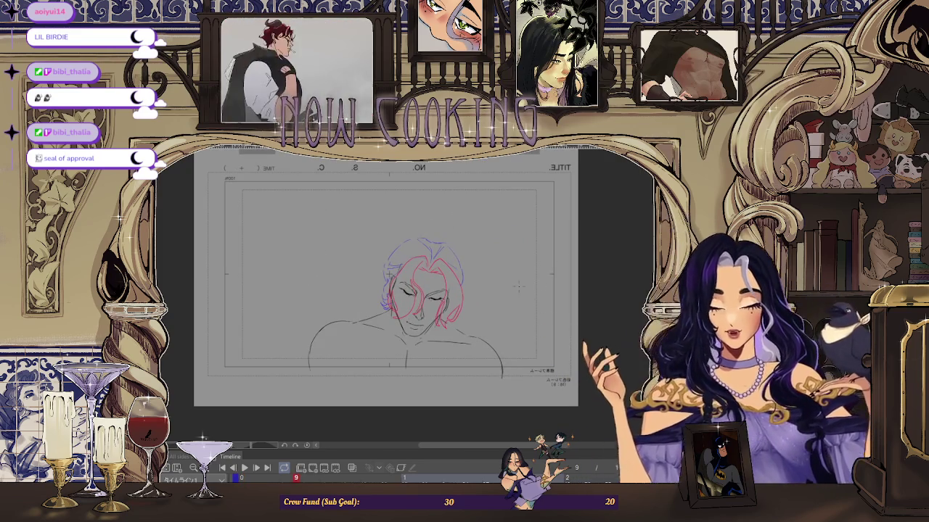
key("Left")
key("Left")
key("Right")
key("Right")
key("space")
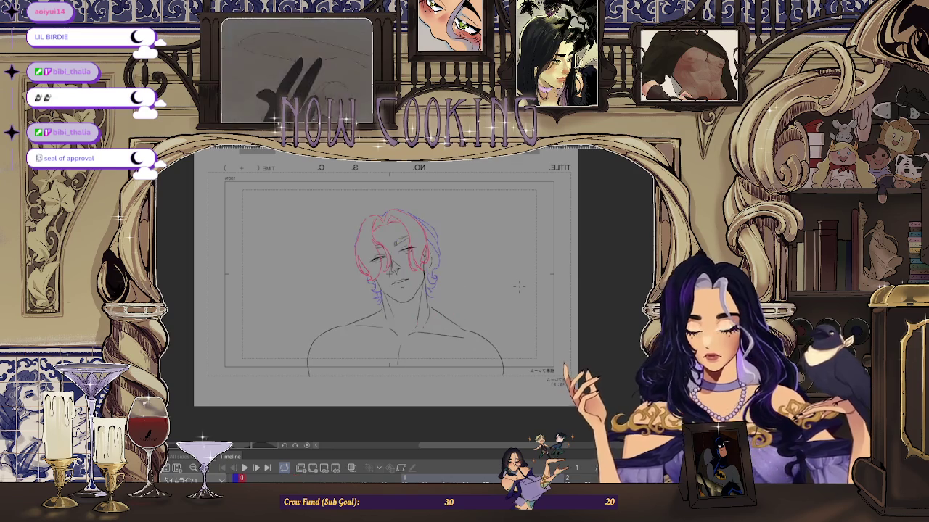
Step: Zoom in and out to inspect the current head pose
scroll(447, 251, "up", 2)
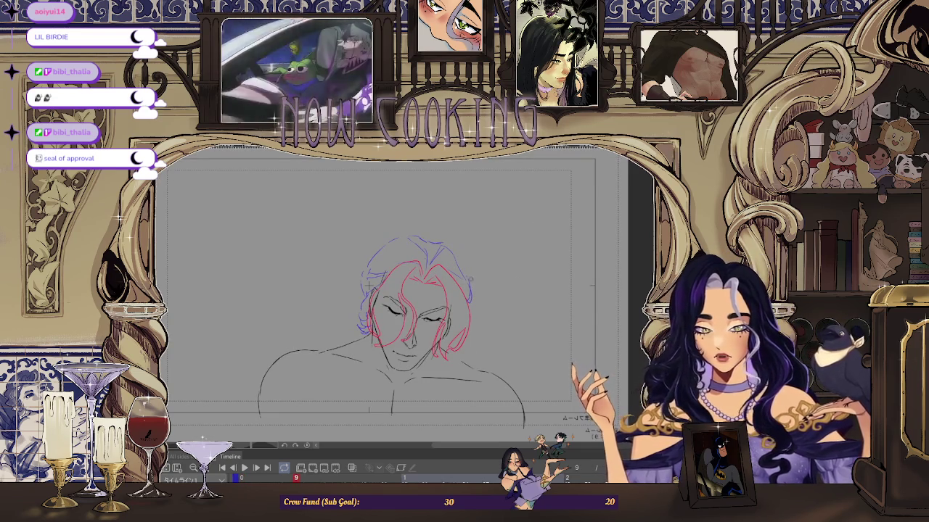
scroll(467, 271, "down", 2)
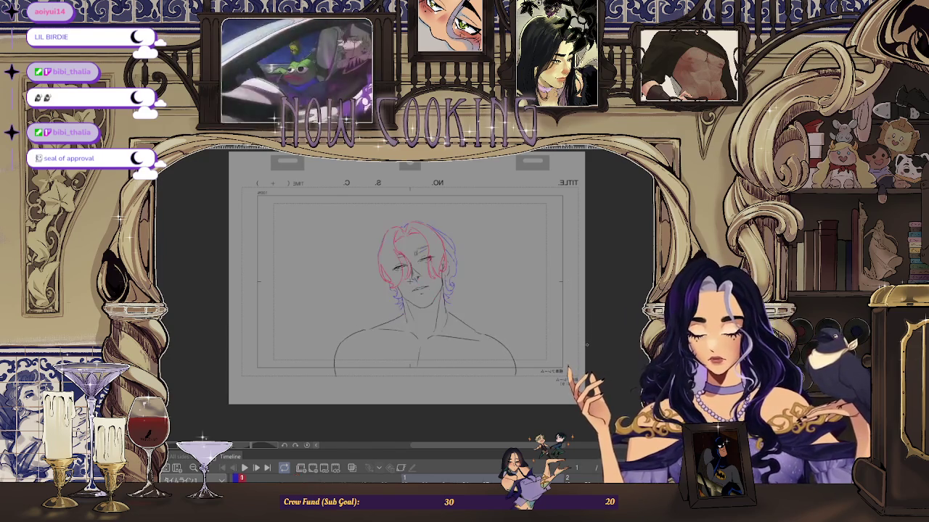
scroll(407, 290, "up", 2)
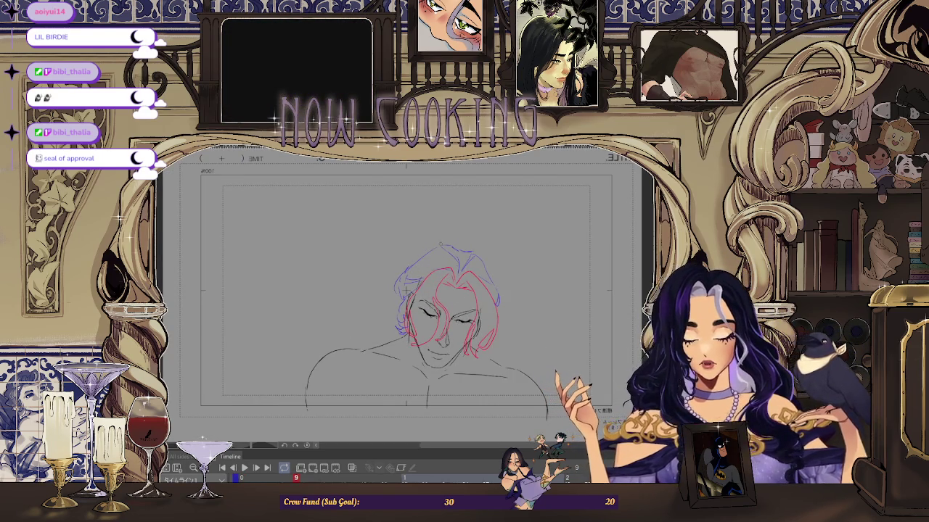
scroll(507, 270, "down", 1)
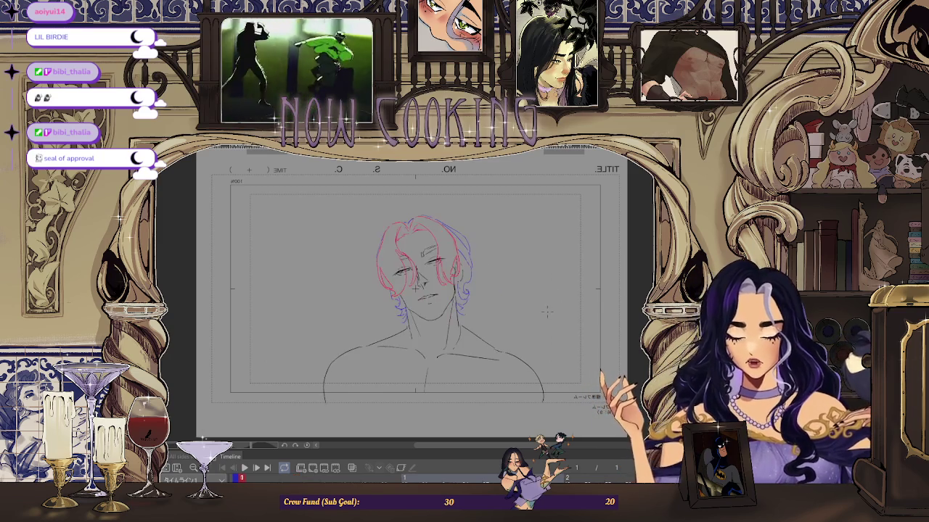
scroll(447, 247, "up", 1)
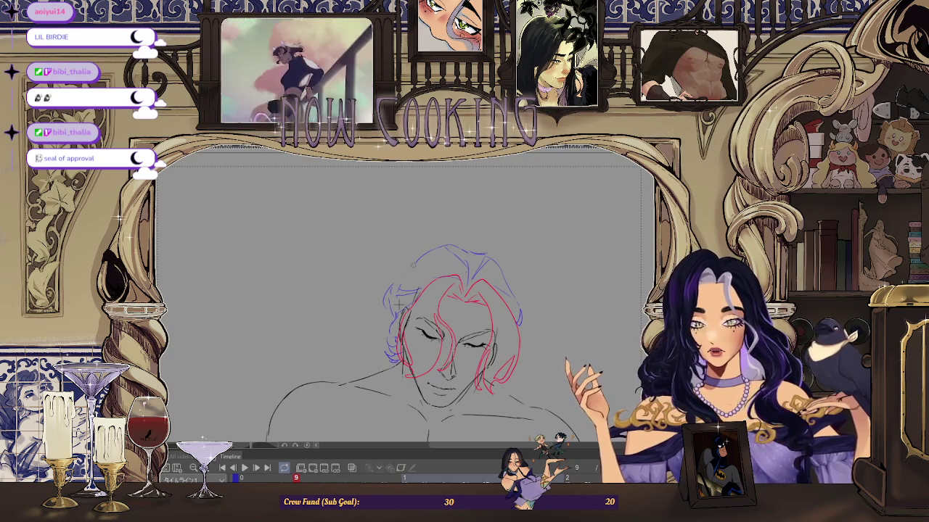
scroll(582, 305, "down", 1)
scroll(540, 218, "down", 1)
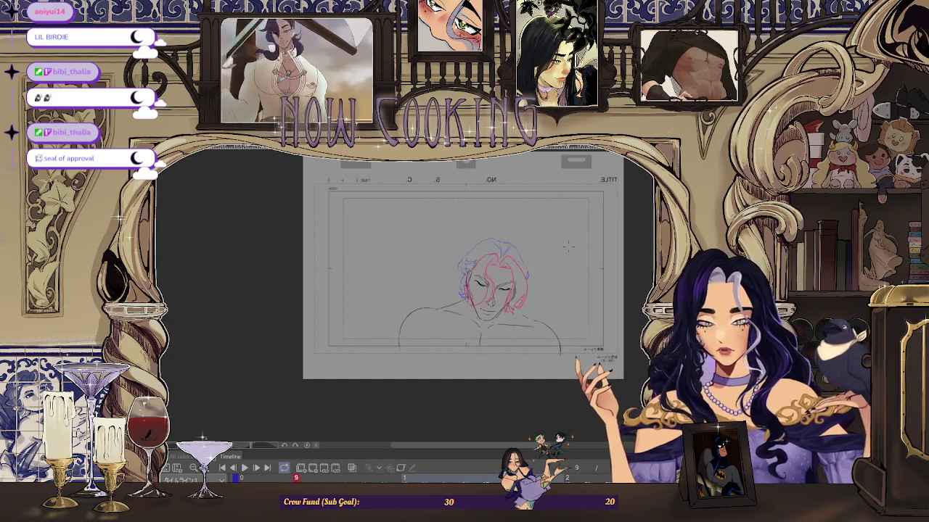
scroll(481, 237, "up", 1)
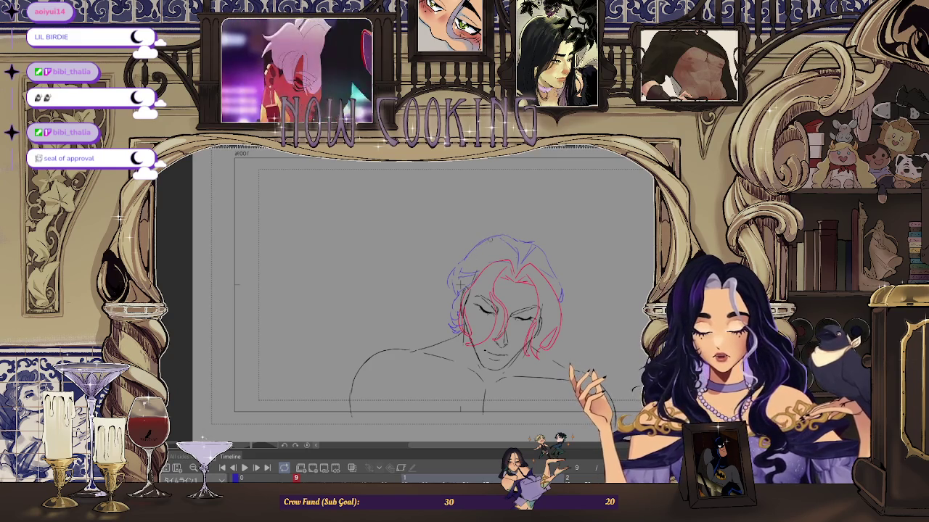
scroll(463, 260, "down", 1)
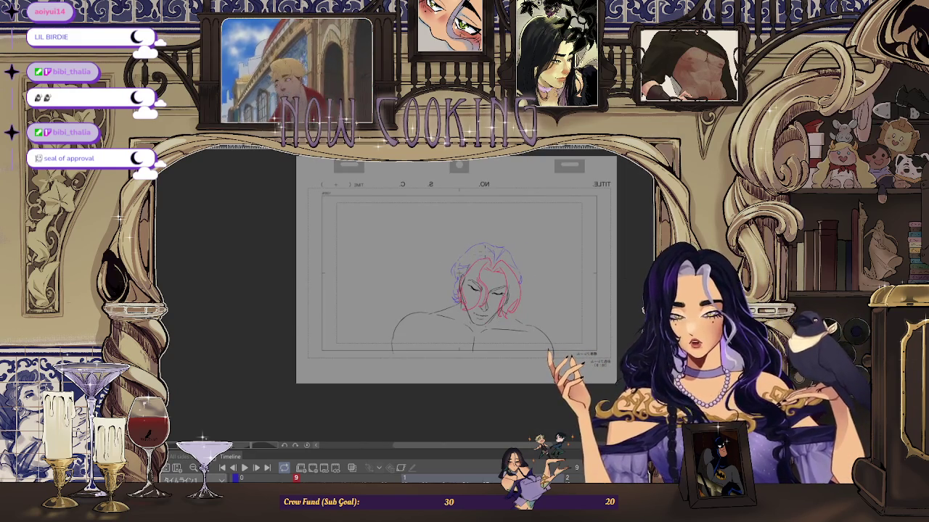
Step: Flick back and forth between the two head poses to compare them
key("Right")
key("Left")
key("Right")
key("Left")
key("Right")
key("Left")
Step: View the canvas unmirrored, mirror it again, and go to frame 9's downcast face
key("h")
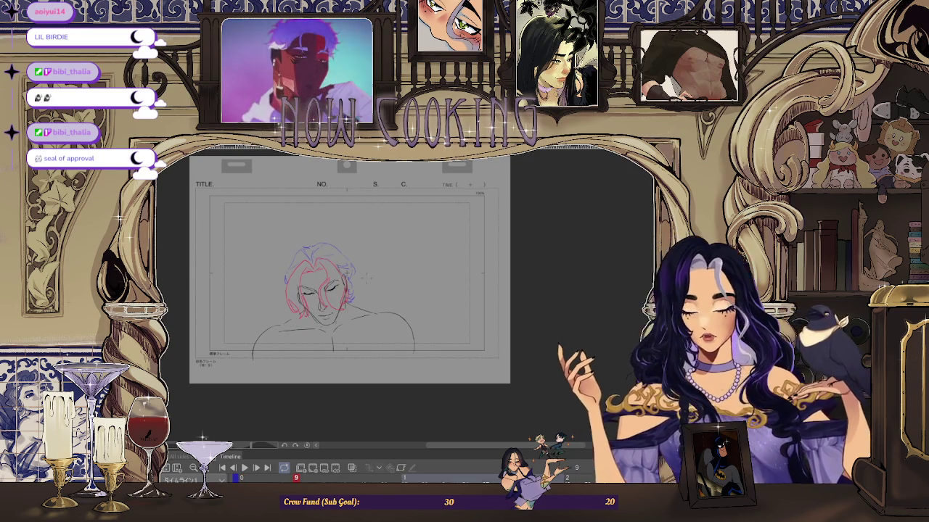
key("h")
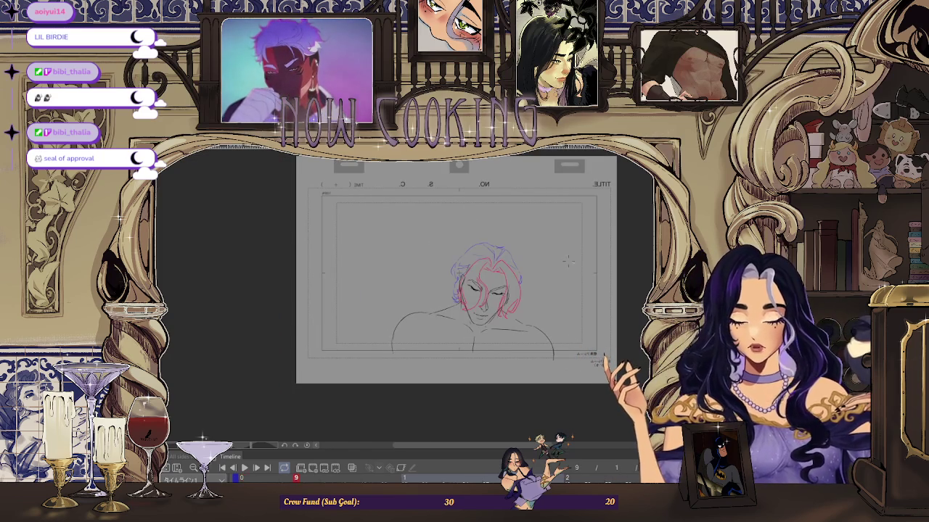
key("End")
scroll(503, 249, "up", 2)
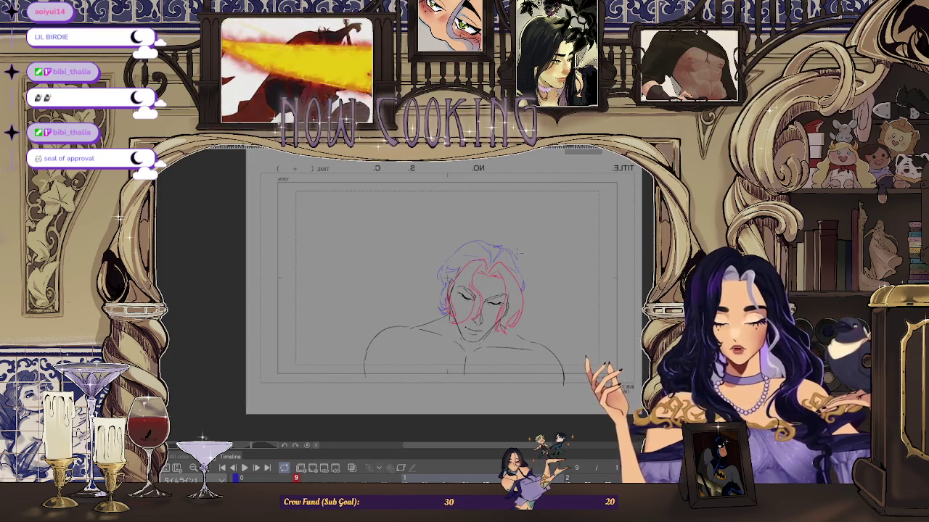
Step: Adjust the brush size and play the head animation loop
mouse_move(485, 208)
left_mouse_down()
mouse_move(489, 234)
mouse_move(529, 251)
left_mouse_up()
key("Return")
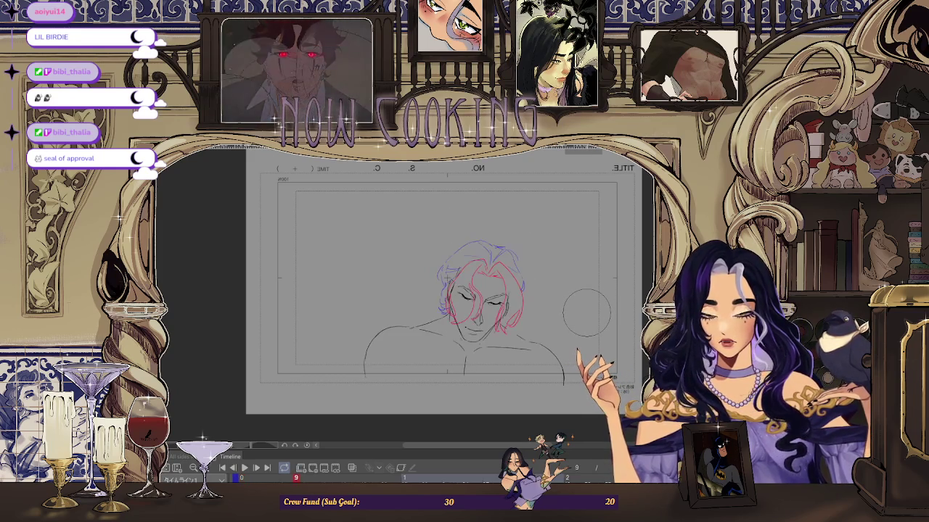
scroll(503, 247, "up", 3)
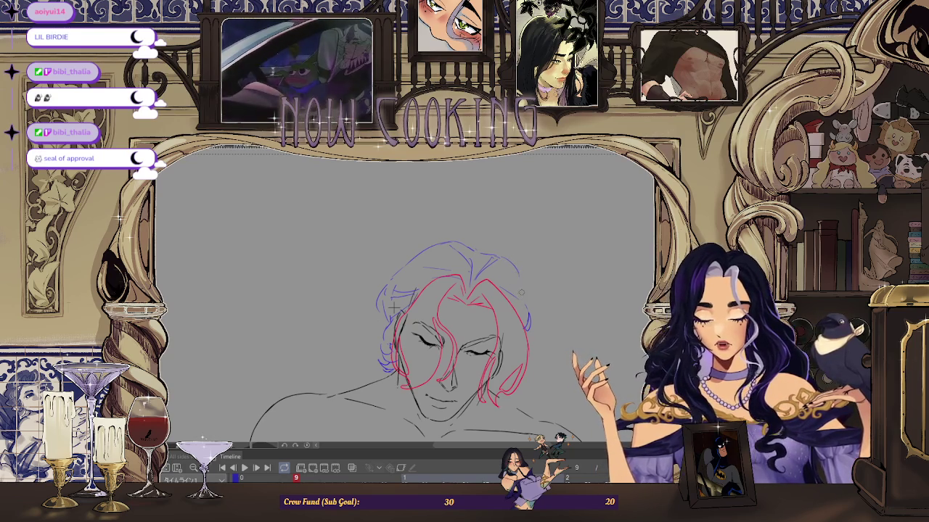
scroll(520, 291, "down", 3)
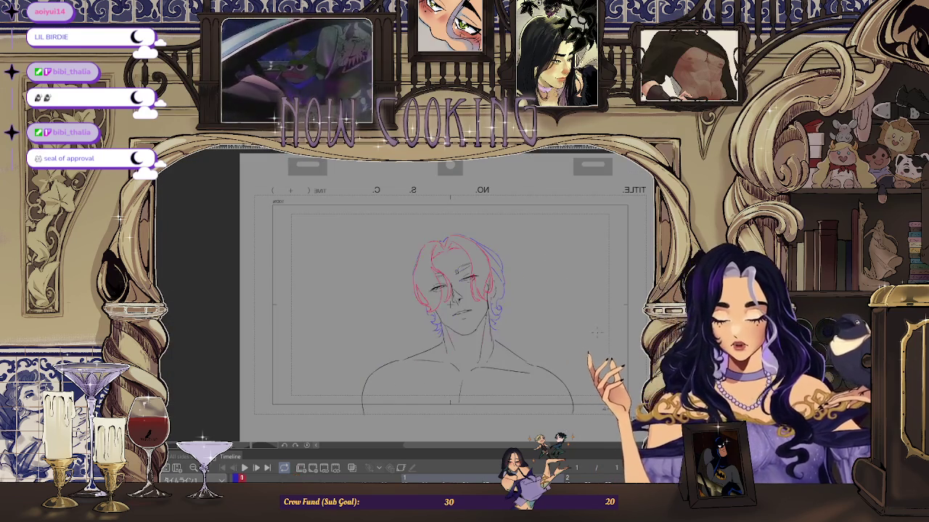
Step: Zoom in on the frame 9 face sketch, then return to frame 1
key("Left")
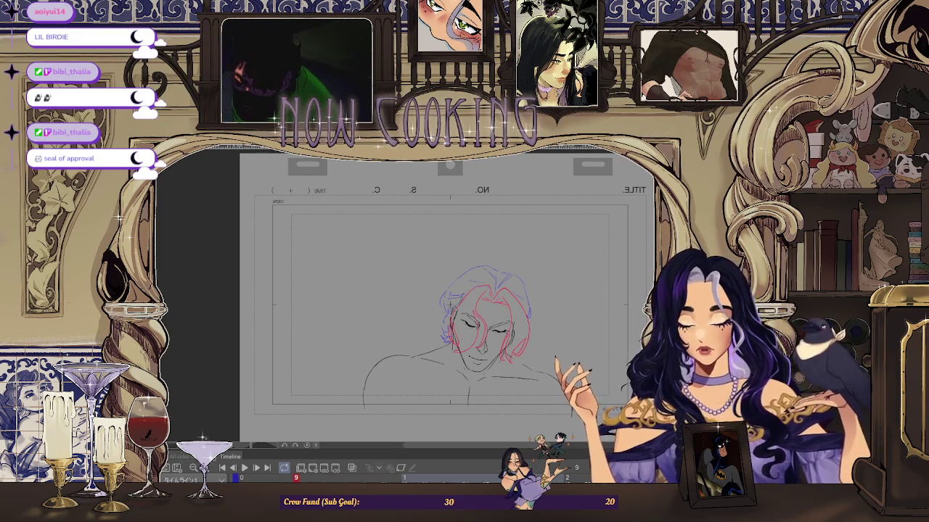
key("ctrl+plus")
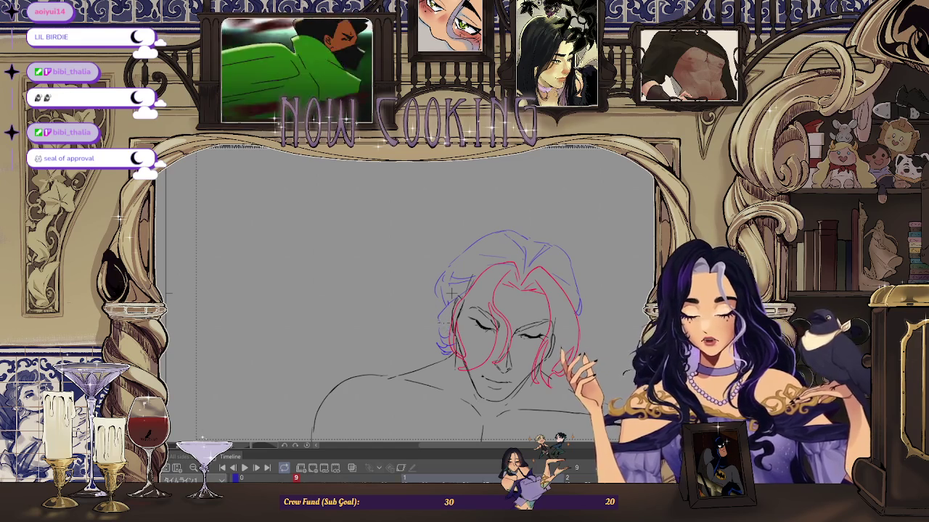
scroll(451, 290, "up", 1)
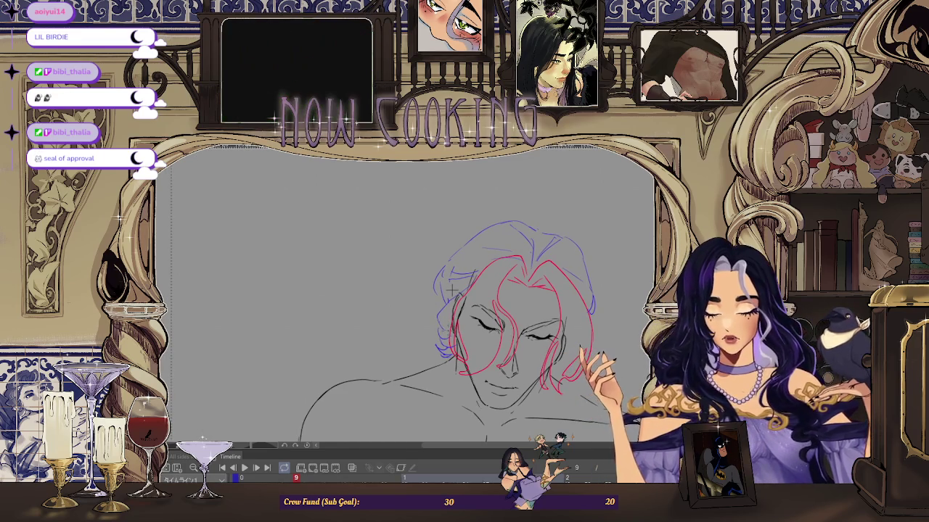
scroll(525, 275, "down", 3)
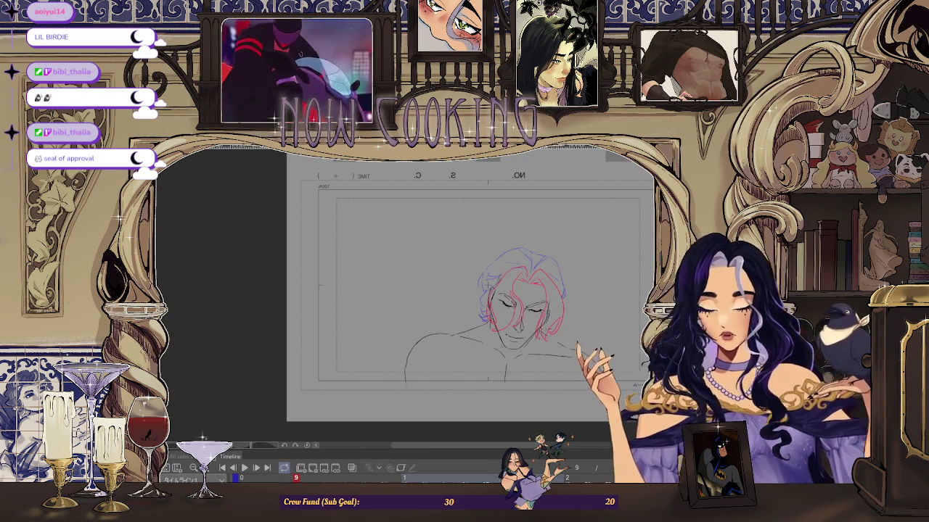
key("Home")
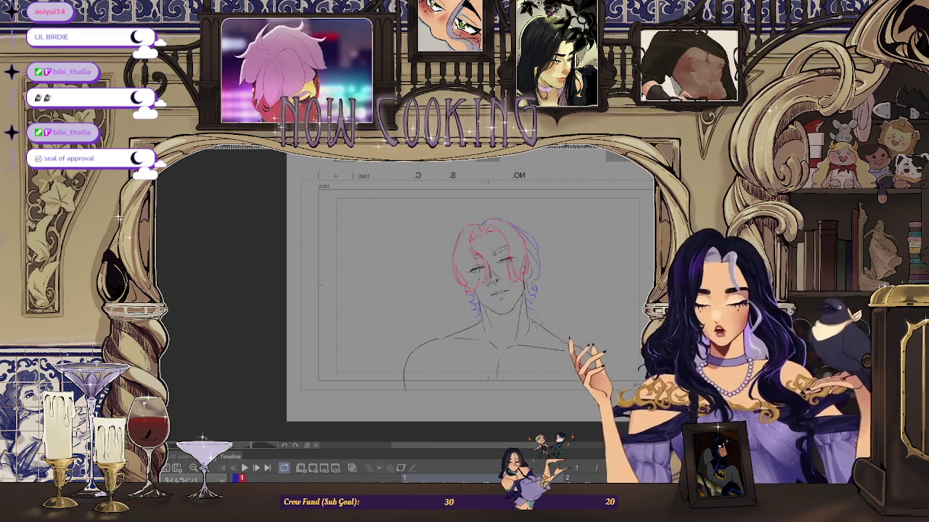
scroll(491, 297, "up", 3)
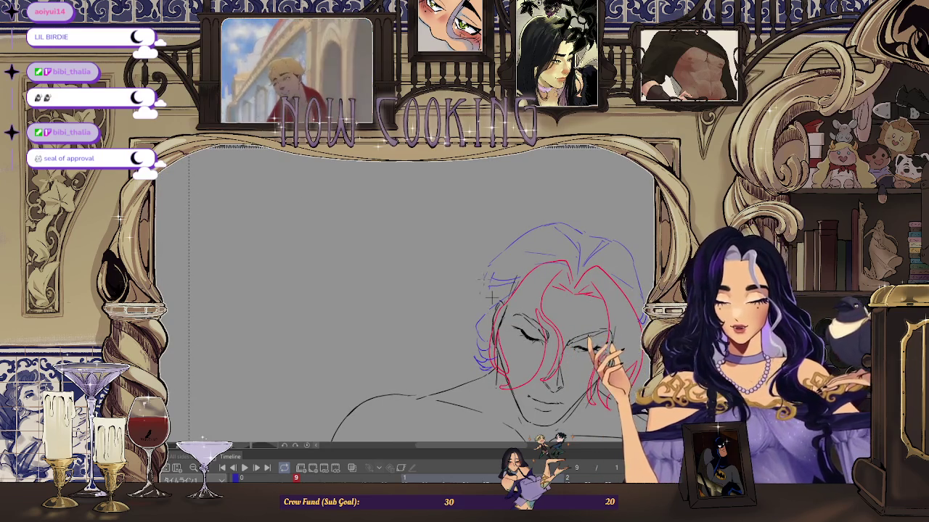
key("ctrl+minus")
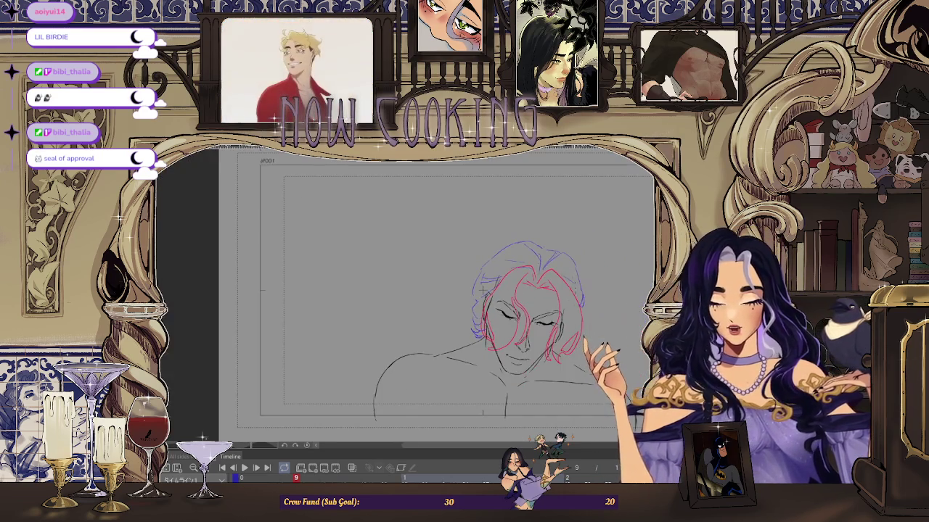
scroll(524, 312, "up", 2)
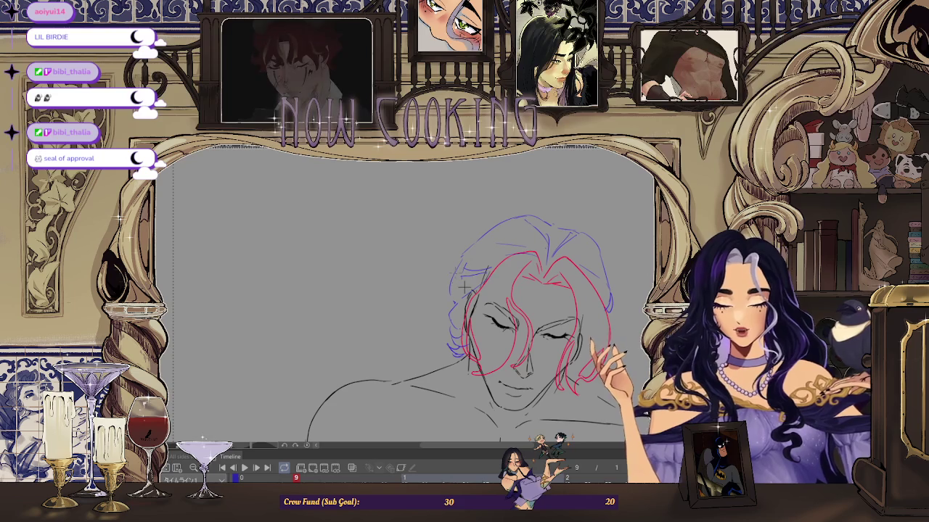
key("ctrl+minus")
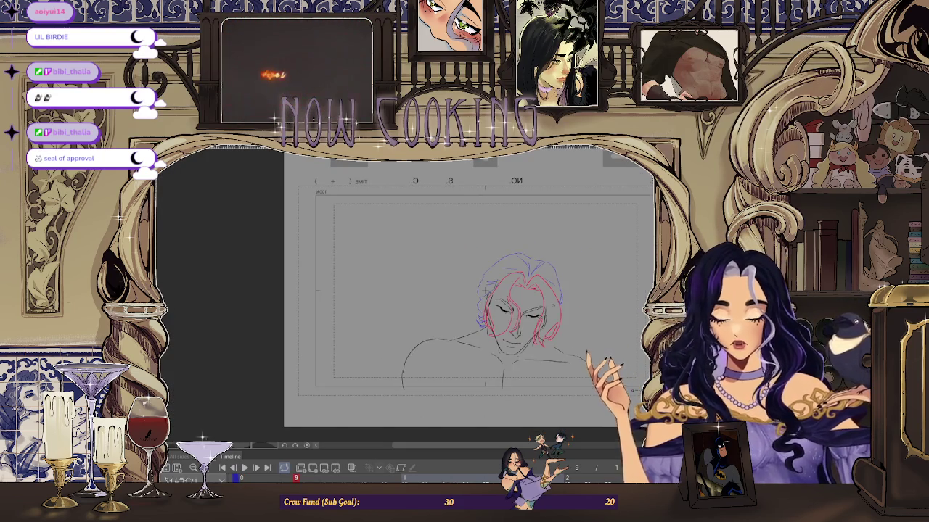
scroll(514, 282, "up", 3)
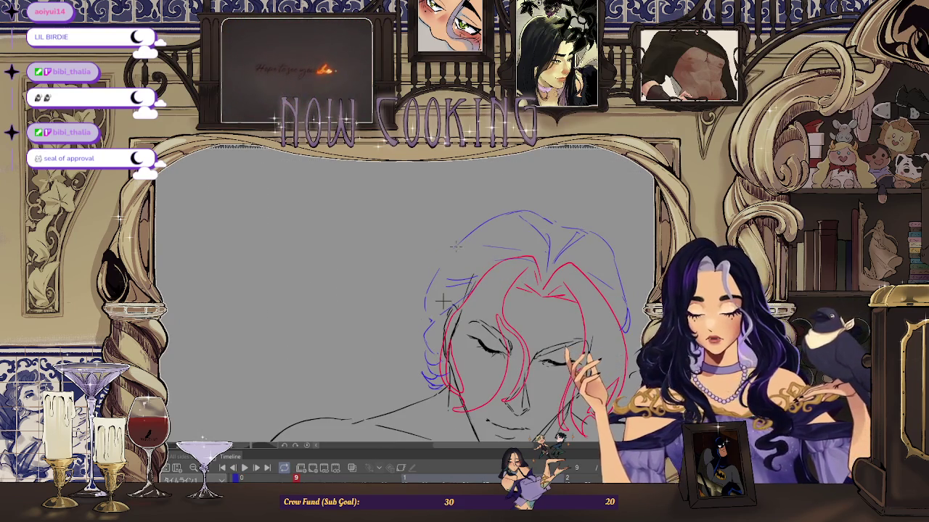
scroll(625, 269, "down", 3)
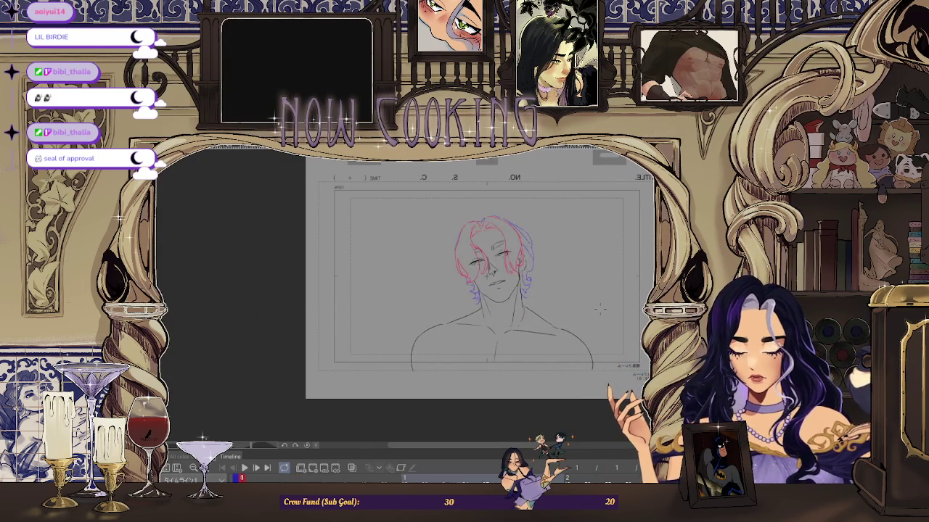
scroll(518, 232, "up", 2)
scroll(518, 233, "up", 2)
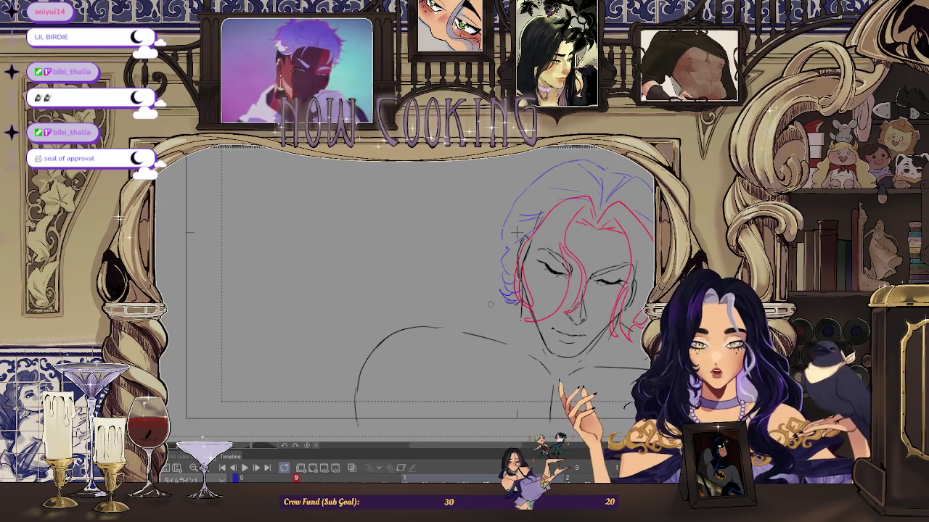
key("ctrl+z")
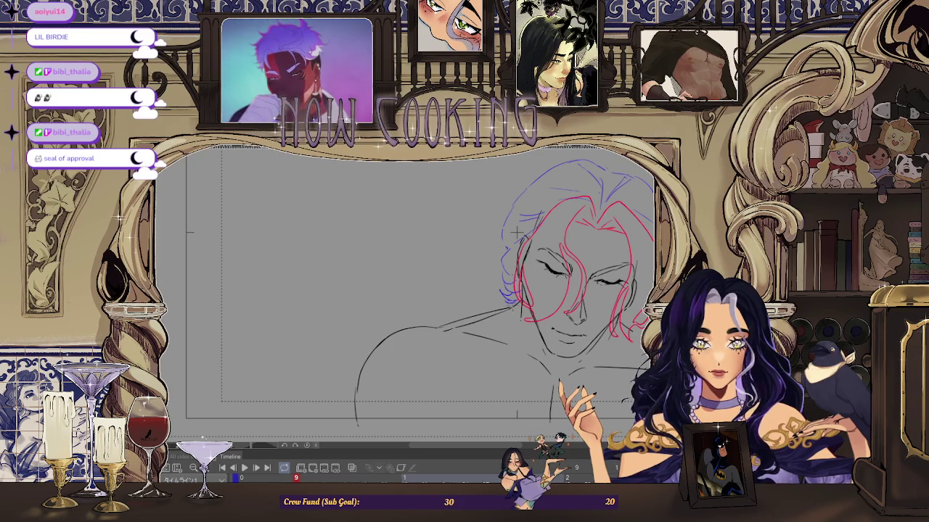
scroll(517, 232, "down", 3)
left_click_drag(534, 287, 508, 260)
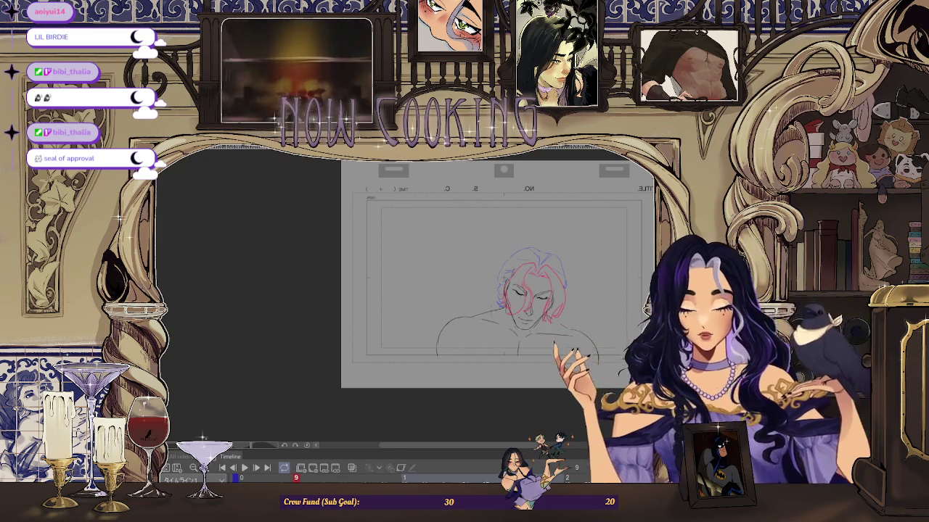
scroll(515, 255, "up", 2)
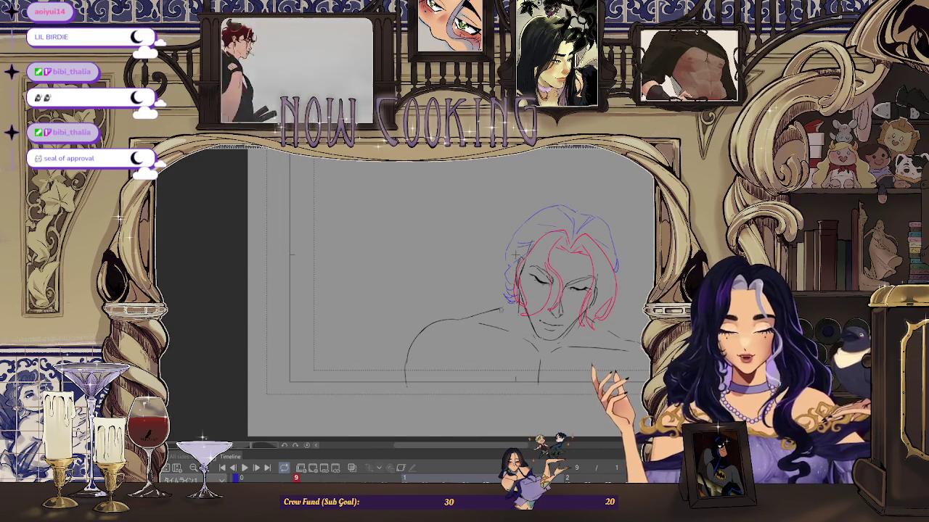
scroll(515, 255, "down", 1)
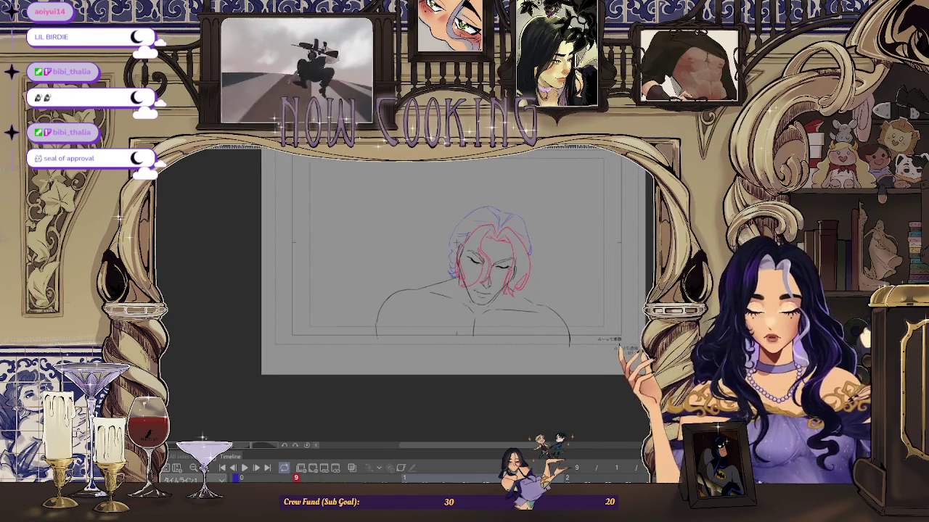
left_click_drag(588, 258, 498, 301)
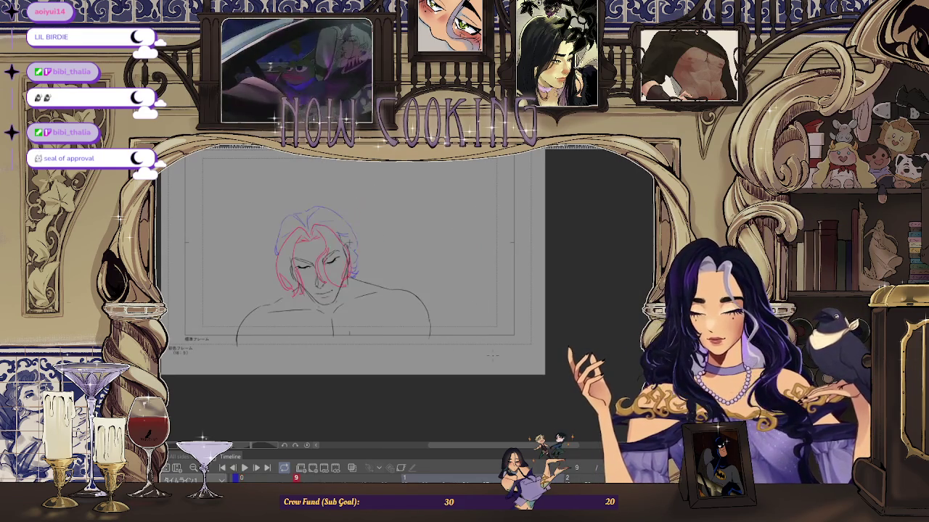
key("ctrl+0")
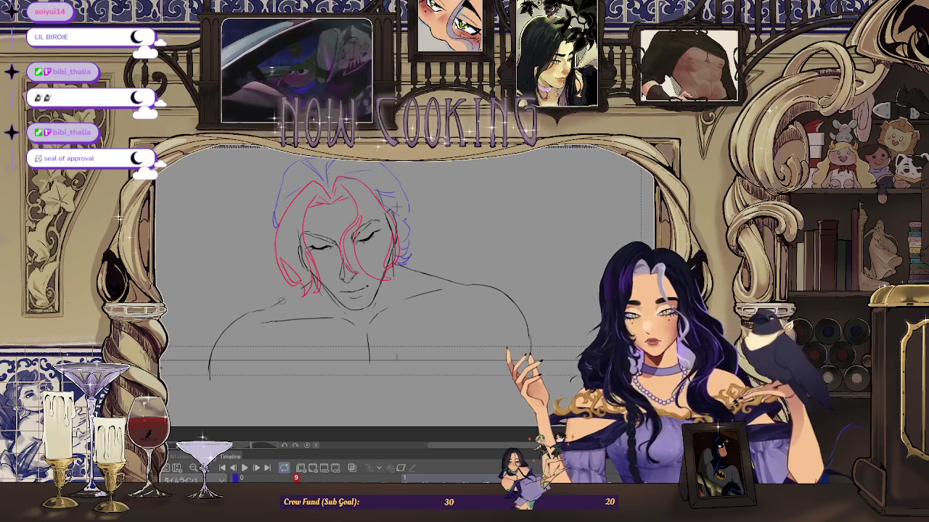
Step: Zoom out one step to see the whole paper
key("ctrl+minus")
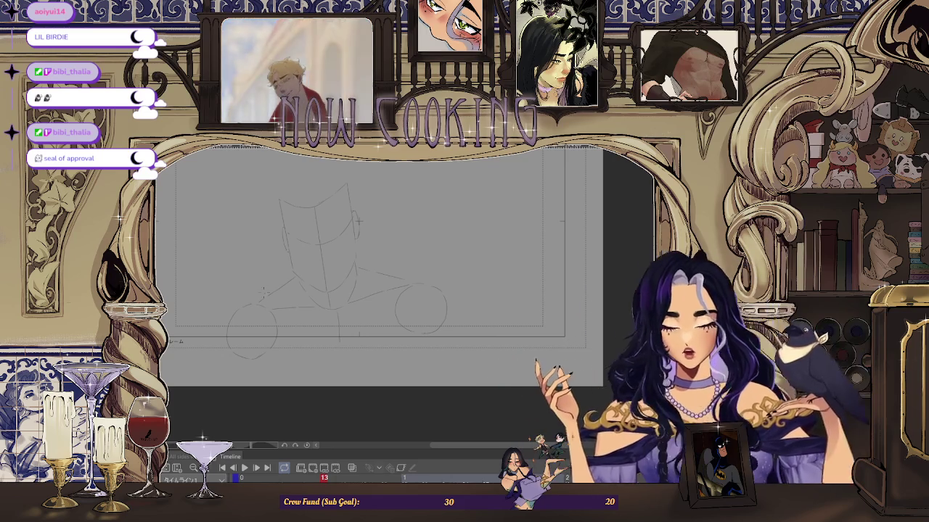
Step: Turn on onion skins for neighbouring frames and draw a dark line over the left shoulder
left_click(350, 468)
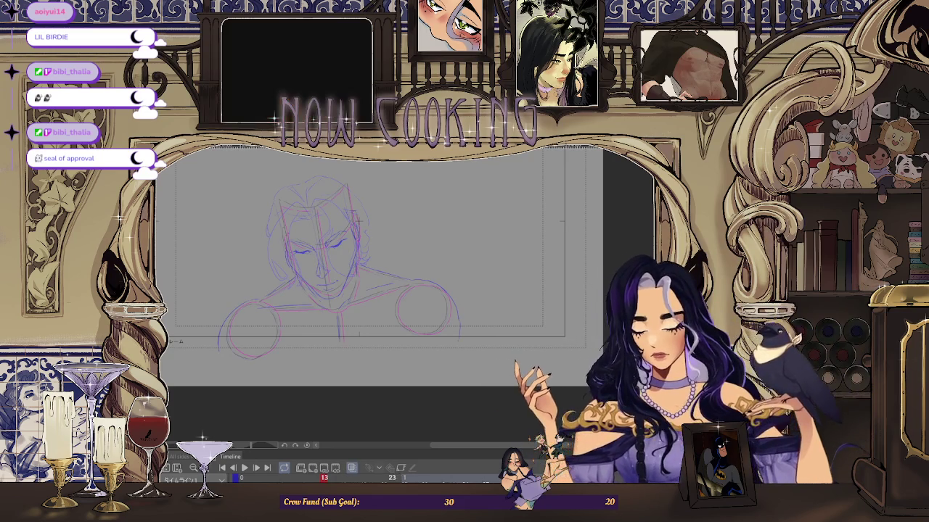
scroll(406, 291, "up", 2)
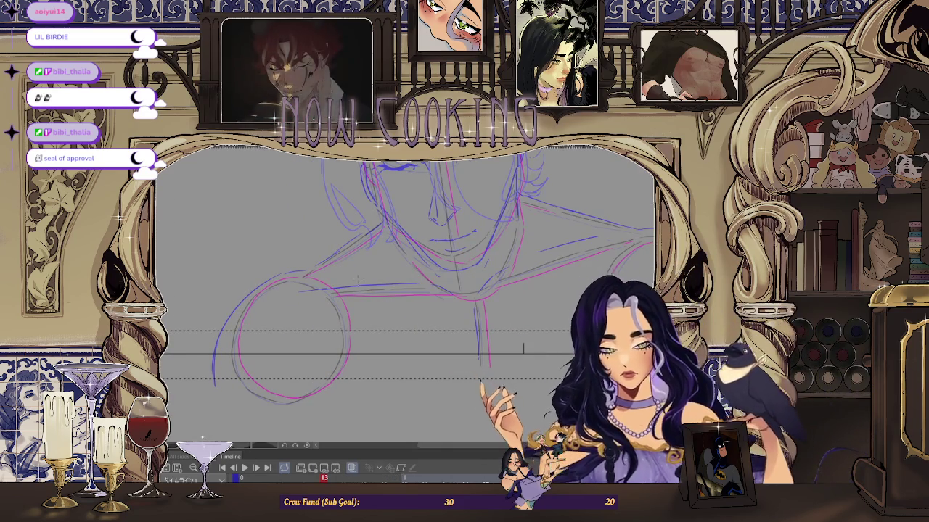
scroll(407, 290, "up", 1)
left_click_drag(227, 310, 265, 274)
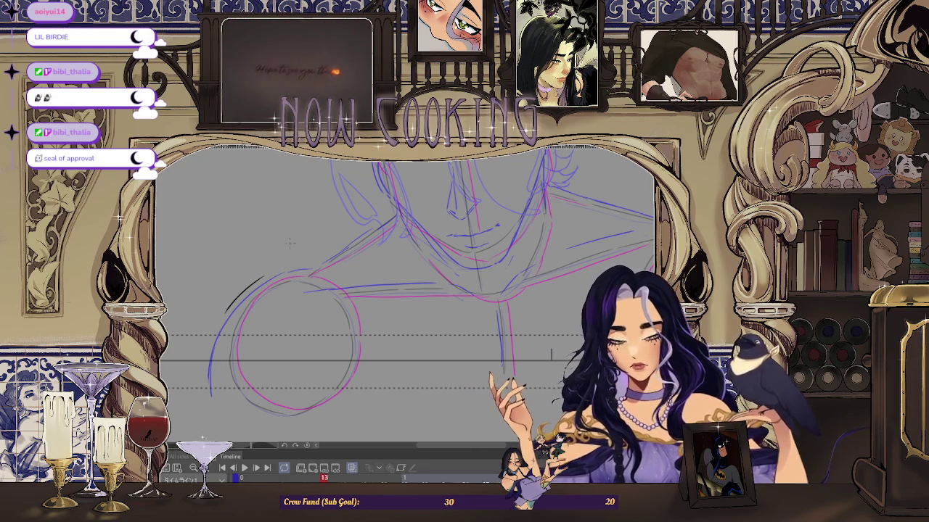
Step: Ink the left closed eye and the right eye's inner corner in black lines
left_click_drag(550, 354, 489, 406)
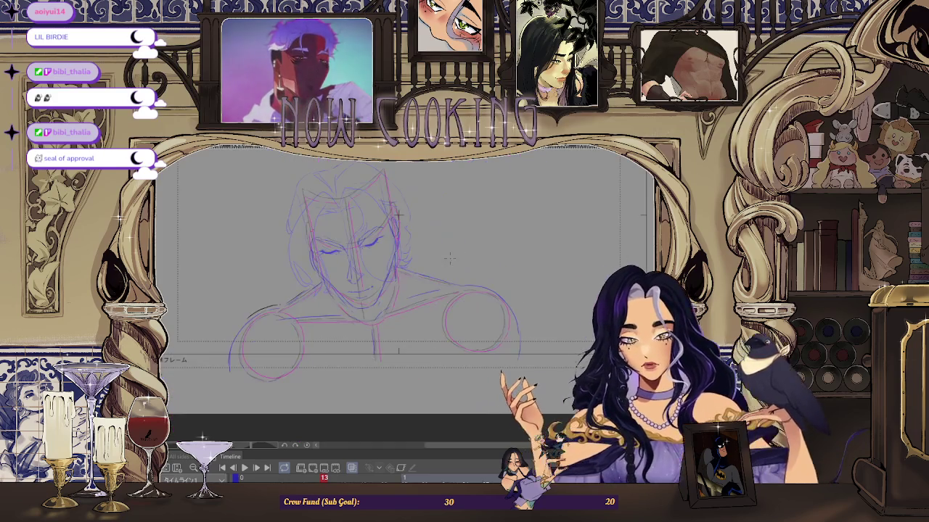
scroll(406, 290, "up", 3)
scroll(283, 234, "up", 1)
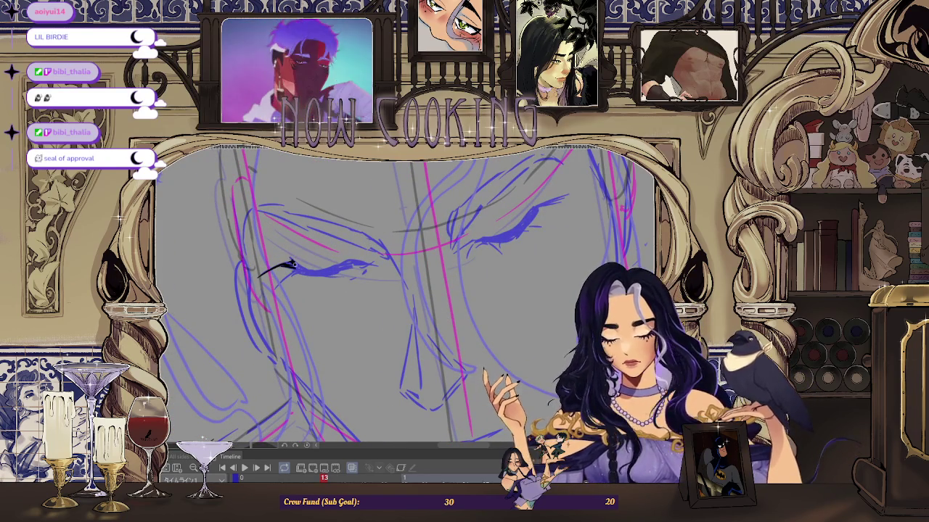
mouse_move(272, 291)
left_mouse_down()
mouse_move(296, 265)
mouse_move(379, 266)
left_mouse_up()
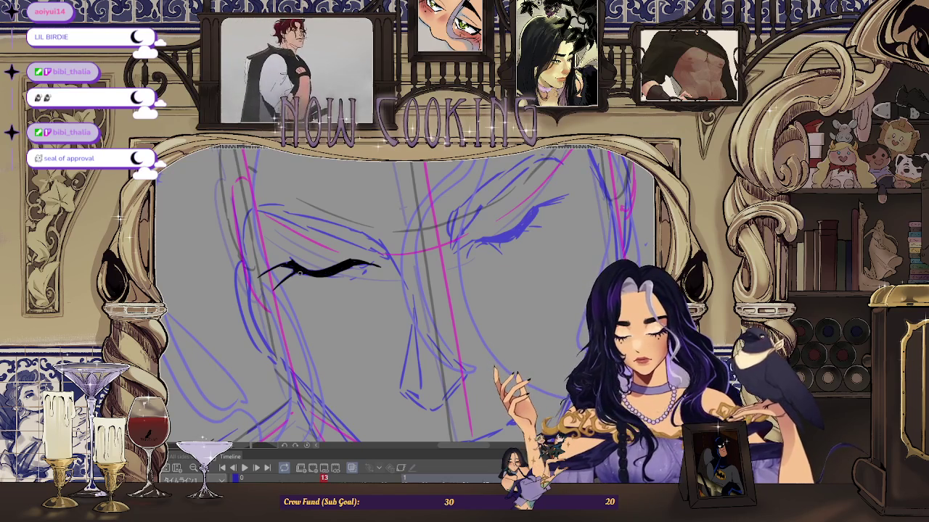
key("ctrl+minus")
key("ctrl+minus")
key("ctrl+minus")
key("ctrl+minus")
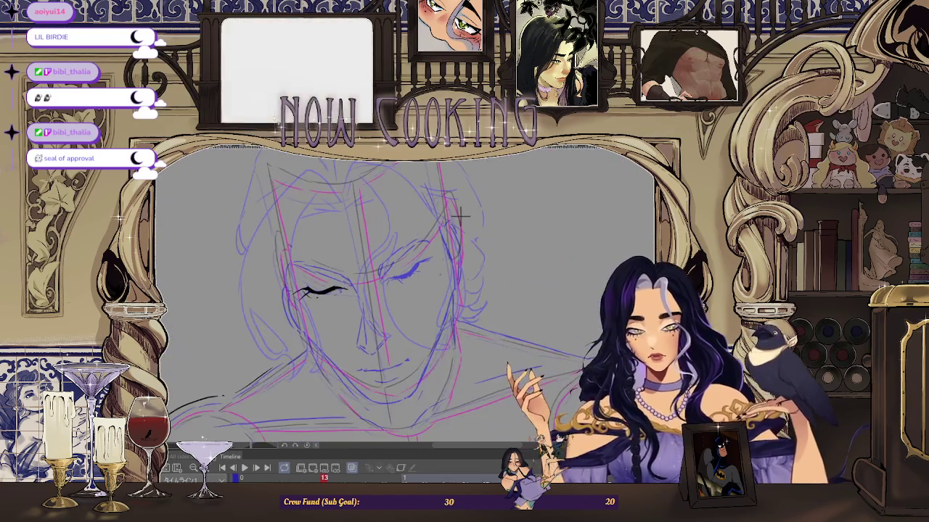
key("ctrl+minus")
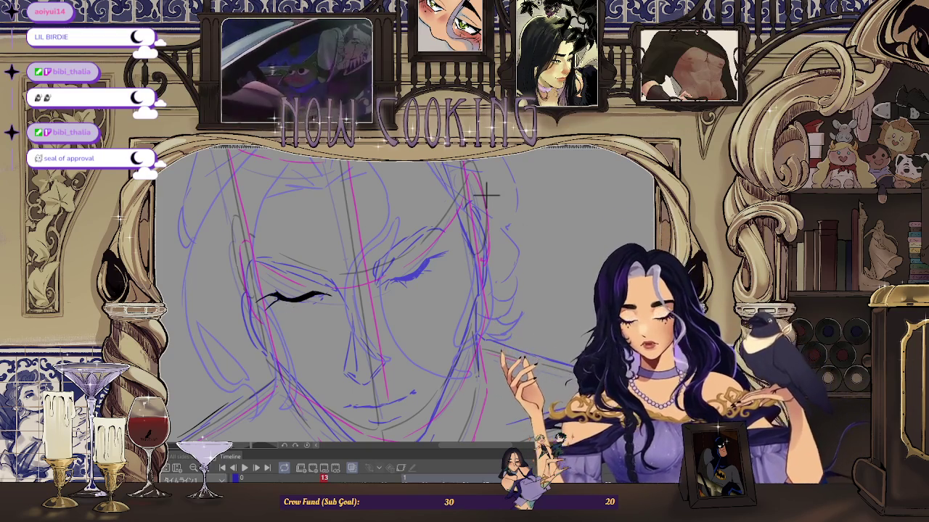
key("ctrl+plus")
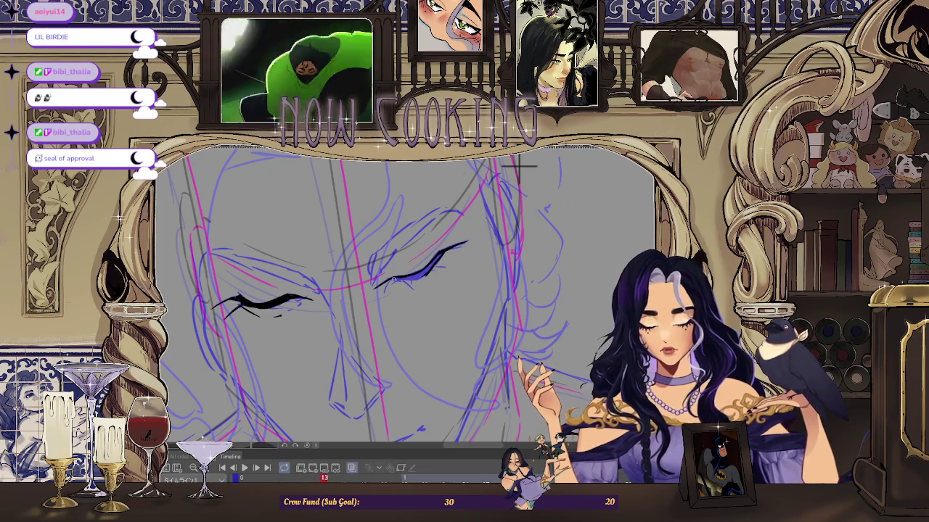
scroll(411, 276, "up", 2)
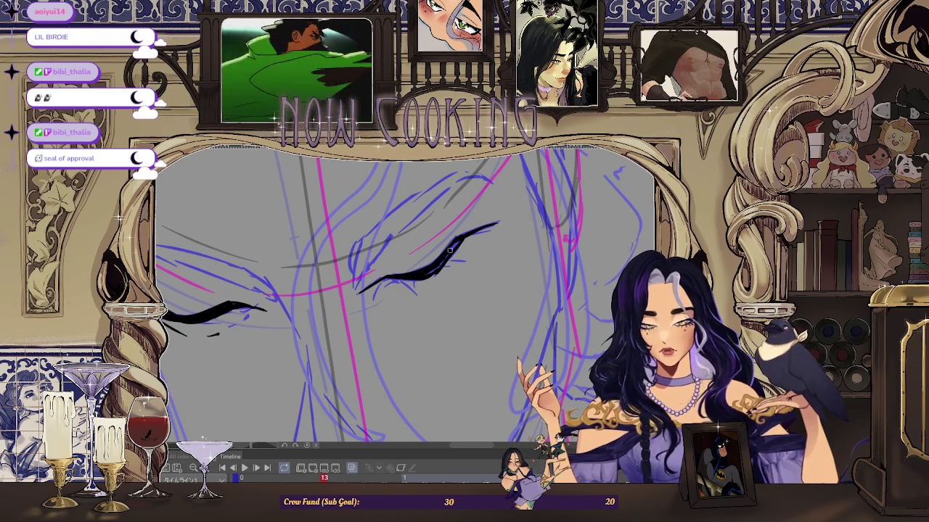
scroll(463, 238, "down", 3)
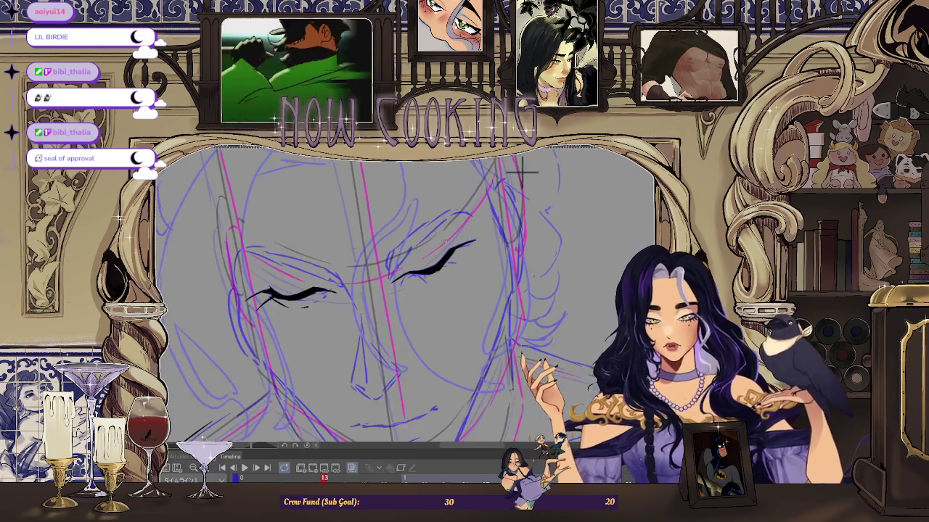
scroll(392, 253, "up", 3)
left_click_drag(393, 251, 385, 290)
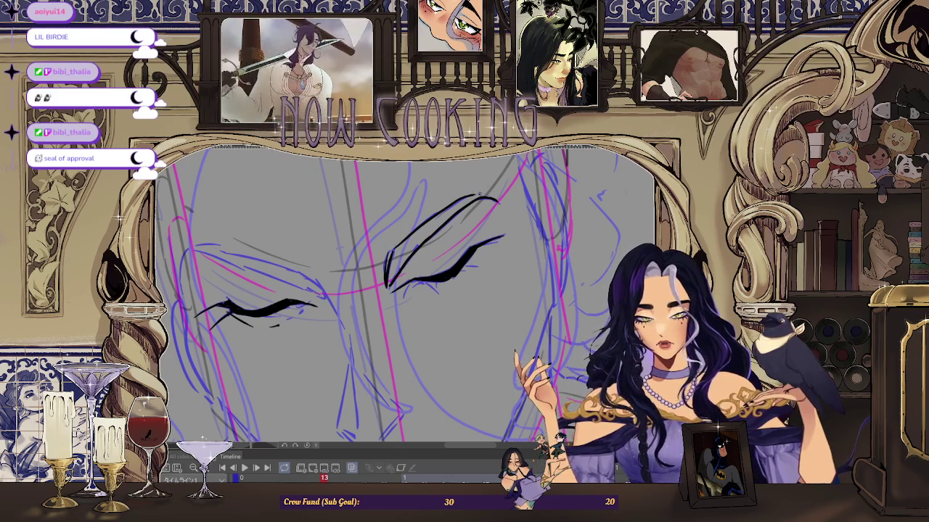
Step: Rotate the canvas and ink the upper eyelid crease, redrawing it until smooth
left_click_drag(181, 276, 311, 265)
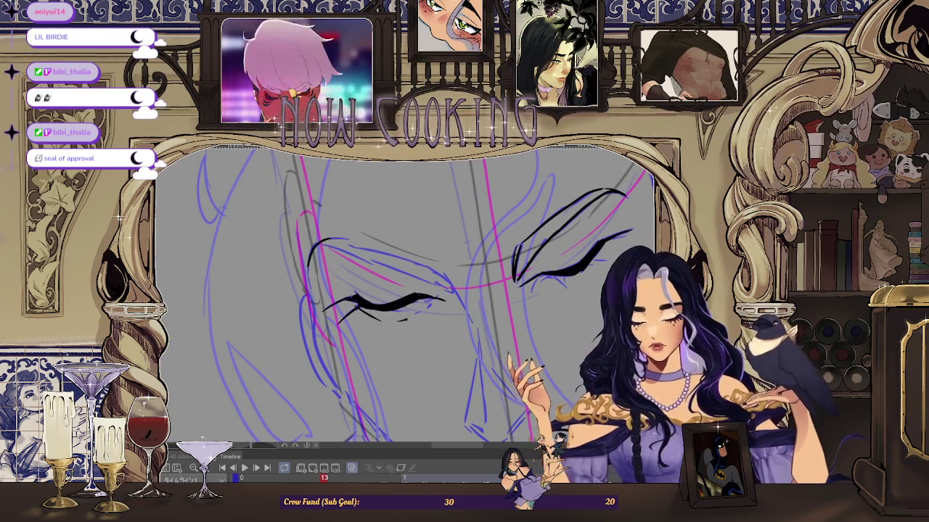
left_click_drag(329, 223, 305, 280)
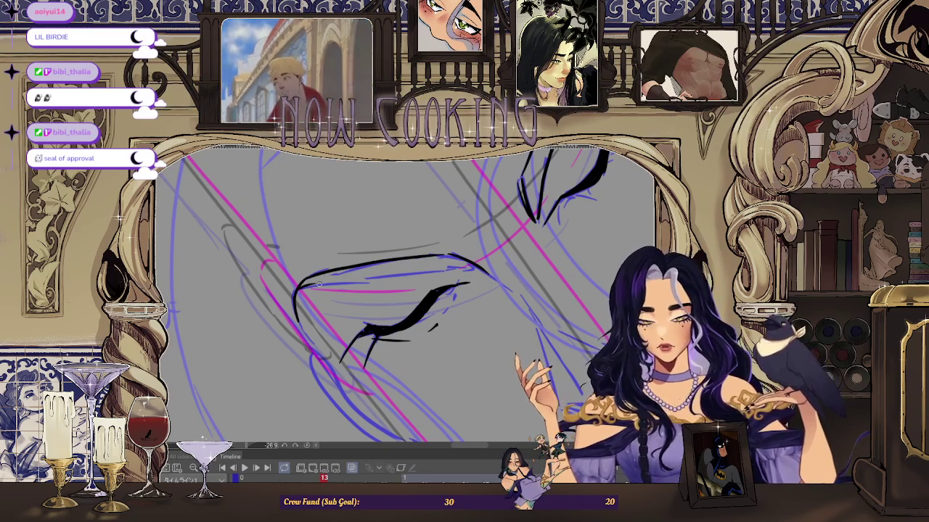
left_click_drag(316, 284, 444, 276)
key("ctrl+z")
left_click_drag(316, 284, 444, 277)
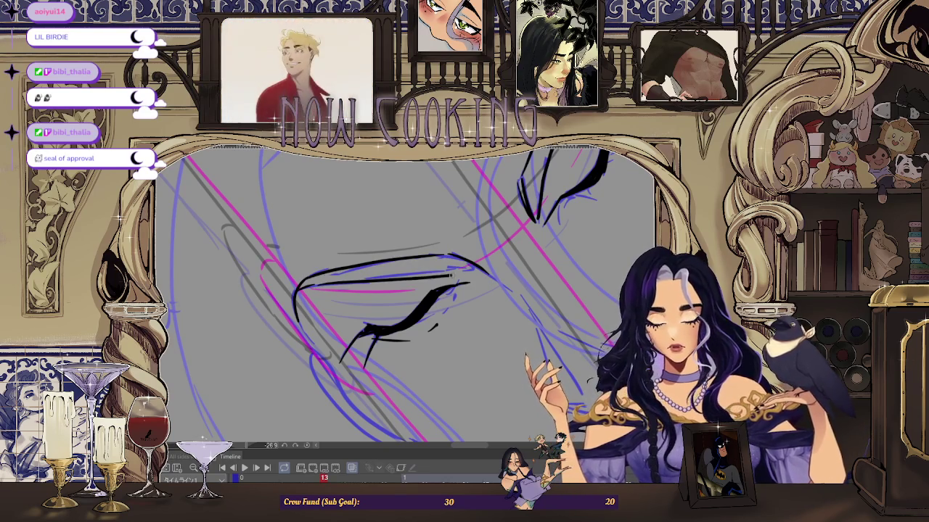
key("ctrl+z")
left_click_drag(320, 284, 472, 269)
key("ctrl+z")
left_click_drag(325, 284, 455, 269)
key("ctrl+z")
left_click_drag(316, 284, 457, 270)
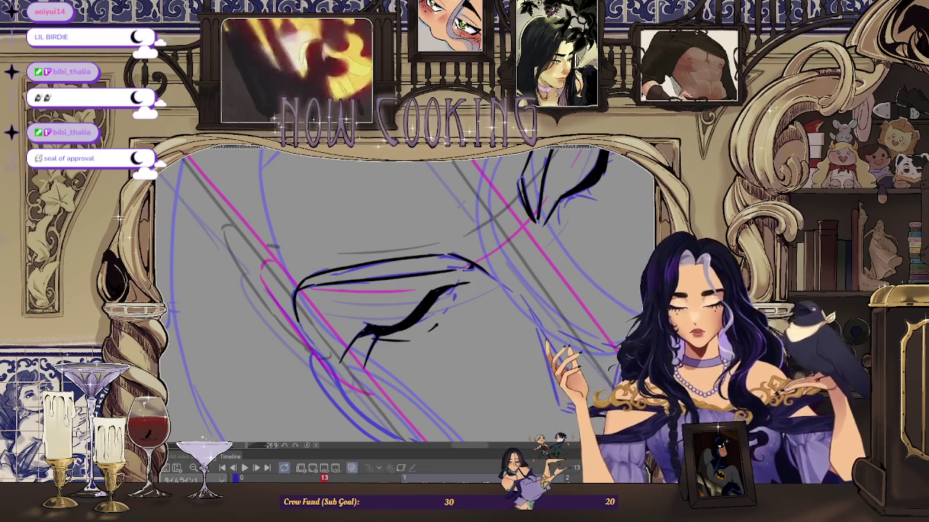
Step: Reset the view and ink the nose line and its underside in black
key("ctrl+0")
key("ctrl+plus")
key("ctrl+plus")
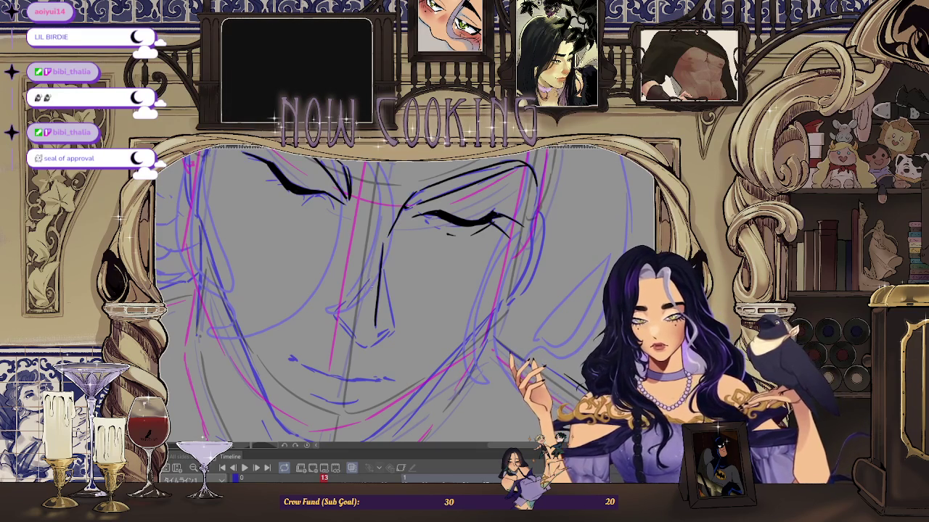
left_click_drag(368, 287, 345, 312)
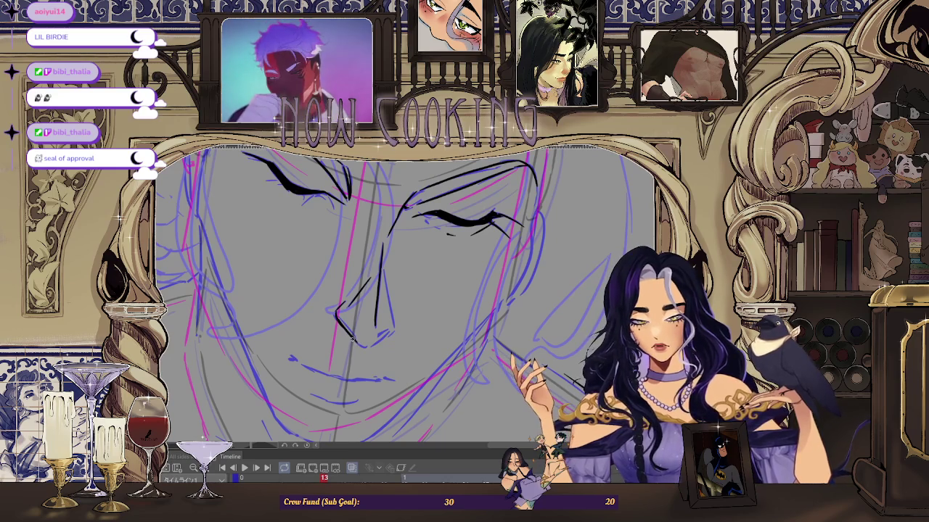
mouse_move(365, 346)
left_mouse_down()
mouse_move(392, 328)
mouse_move(354, 345)
mouse_move(383, 334)
left_mouse_up()
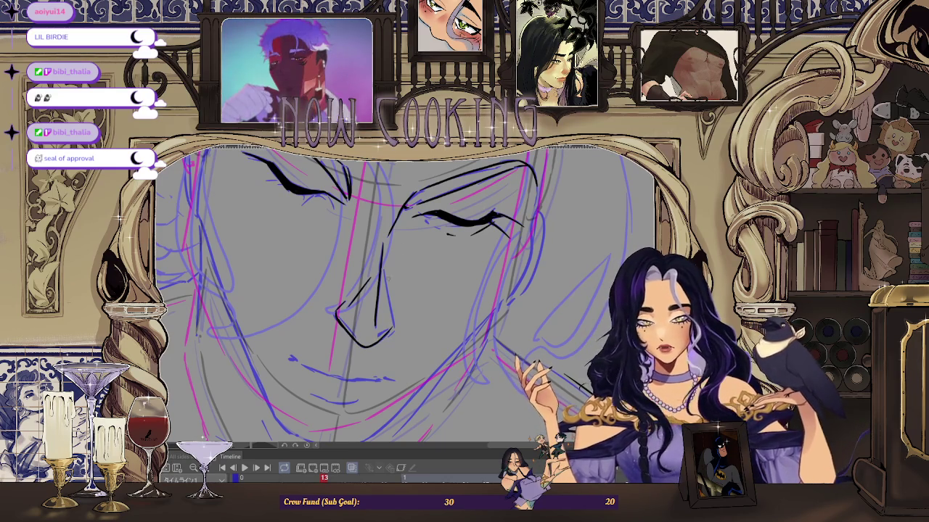
scroll(324, 320, "up", 1)
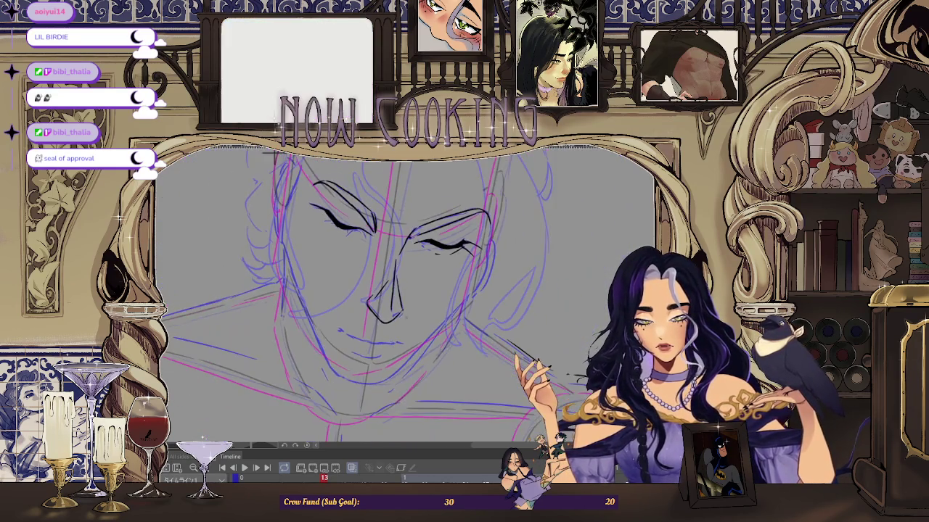
Step: Ink the black mouth line and a short stroke at the lower lip
scroll(324, 321, "up", 1)
scroll(324, 321, "up", 2)
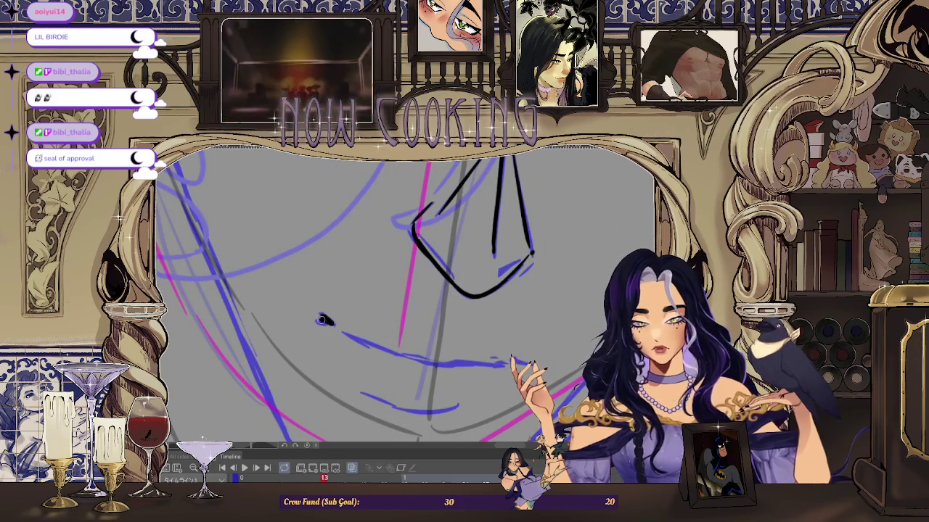
scroll(324, 320, "down", 1)
scroll(342, 317, "down", 1)
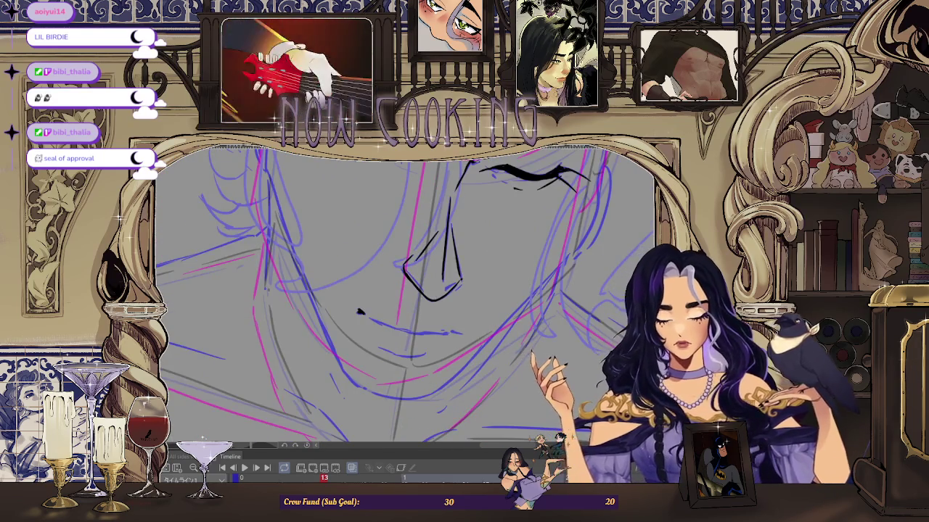
scroll(341, 317, "up", 1)
scroll(342, 317, "up", 1)
mouse_move(356, 335)
left_mouse_down()
mouse_move(444, 317)
mouse_move(503, 280)
left_mouse_up()
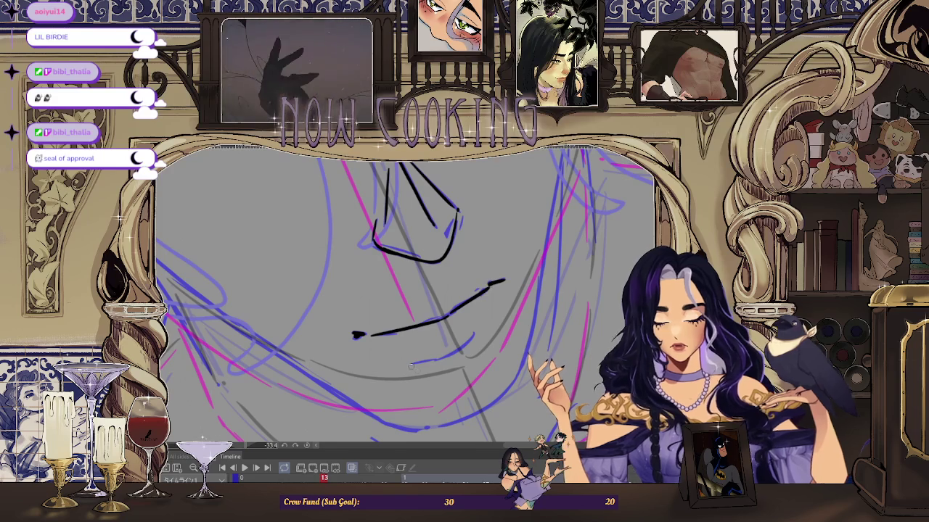
left_click_drag(473, 335, 462, 349)
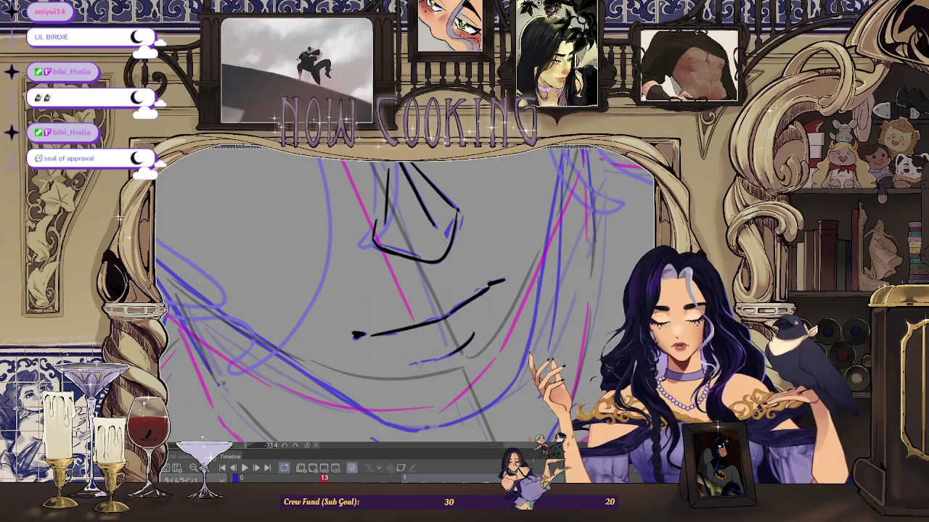
Step: Rotate the view and ink the long jawline along the blue guide down to the chin
scroll(440, 357, "down", 3)
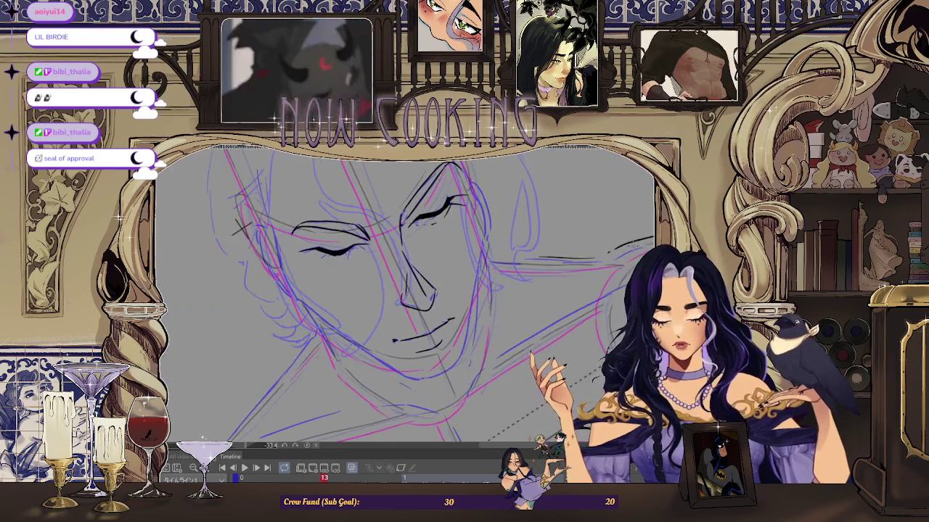
key("asciicircum")
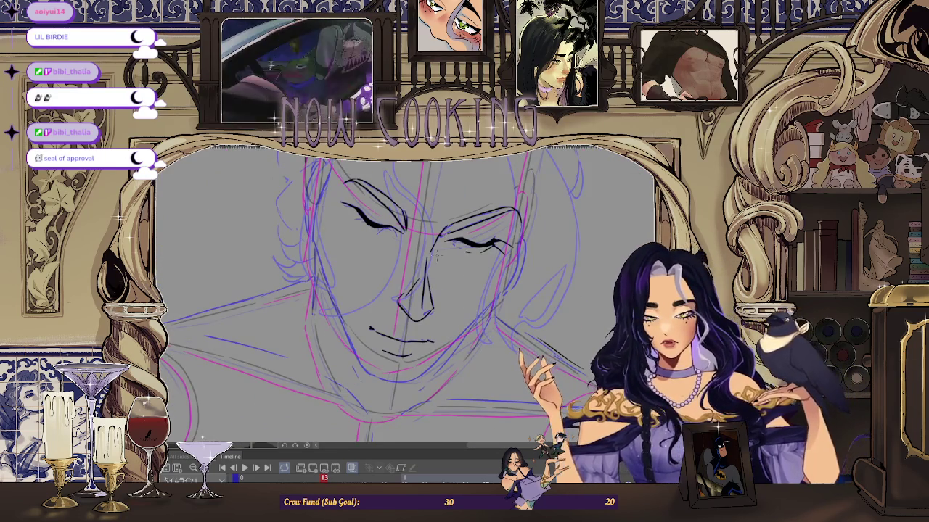
scroll(435, 290, "up", 1)
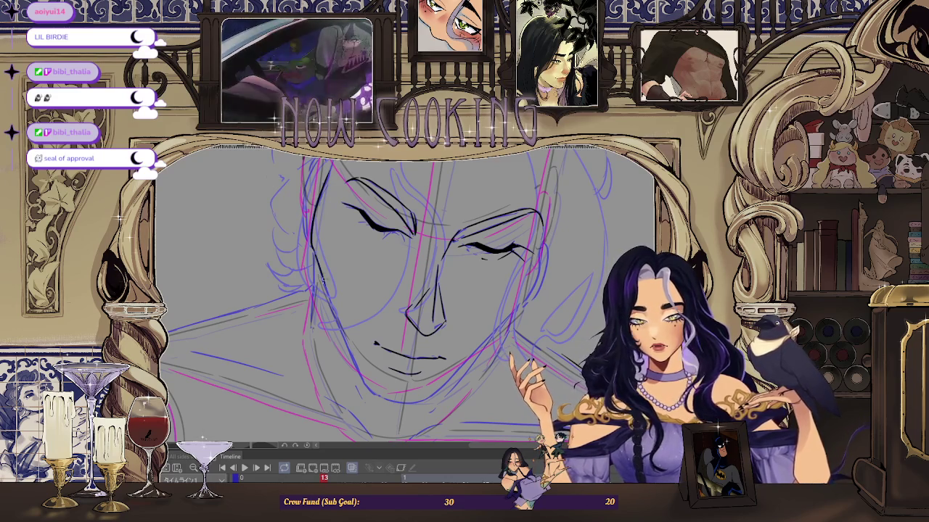
scroll(319, 269, "up", 3)
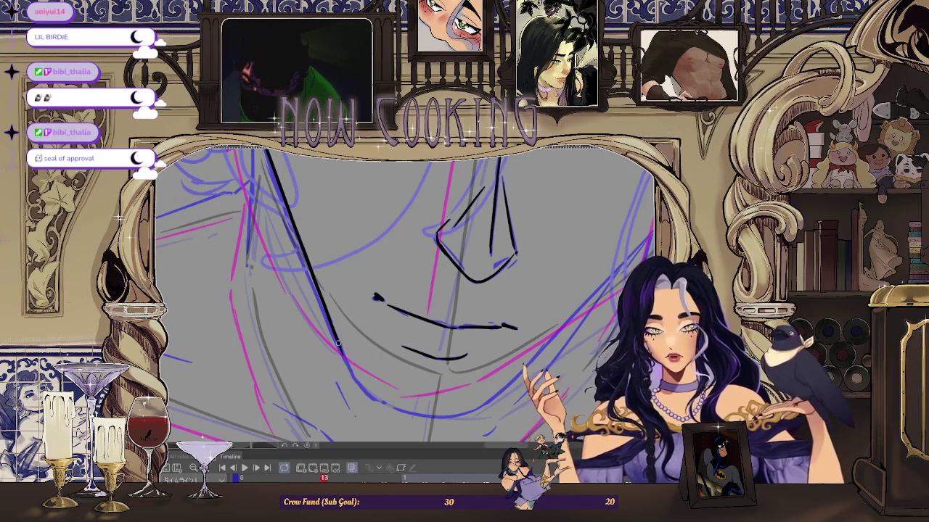
mouse_move(478, 340)
left_mouse_down()
mouse_move(435, 369)
mouse_move(407, 348)
left_mouse_up()
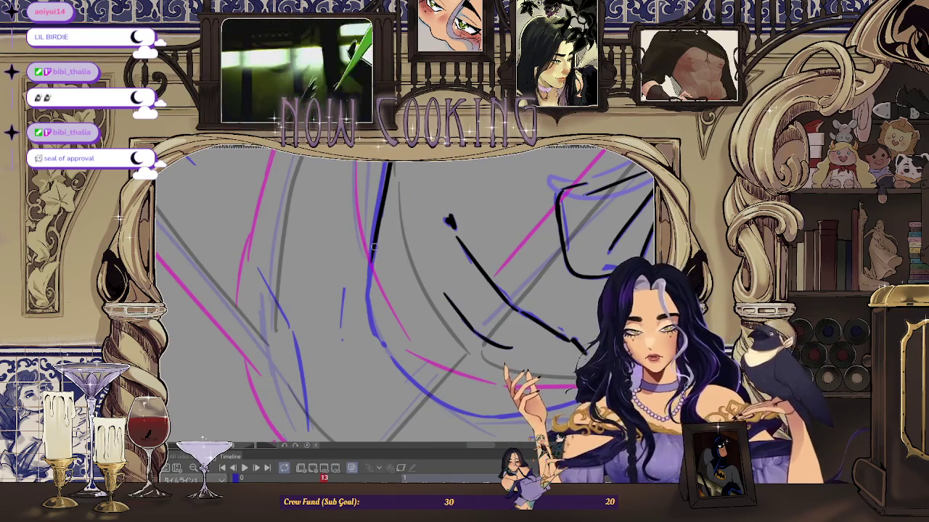
mouse_move(372, 250)
left_mouse_down()
mouse_move(386, 356)
mouse_move(313, 293)
mouse_move(345, 374)
mouse_move(343, 356)
mouse_move(418, 379)
left_mouse_up()
key("ctrl+z")
mouse_move(326, 345)
left_mouse_down()
mouse_move(417, 379)
mouse_move(588, 276)
mouse_move(529, 328)
left_mouse_up()
left_click_drag(245, 402, 316, 386)
key("ctrl+z")
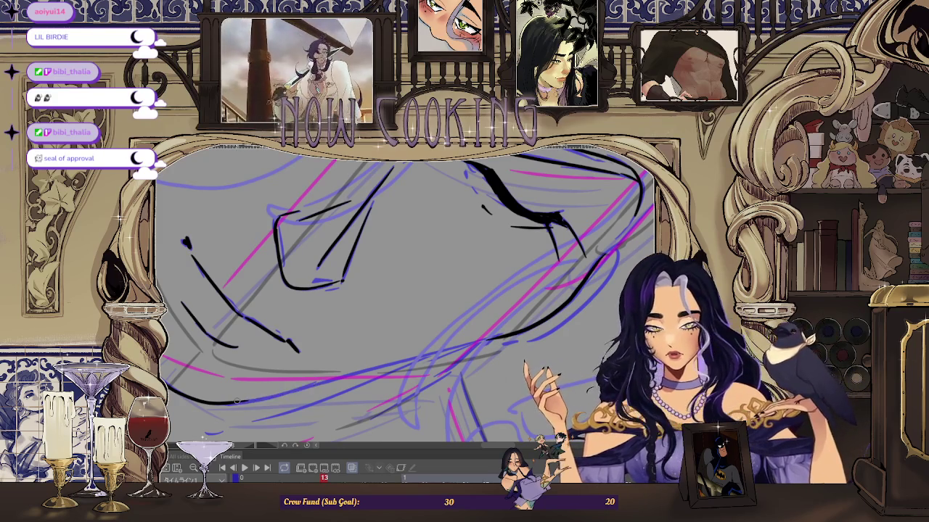
left_click_drag(234, 400, 504, 339)
Step: Reset the view upright and darken the face contour along the cheek
key("ctrl+0")
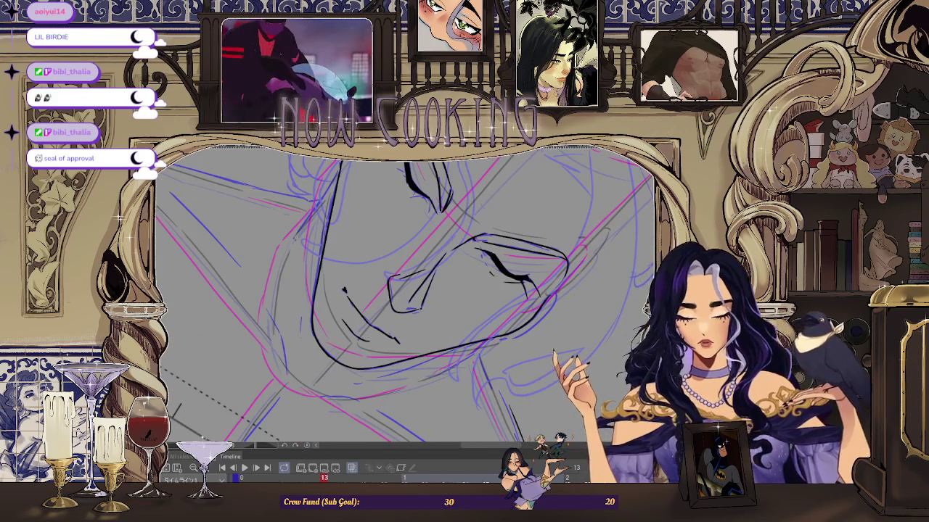
scroll(330, 190, "down", 2)
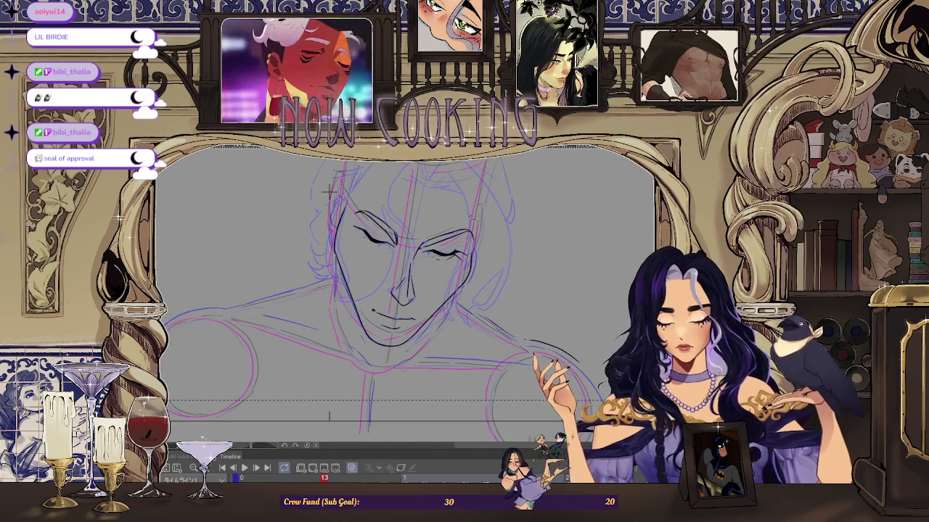
scroll(330, 190, "up", 1)
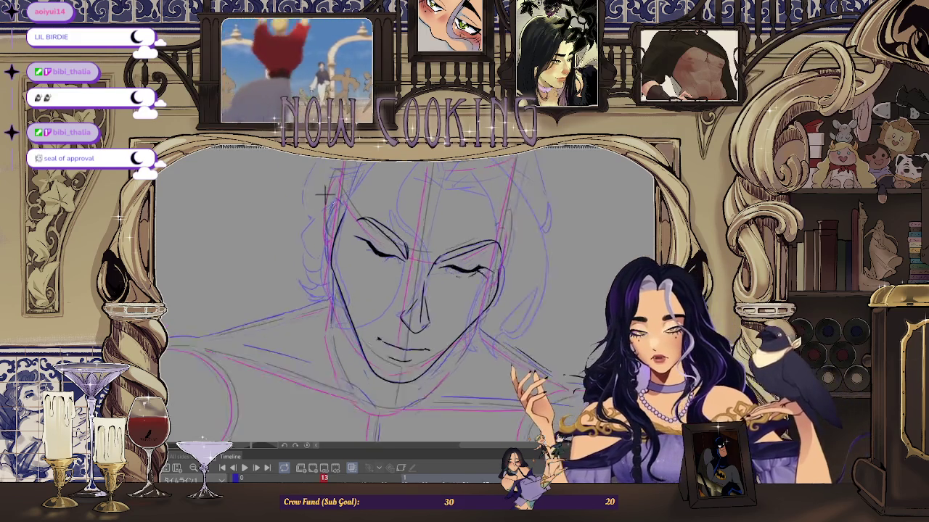
scroll(328, 195, "up", 2)
scroll(328, 194, "down", 2)
scroll(270, 173, "up", 2)
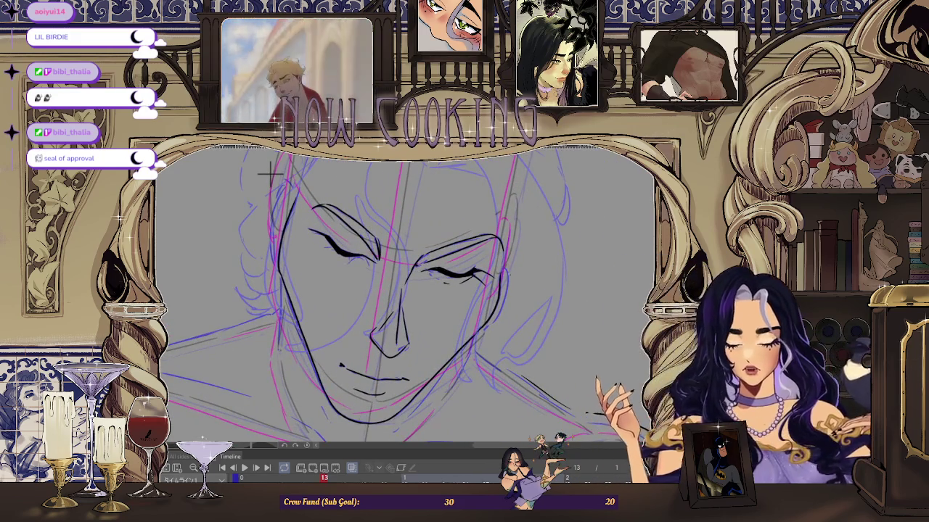
scroll(514, 298, "up", 2)
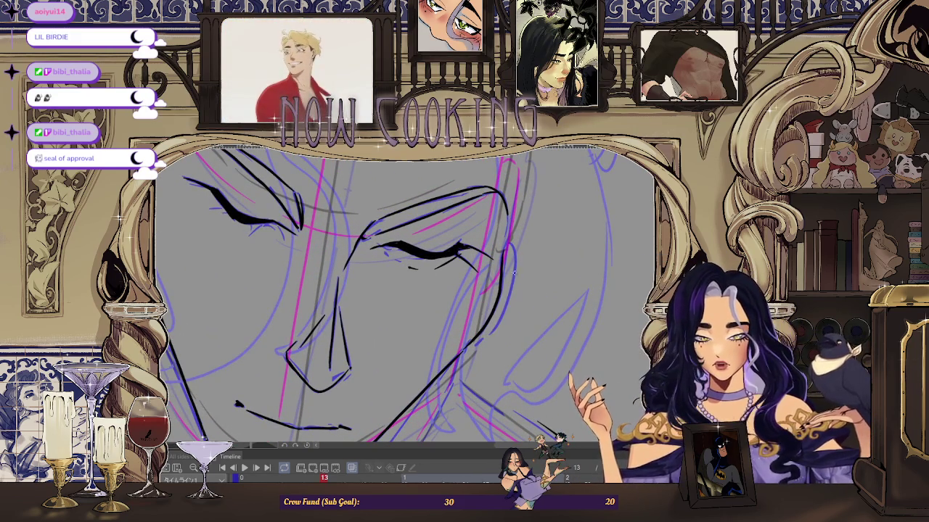
left_click_drag(514, 275, 476, 347)
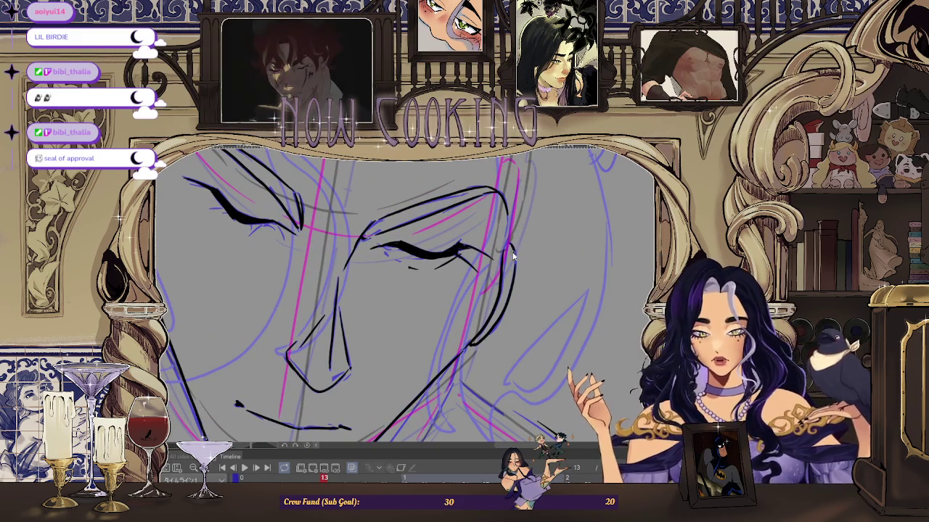
scroll(324, 177, "down", 2)
scroll(324, 177, "down", 2)
scroll(324, 178, "up", 4)
scroll(325, 178, "down", 2)
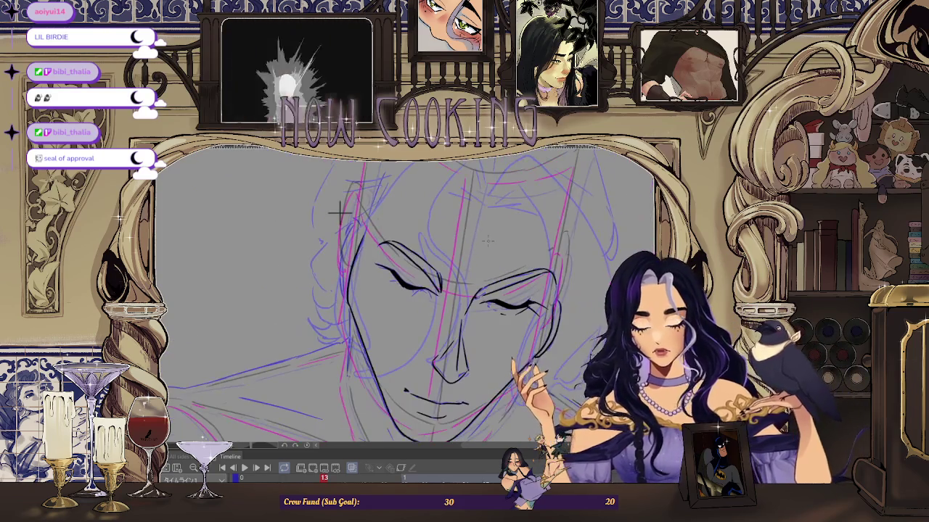
key("Left")
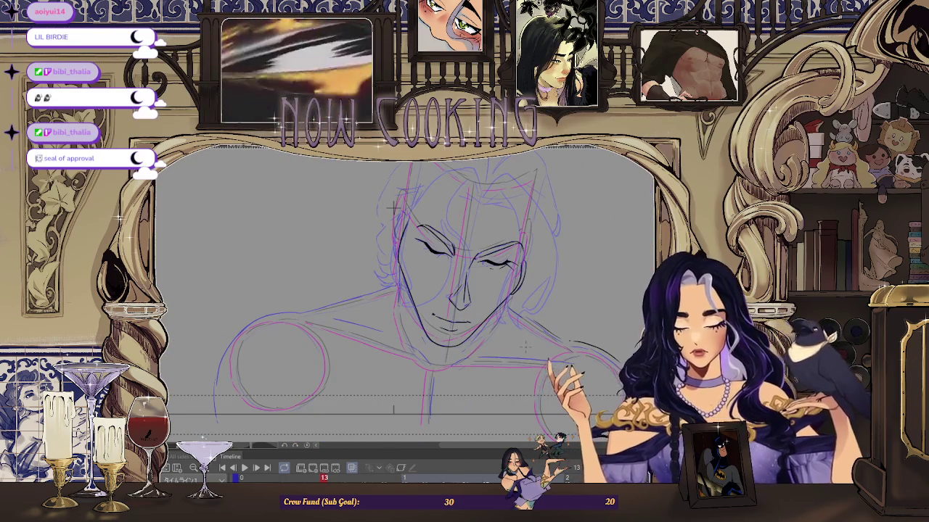
Step: Step back to frame 9 and flip the canvas horizontally to check the drawing
key("Left")
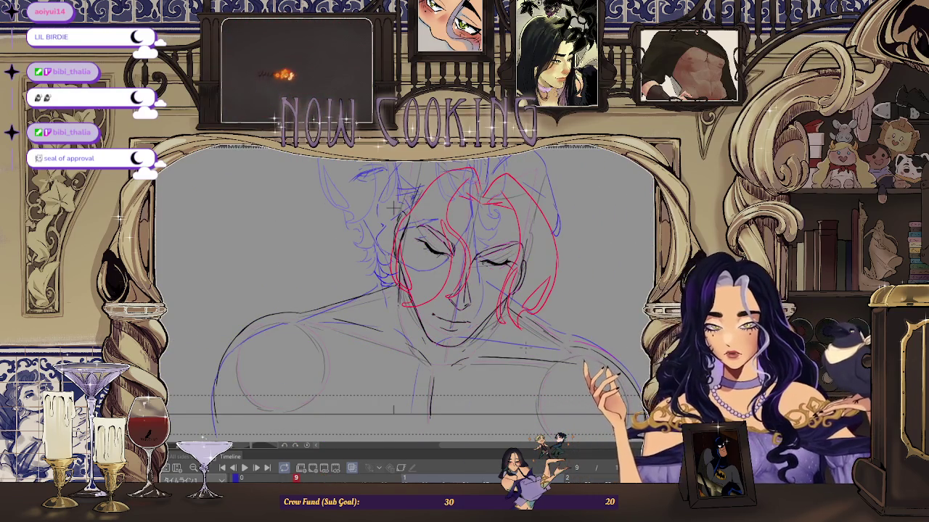
scroll(392, 207, "up", 1)
scroll(369, 187, "up", 1)
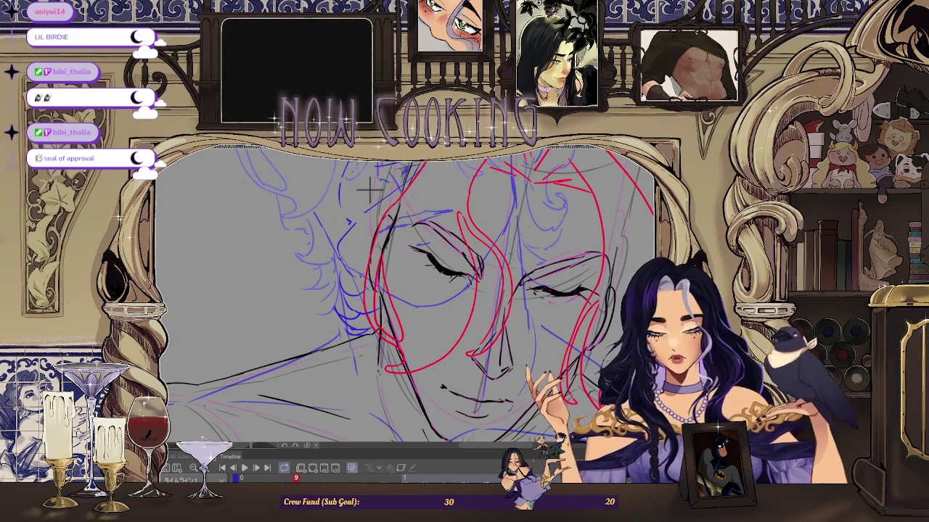
scroll(370, 191, "down", 2)
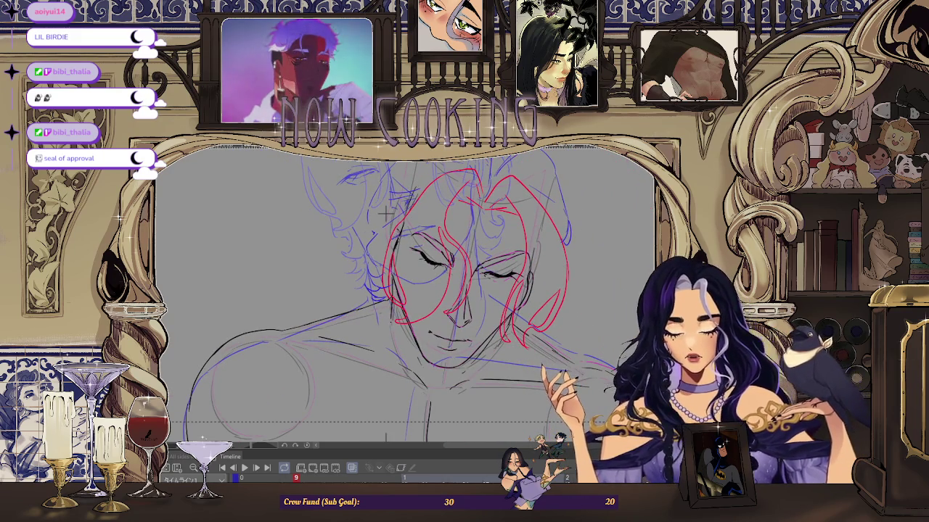
scroll(386, 214, "up", 1)
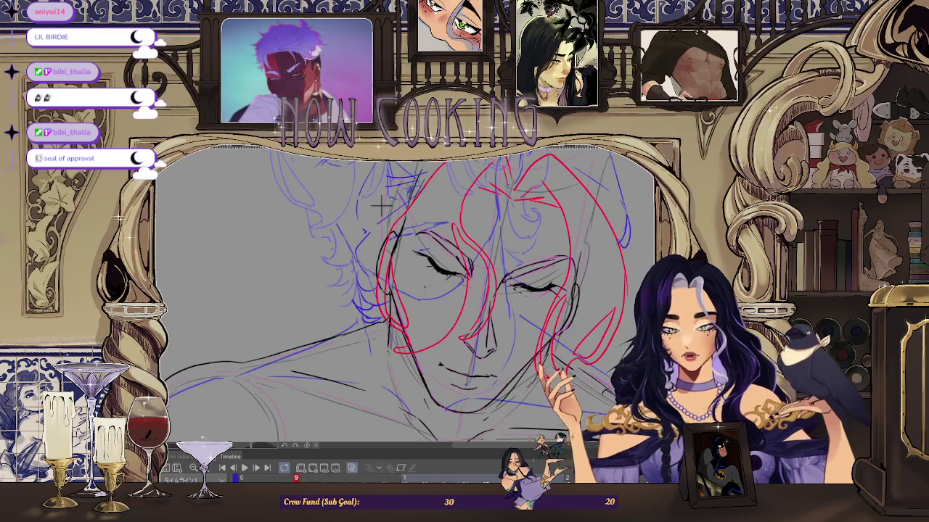
scroll(381, 205, "down", 1)
key("h")
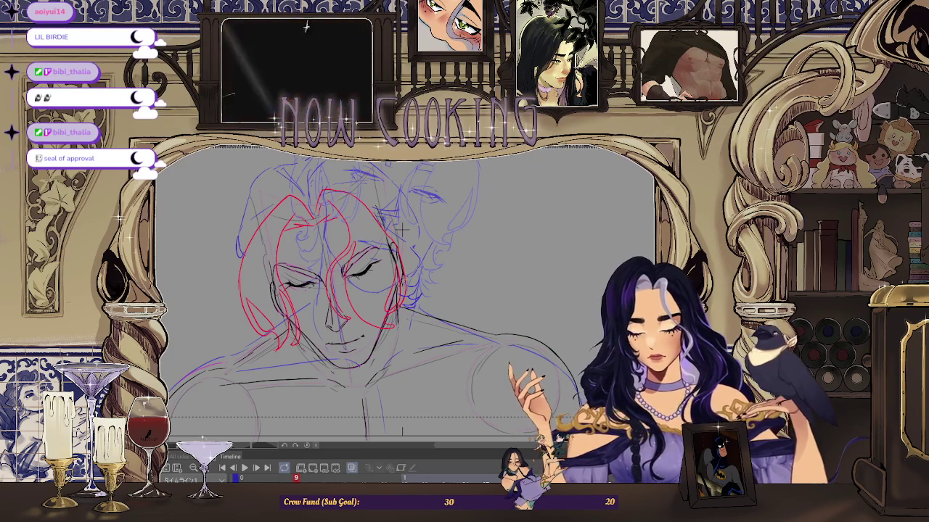
scroll(402, 230, "down", 2)
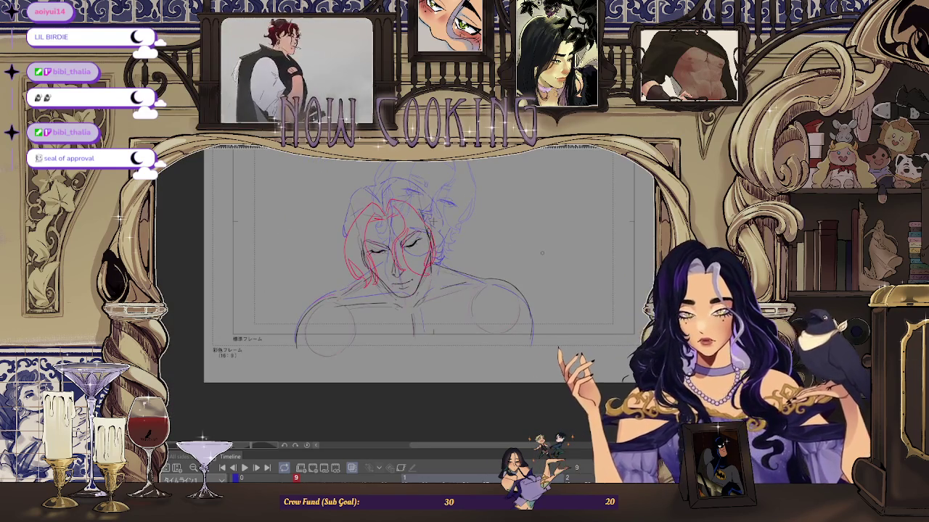
Step: Zoom in on frame 13's face to view the black lineart over the pink and purple guides
scroll(435, 218, "up", 1)
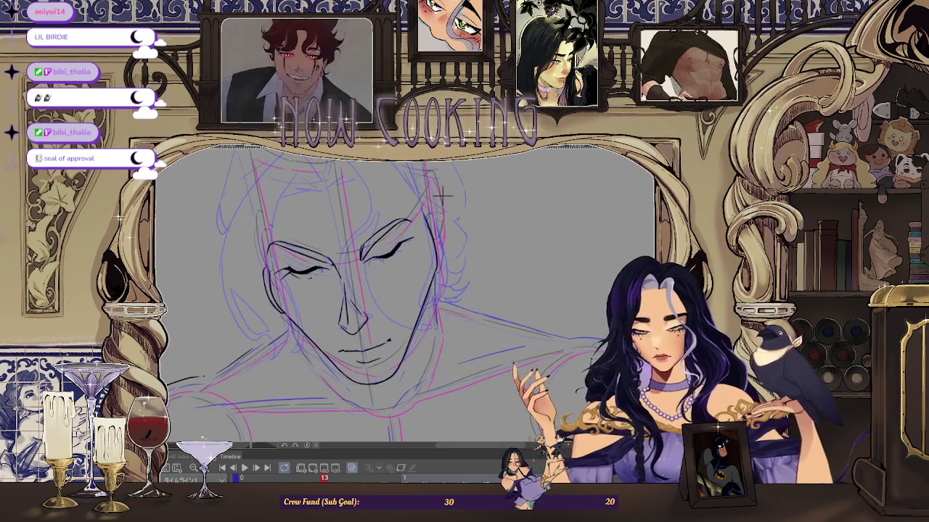
scroll(439, 197, "up", 1)
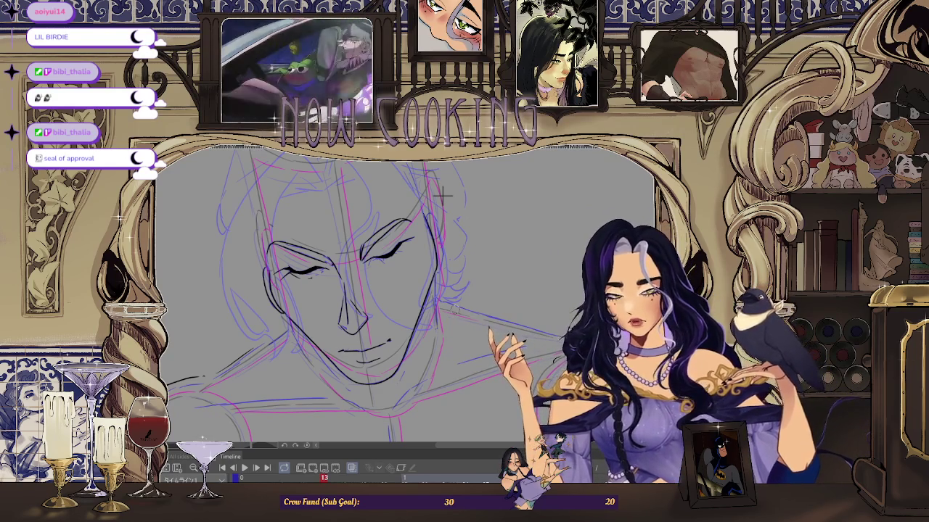
scroll(434, 257, "up", 2)
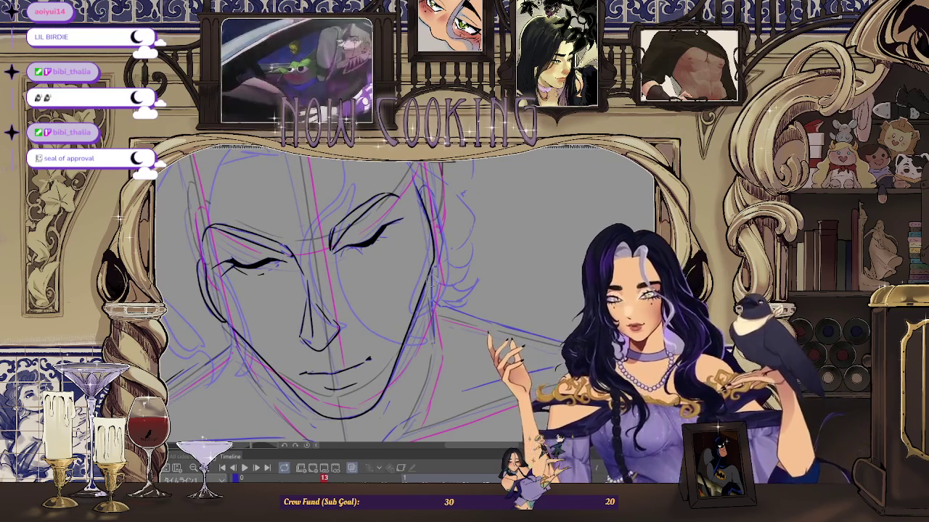
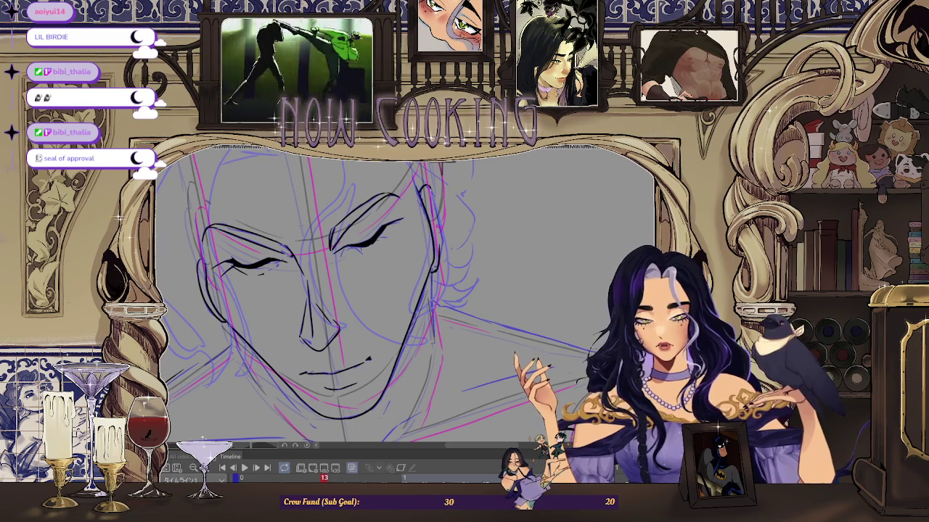
Step: Step through the animation frames and mirror the canvas view horizontally
scroll(508, 232, "down", 3)
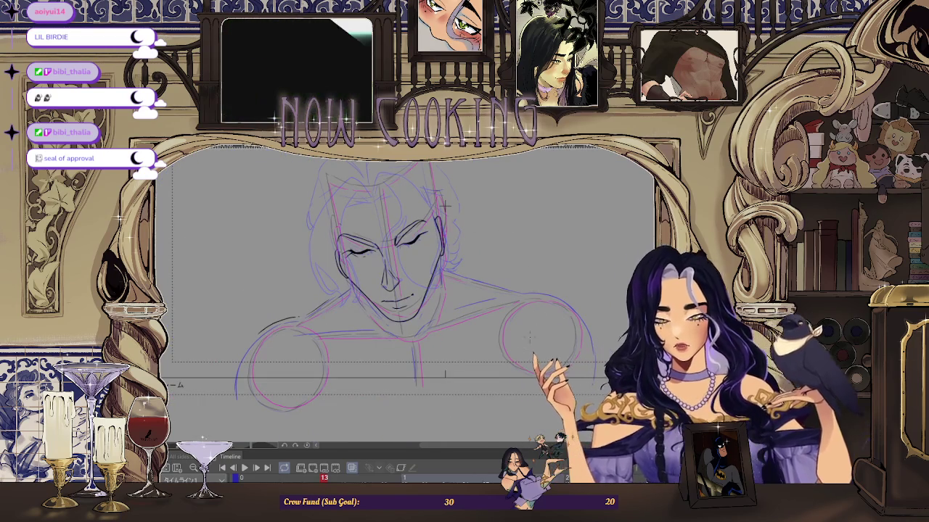
scroll(437, 209, "up", 2)
scroll(434, 223, "up", 1)
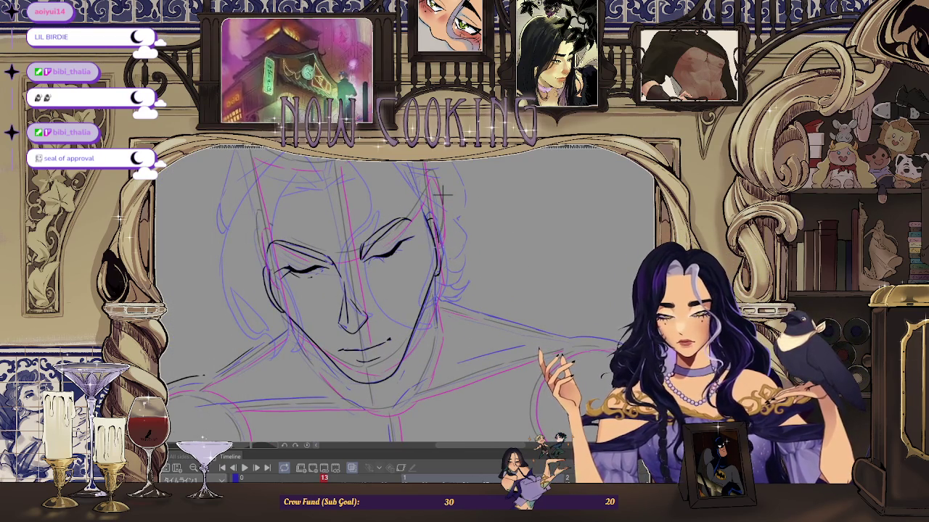
key("space")
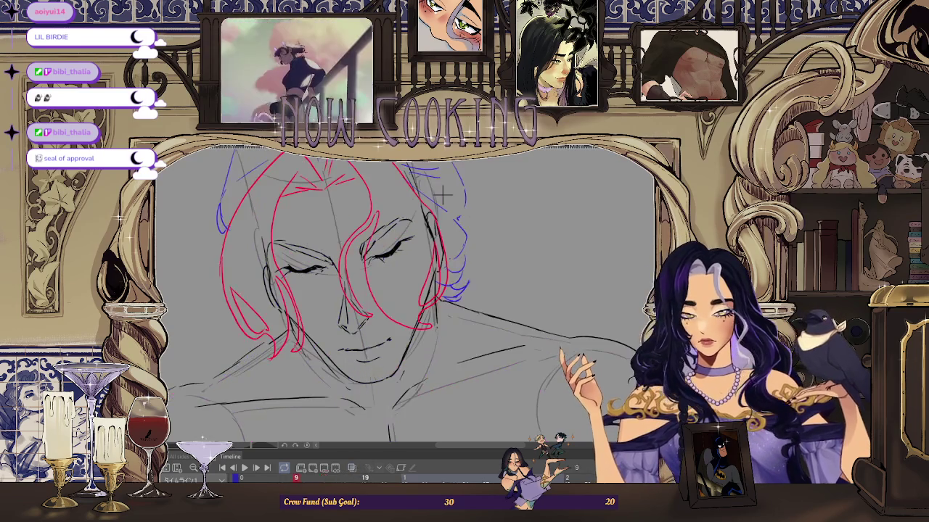
scroll(442, 193, "down", 2)
scroll(457, 246, "down", 2)
key("h")
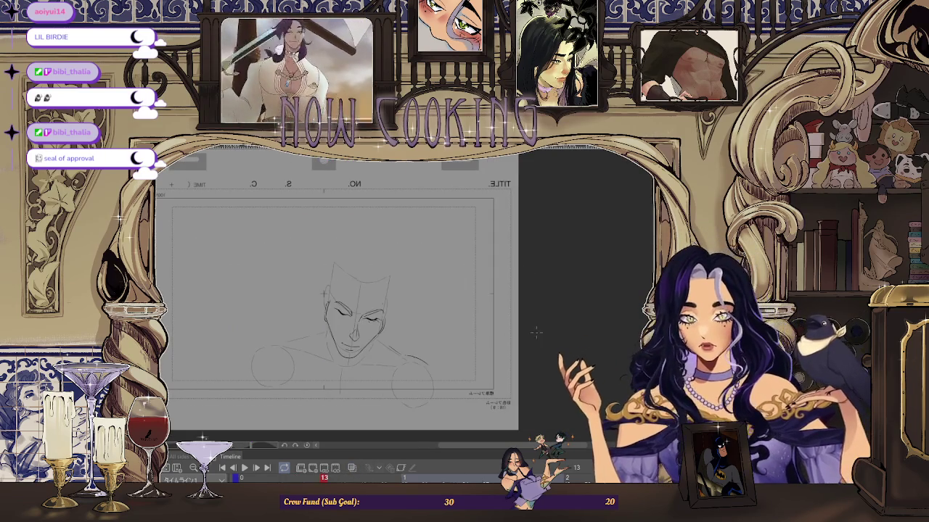
Step: Hide the rough construction sketch so only the clean face line art shows
scroll(391, 249, "up", 2)
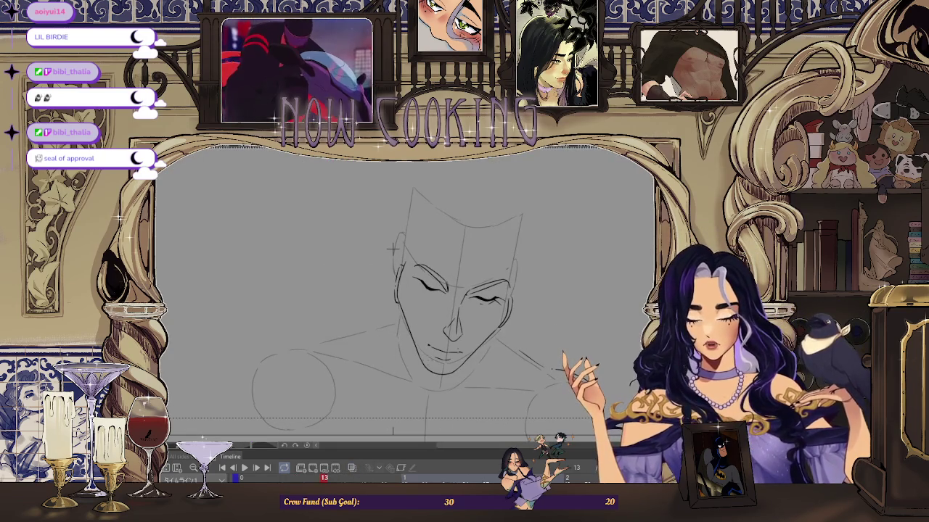
key("Delete")
scroll(393, 249, "down", 2)
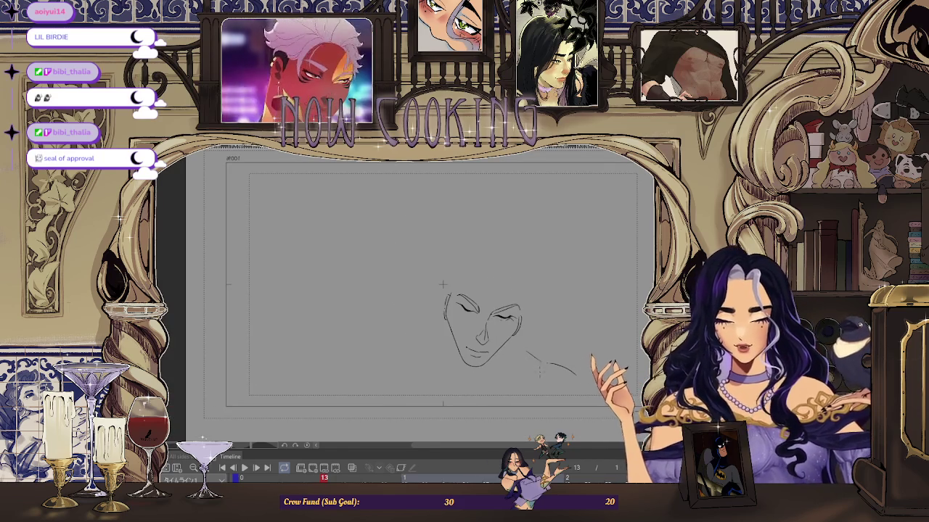
scroll(425, 259, "up", 2)
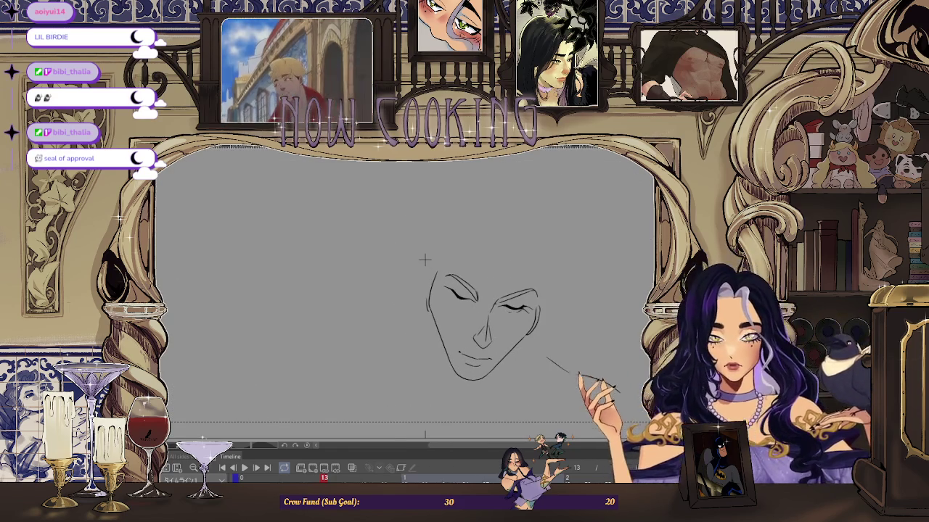
Step: Rotate the view upright and erase part of the upper-left face contour
left_click_drag(424, 260, 481, 236)
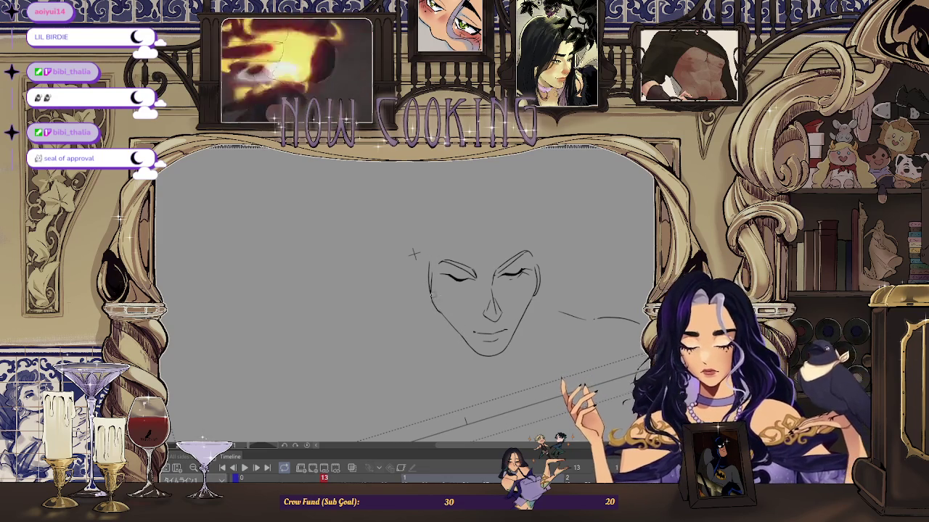
left_click_drag(428, 267, 428, 293)
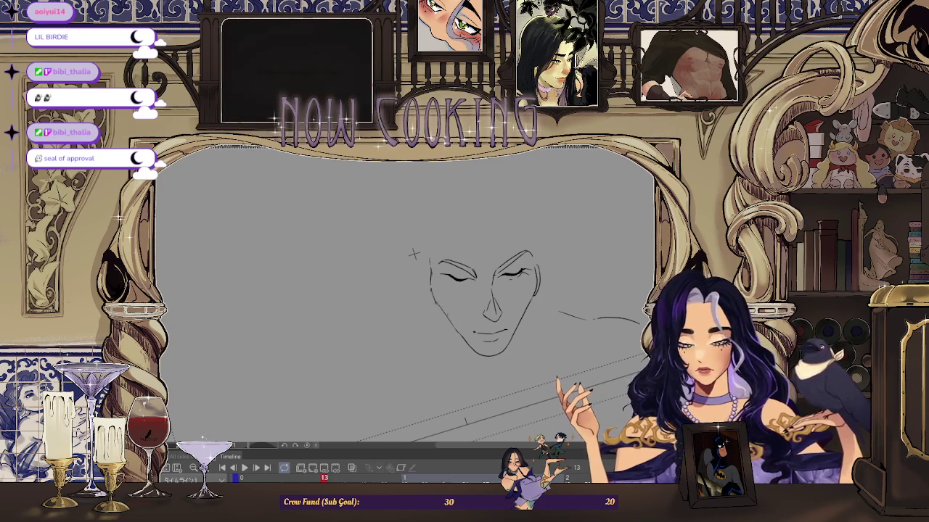
scroll(466, 272, "up", 2)
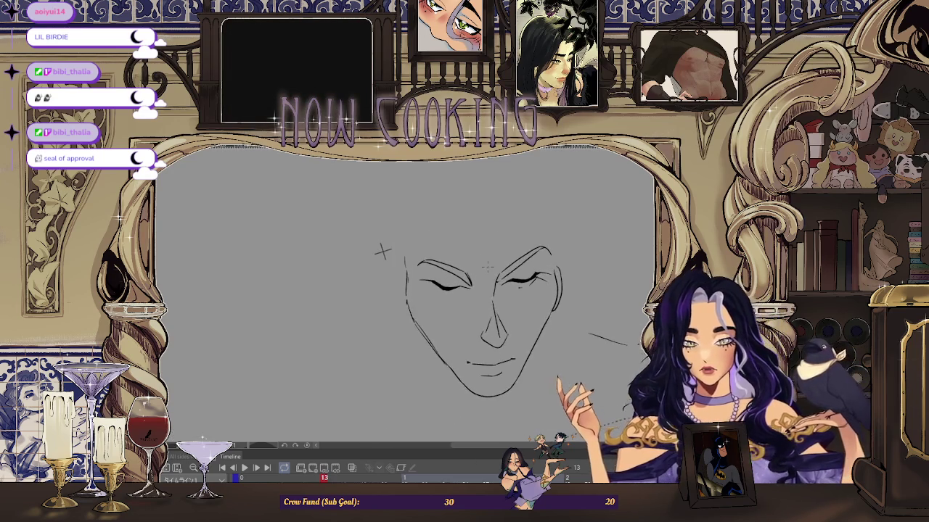
scroll(466, 271, "up", 2)
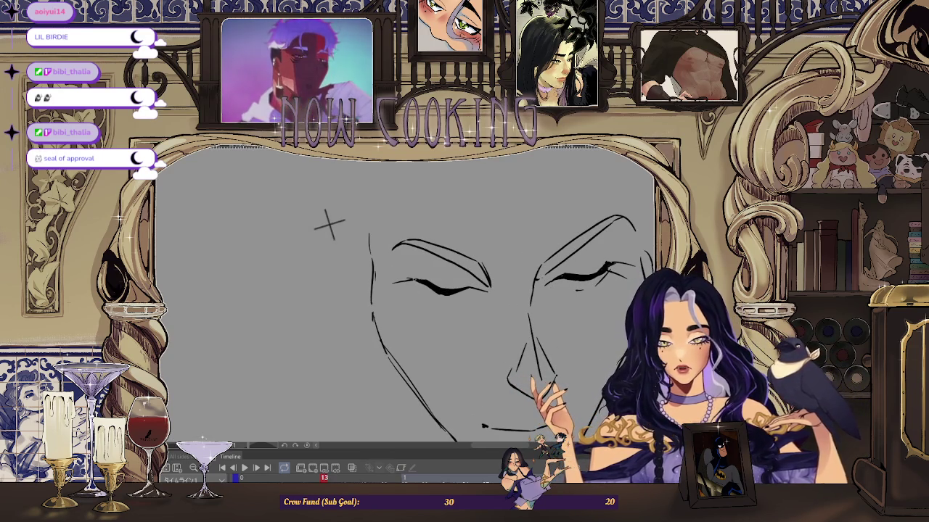
scroll(504, 293, "down", 2)
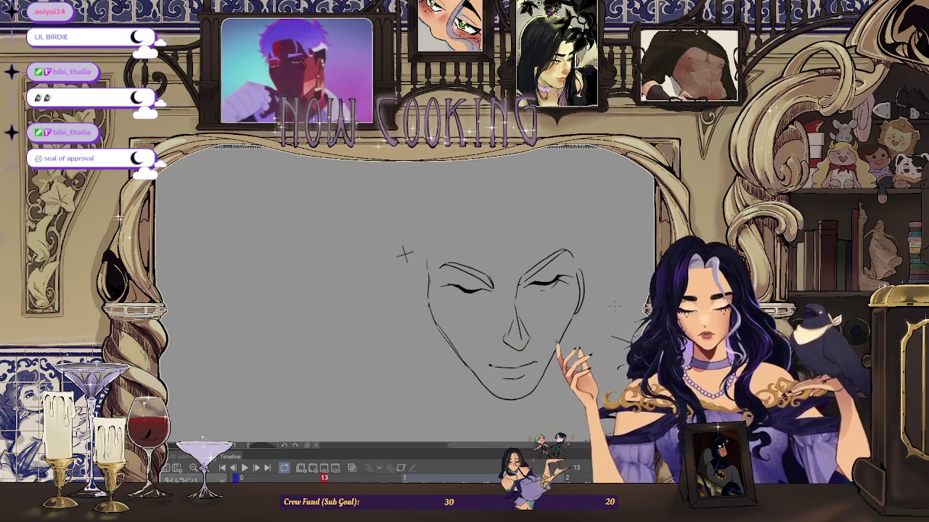
scroll(485, 283, "up", 1)
scroll(485, 282, "up", 2)
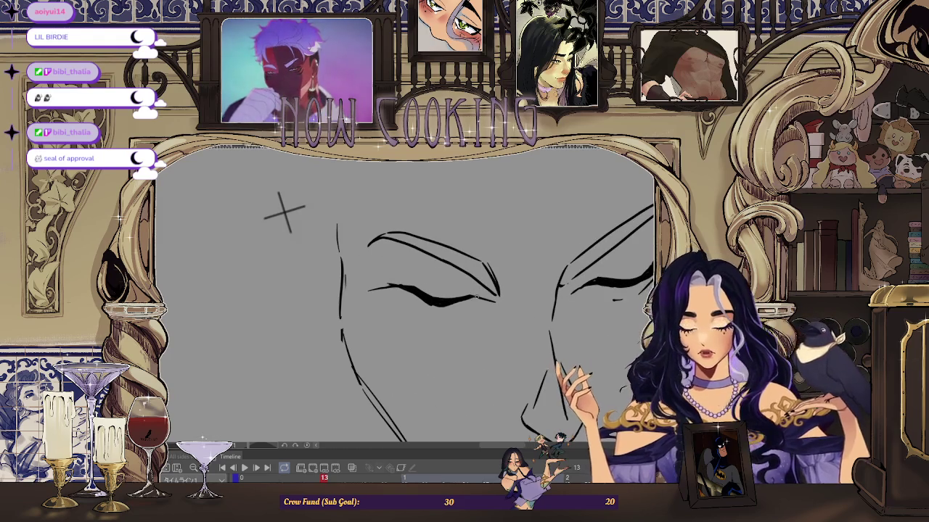
scroll(450, 302, "down", 1)
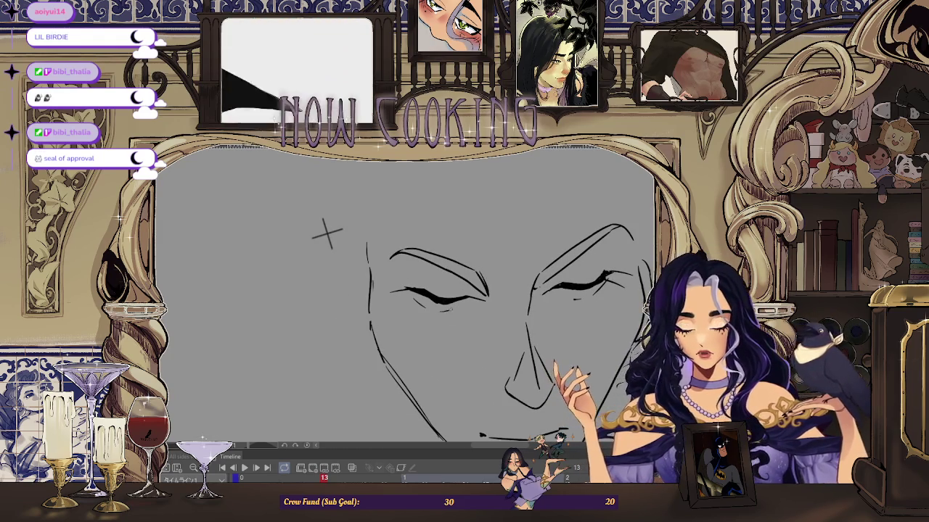
scroll(449, 314, "up", 1)
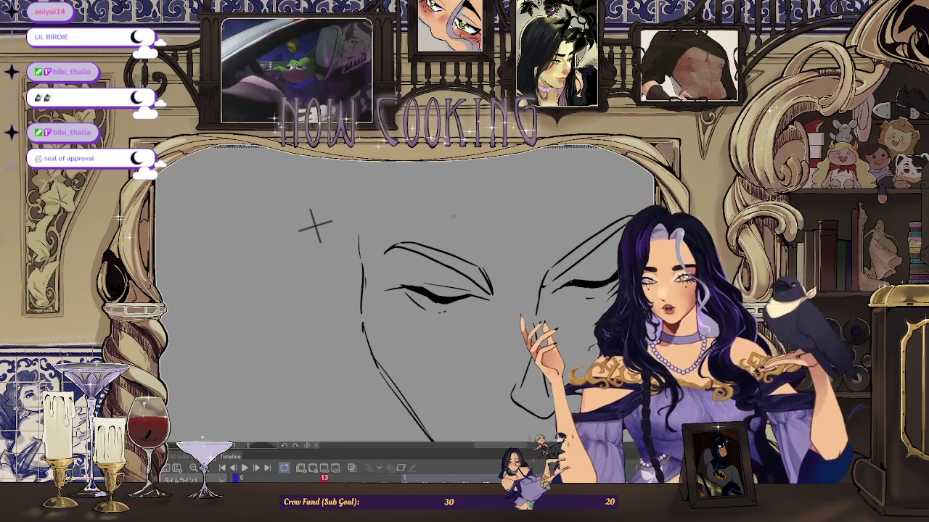
Step: Draw a thin brow stroke above the left eye and zoom out
left_click_drag(432, 281, 471, 290)
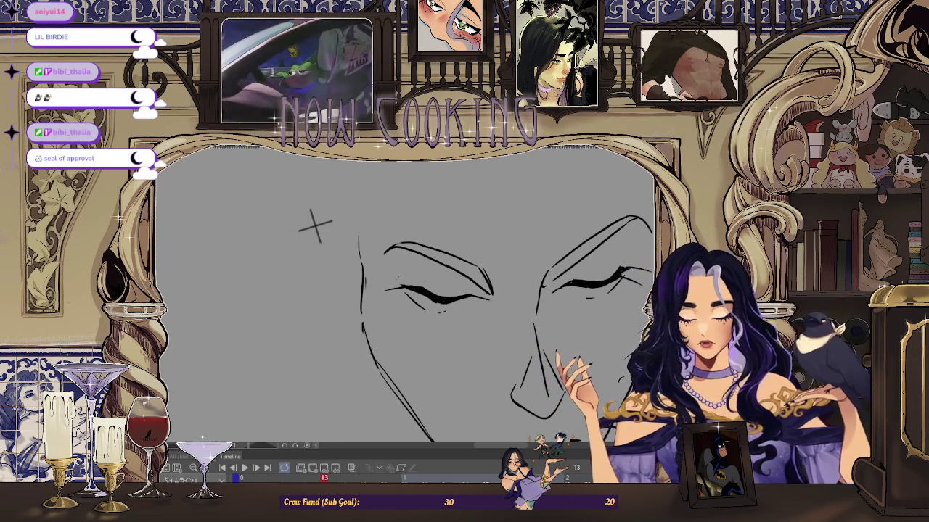
key("ctrl+minus")
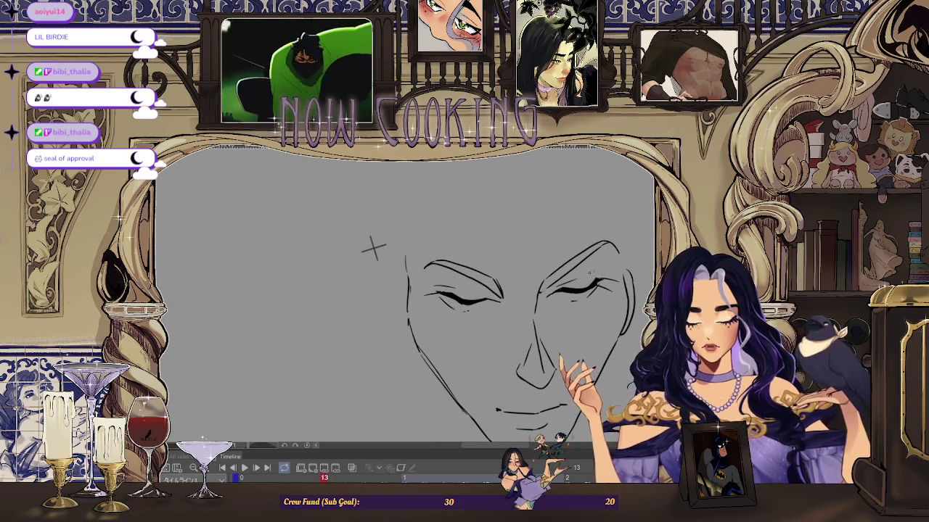
key("ctrl+minus")
key("ctrl+minus")
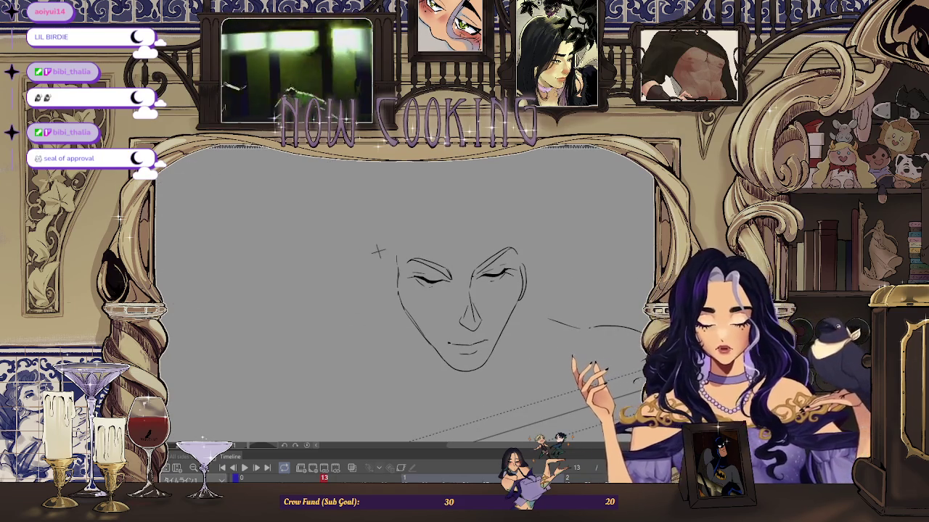
Step: Rotate the view about 15° and return to frame 9 with onion skin showing
key("asciicircum")
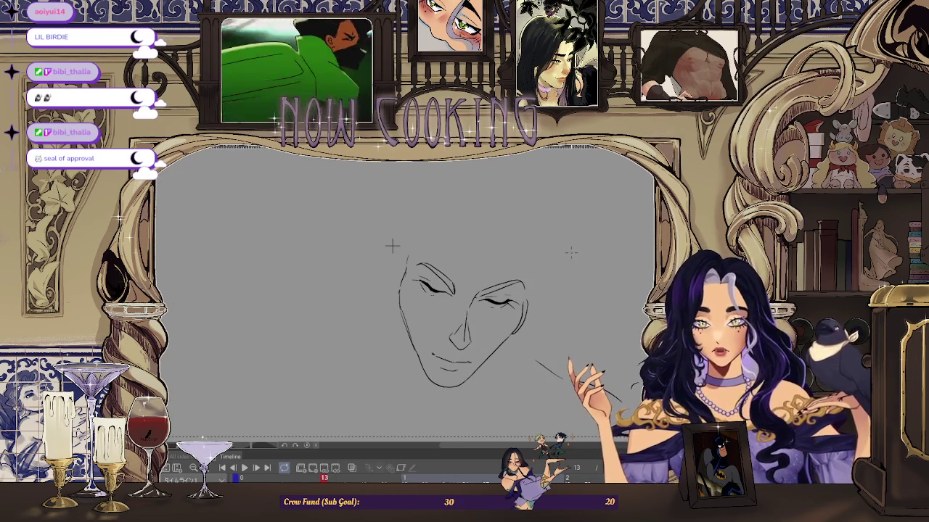
key("Left")
key("Left")
key("Left")
key("Left")
left_click(352, 468)
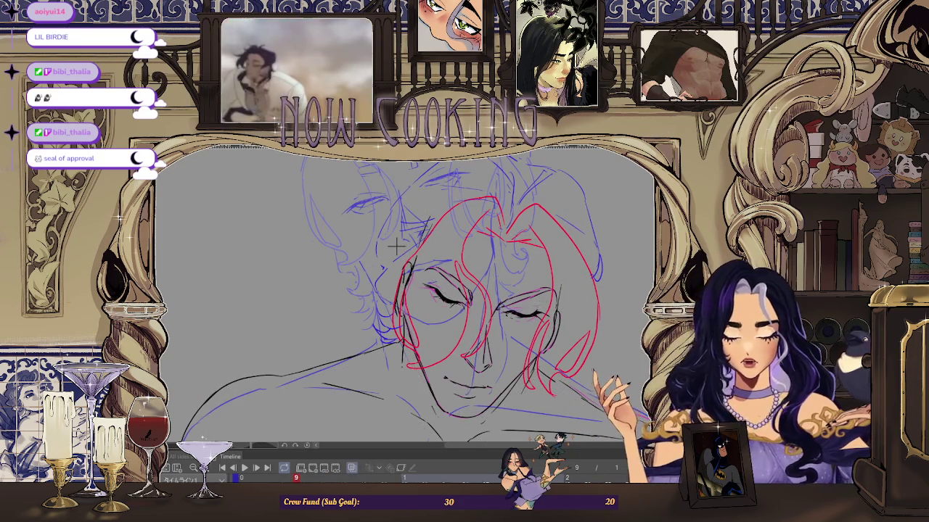
Step: Check frame 13, then return to frame 9 for inking
scroll(396, 246, "up", 1)
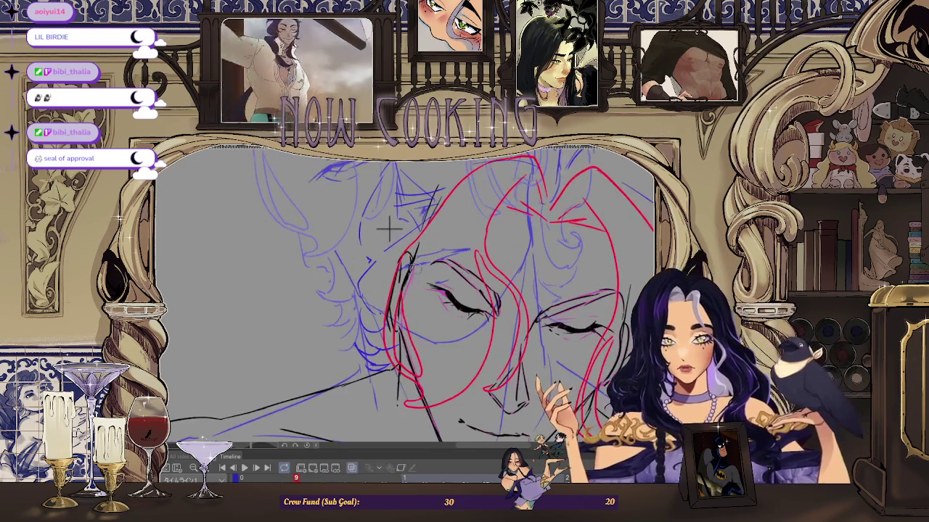
scroll(392, 236, "up", 1)
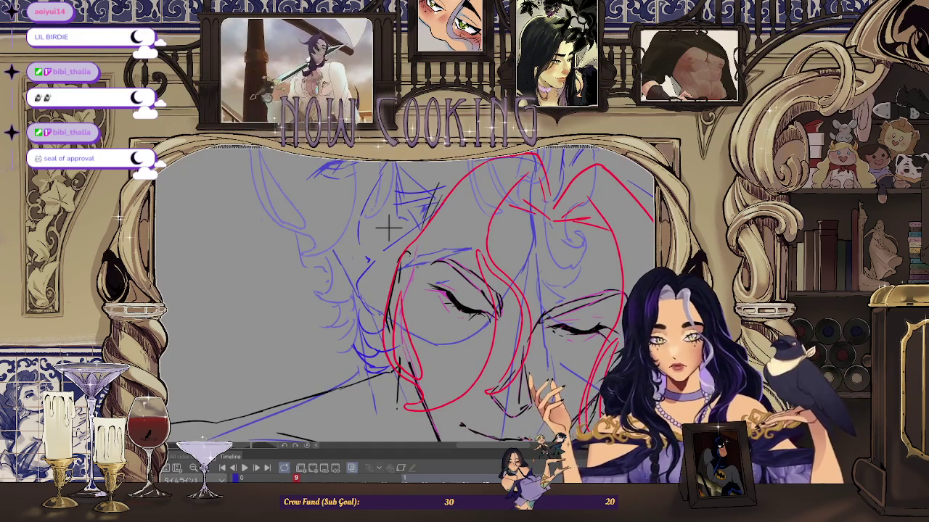
scroll(384, 221, "up", 1)
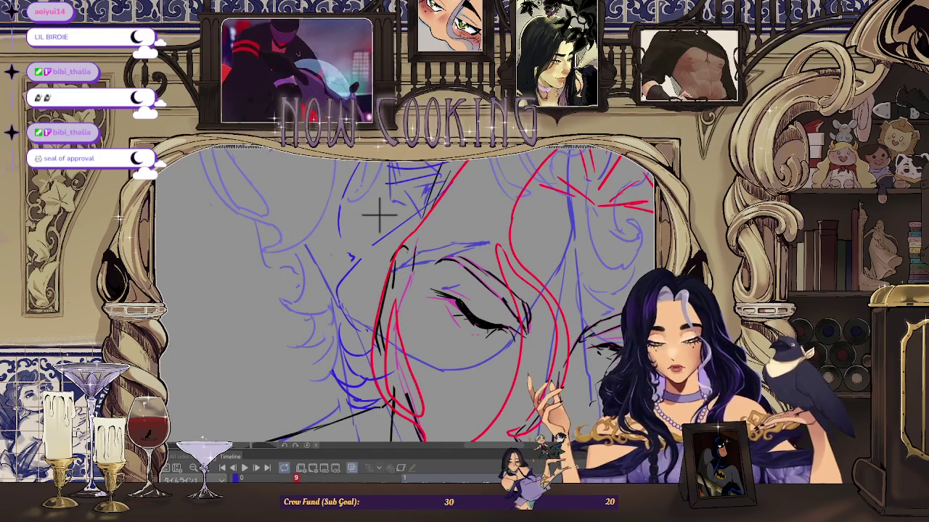
scroll(377, 214, "down", 1)
scroll(377, 196, "down", 1)
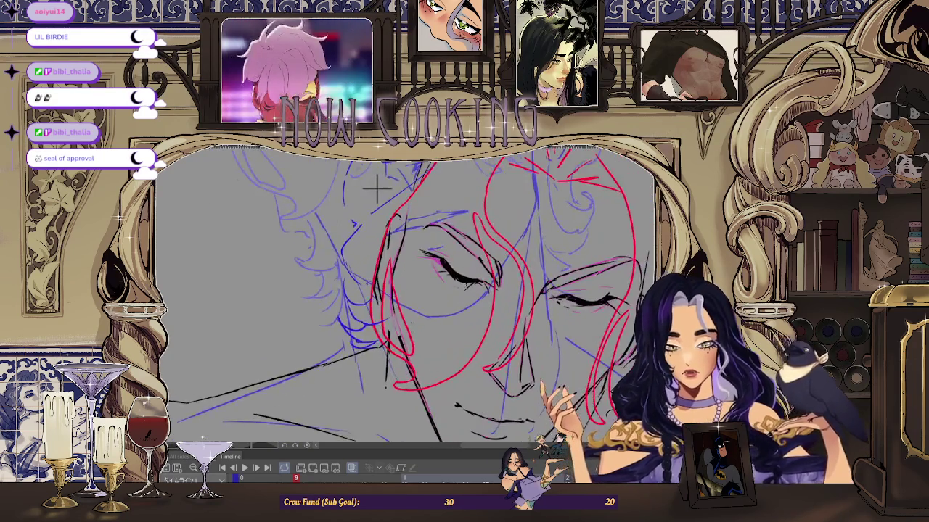
scroll(376, 181, "down", 1)
key("Right")
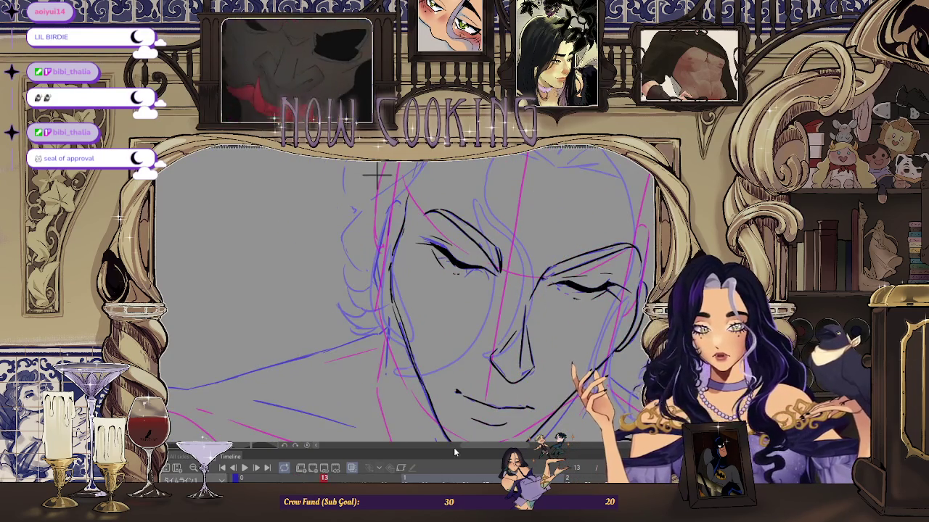
key("Right")
key("Right")
key("Right")
scroll(240, 190, "up", 3)
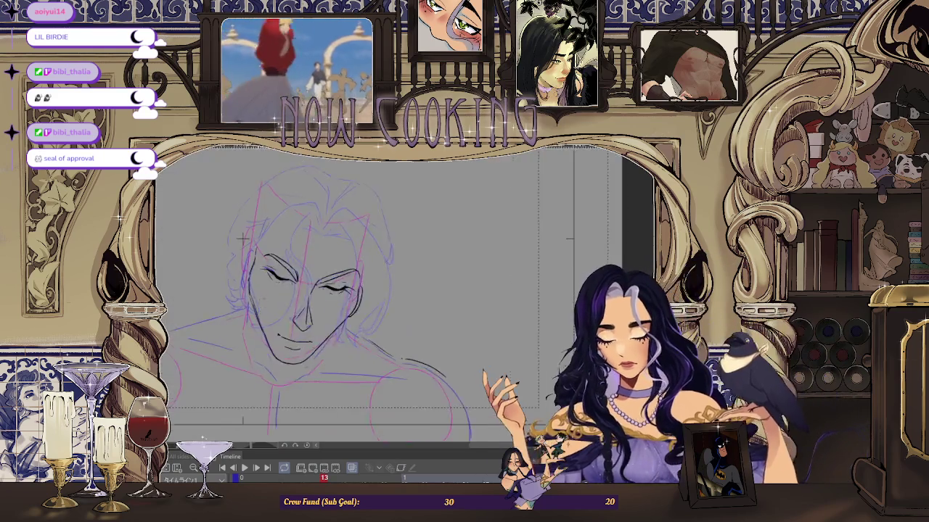
scroll(240, 190, "up", 2)
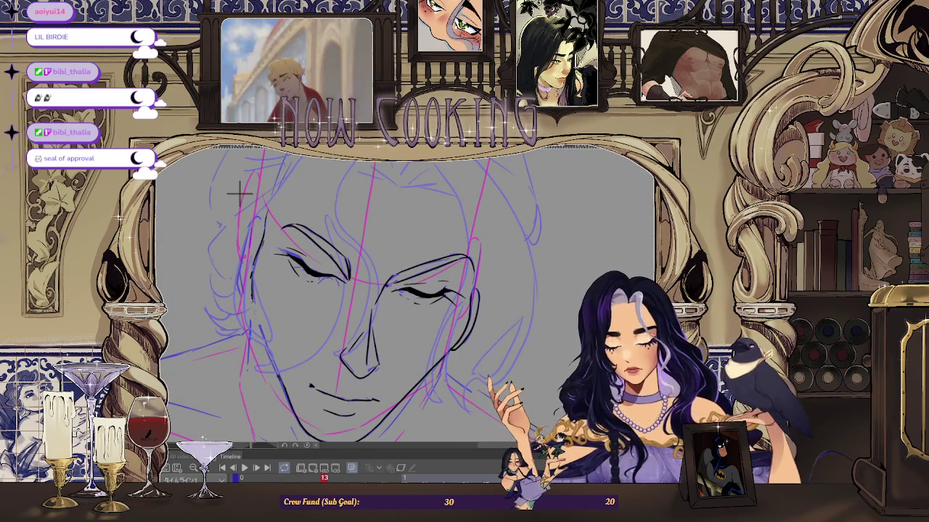
key("Left")
key("Left")
key("Left")
key("Left")
Step: Zoom in and ink a bold black stroke along the closed eyelid on frame 9
scroll(243, 202, "up", 1)
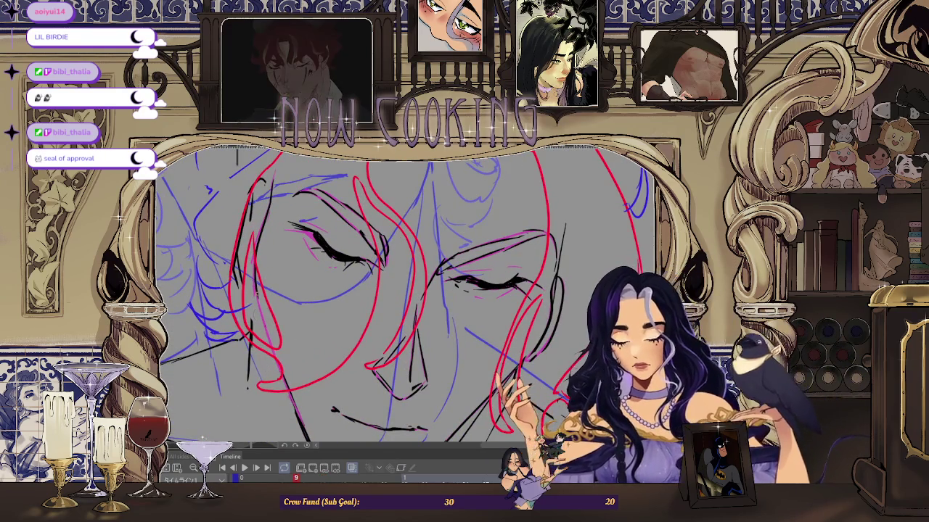
scroll(267, 210, "down", 1)
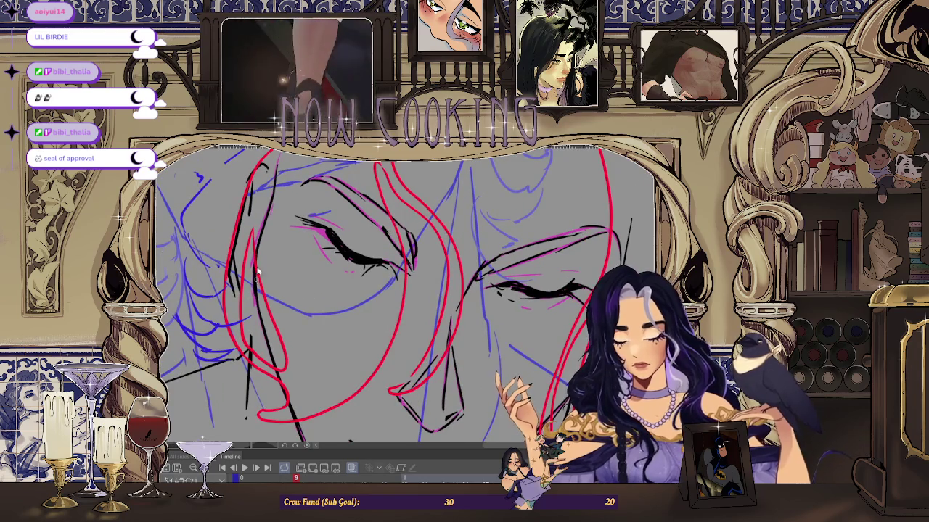
scroll(267, 211, "down", 1)
scroll(264, 207, "up", 1)
scroll(217, 363, "up", 1)
scroll(336, 343, "up", 1)
scroll(319, 362, "up", 1)
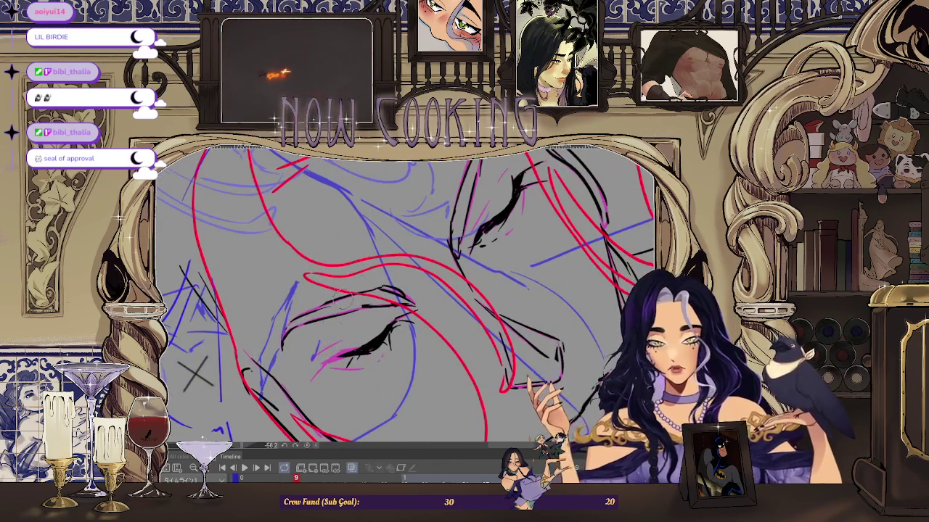
scroll(307, 384, "up", 1)
left_click_drag(306, 385, 341, 352)
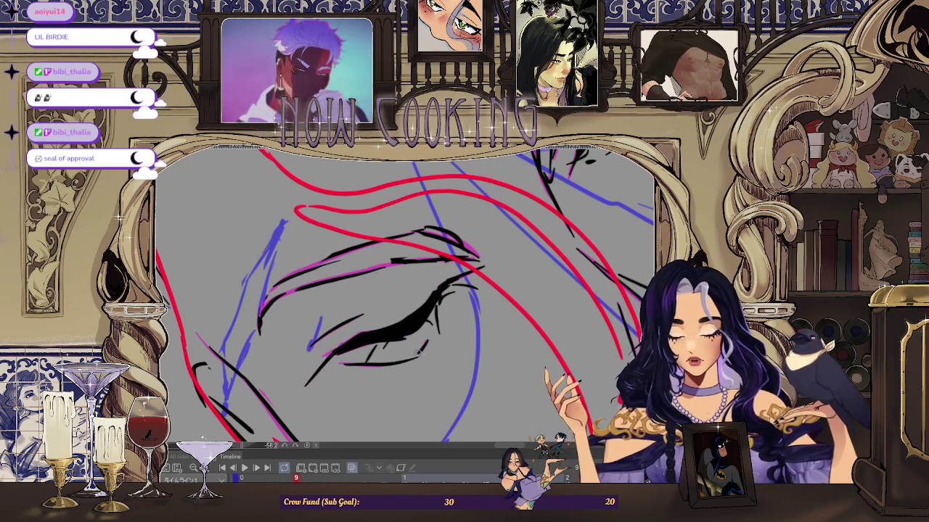
scroll(418, 352, "down", 3)
scroll(464, 290, "up", 2)
scroll(499, 234, "up", 2)
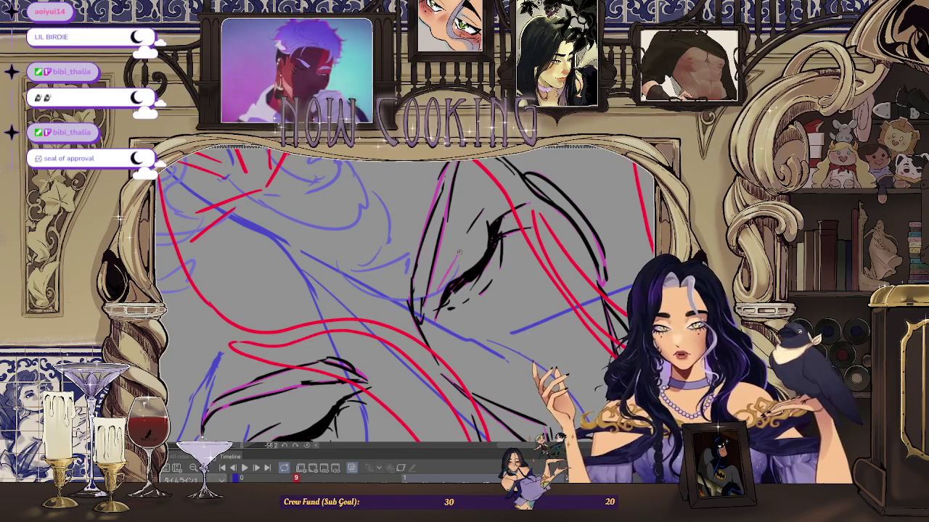
scroll(458, 254, "down", 2)
scroll(407, 232, "down", 2)
scroll(349, 215, "down", 2)
scroll(349, 215, "down", 1)
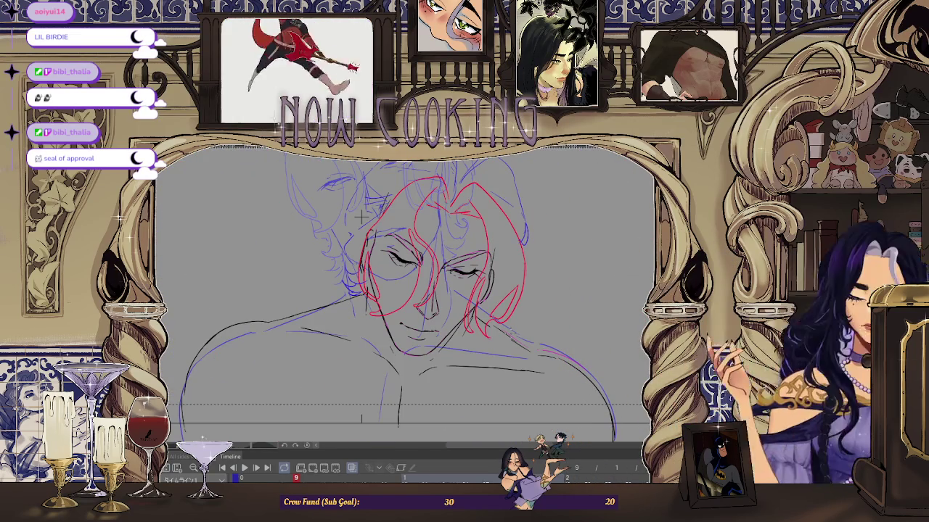
Step: Step to another frame and zoom in to inspect the face sketch
key("space")
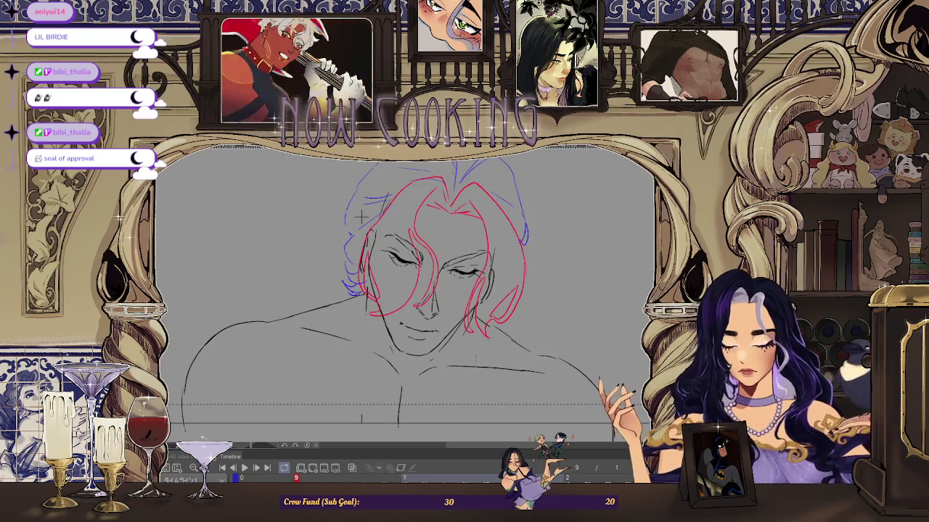
scroll(488, 377, "down", 3)
scroll(378, 196, "up", 2)
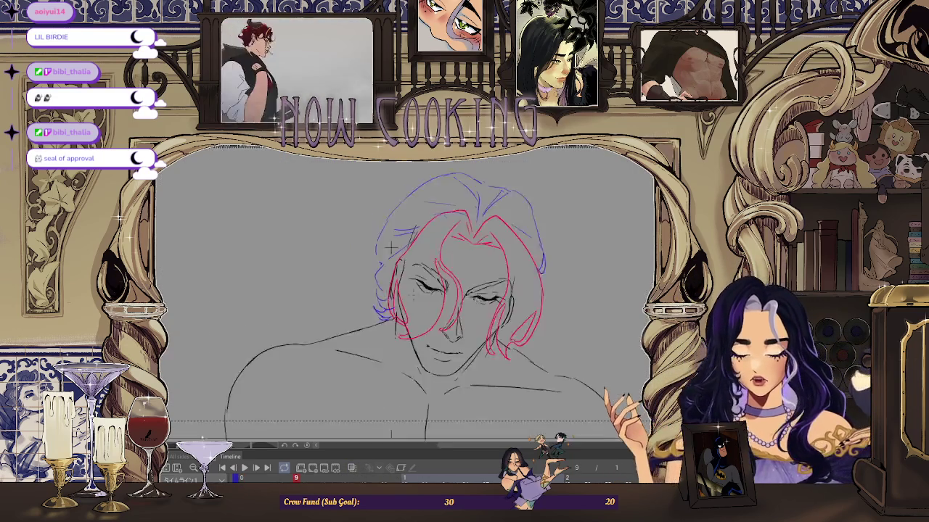
scroll(378, 196, "up", 4)
scroll(391, 241, "down", 2)
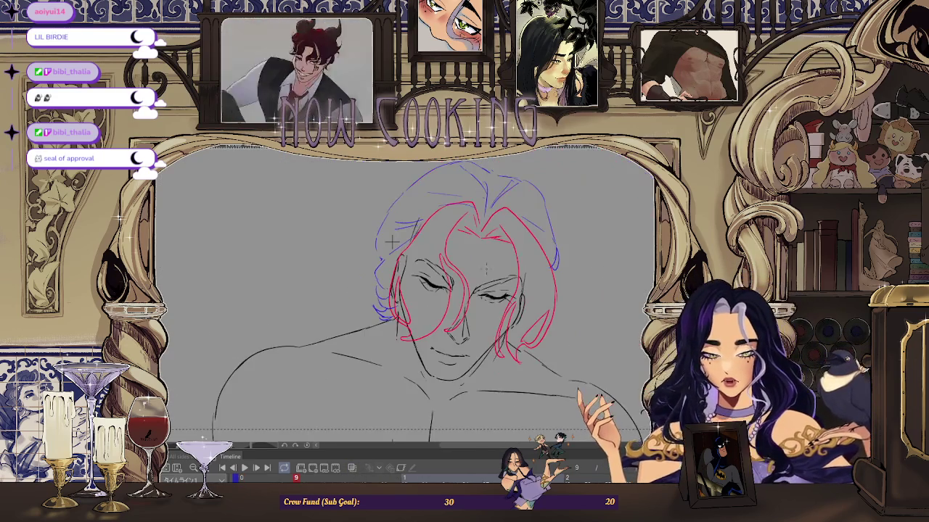
scroll(363, 227, "up", 1)
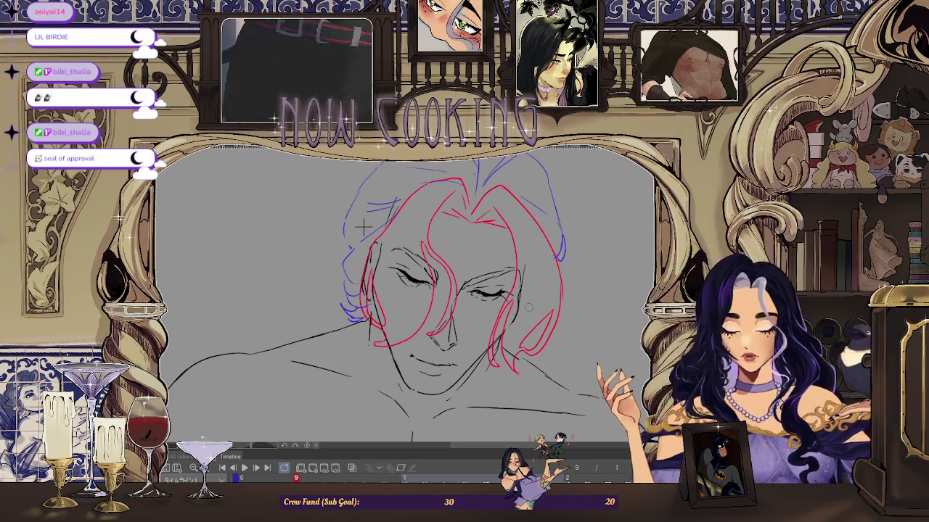
scroll(392, 238, "down", 1)
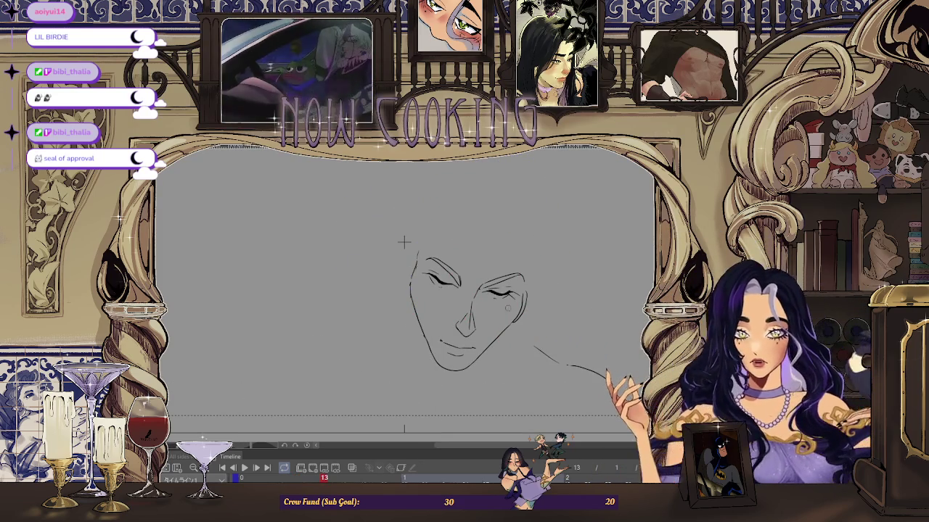
key("ctrl+plus")
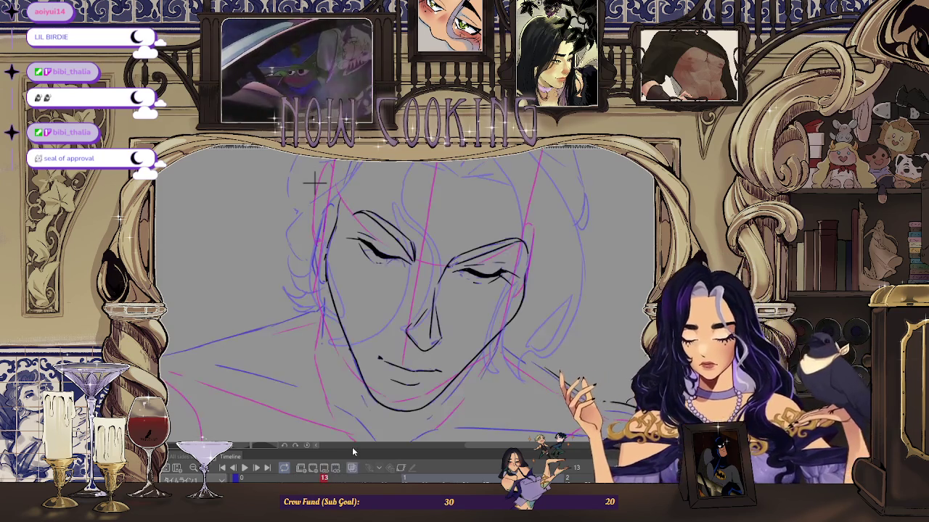
scroll(314, 184, "up", 2)
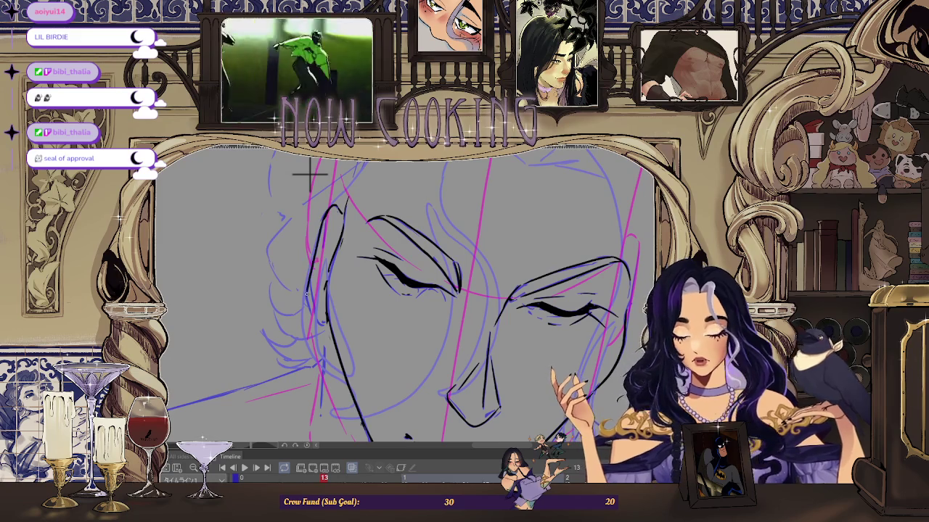
scroll(311, 292, "up", 2)
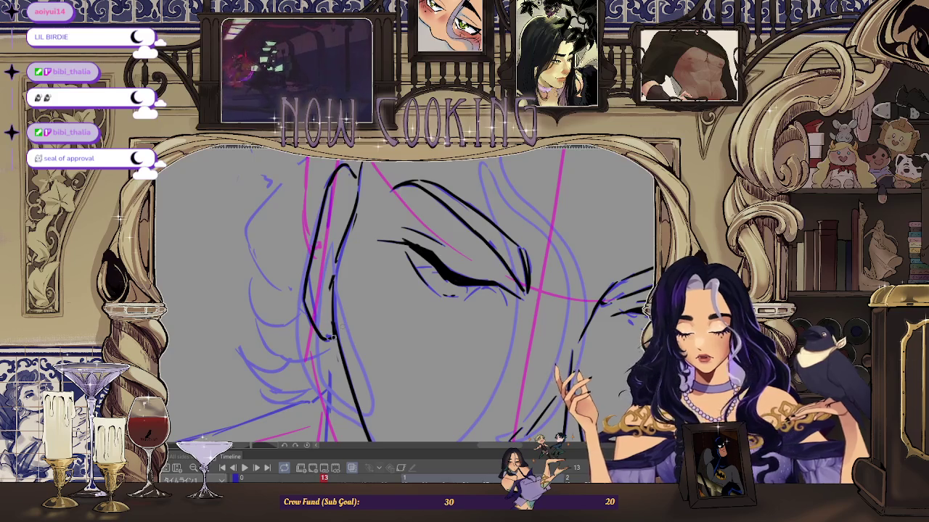
scroll(348, 210, "down", 3)
scroll(346, 211, "up", 2)
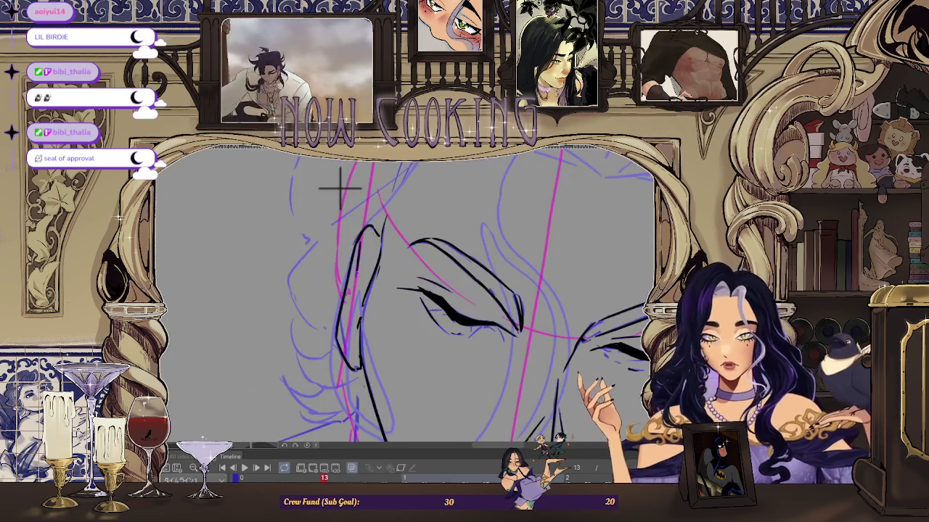
scroll(340, 188, "down", 2)
scroll(359, 214, "down", 2)
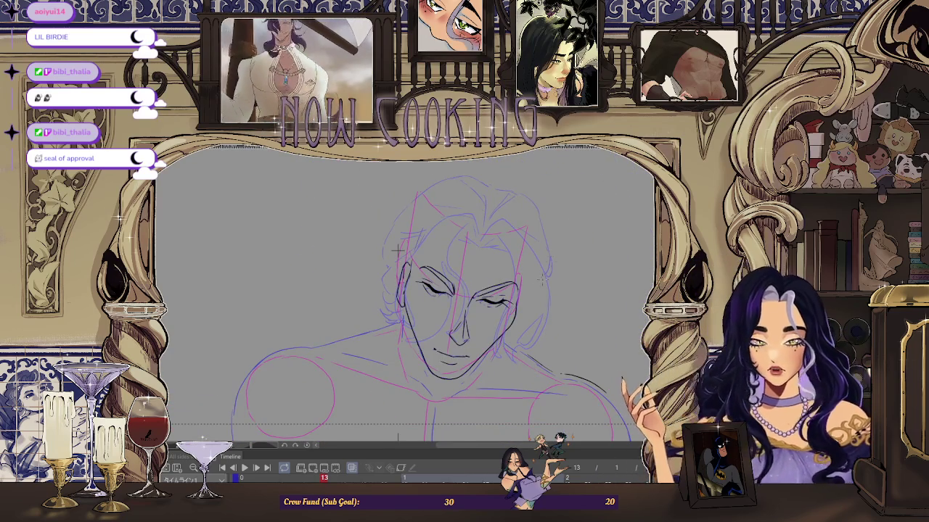
scroll(543, 310, "down", 1)
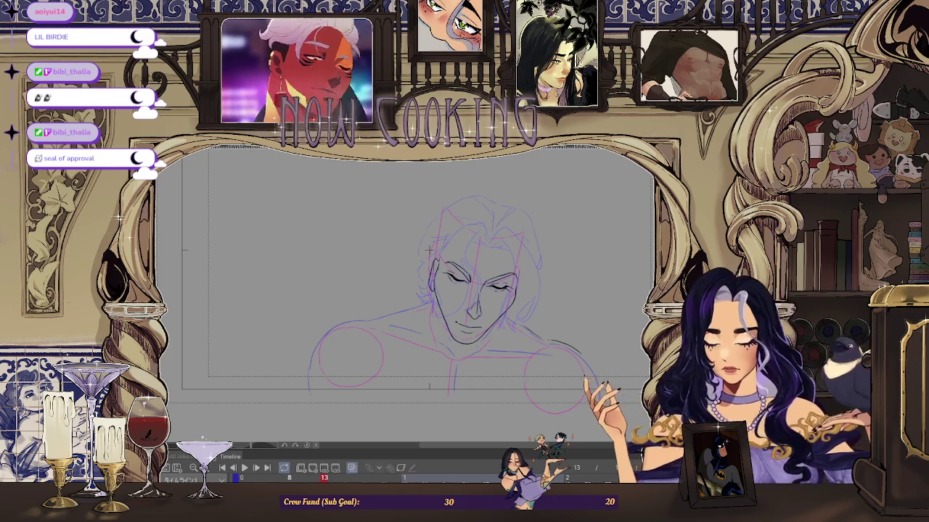
Step: Flip between frames 9 and 13 to compare the inked face and shoulder sketch
key("comma")
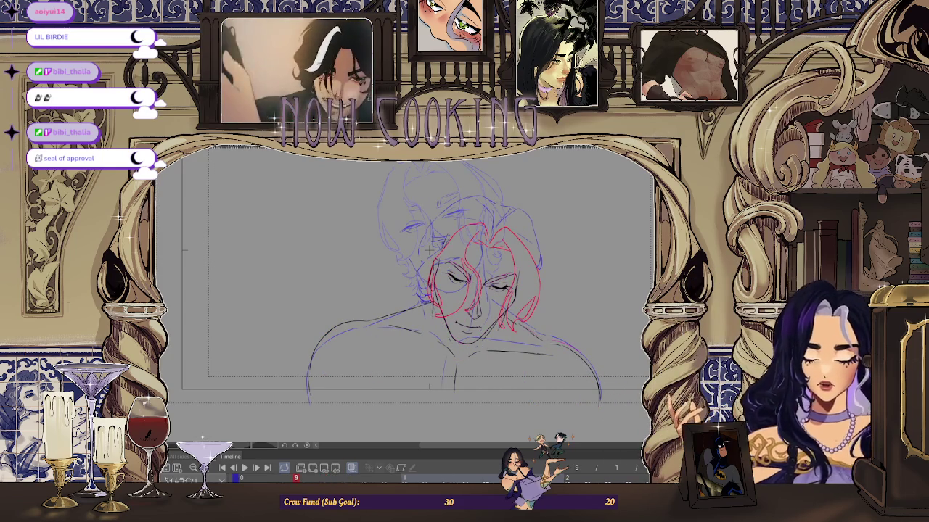
left_click_drag(354, 337, 349, 339)
left_click_drag(558, 355, 553, 357)
key("period")
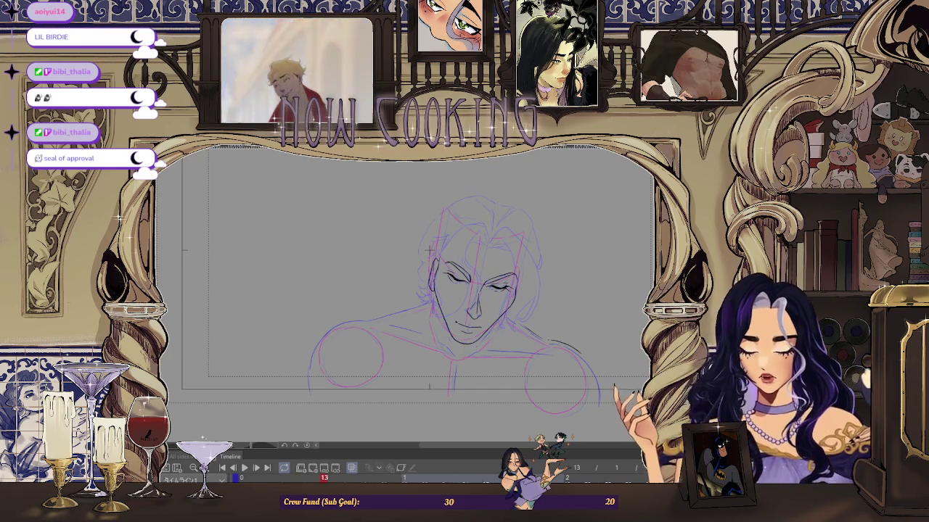
scroll(263, 284, "up", 2)
scroll(263, 284, "down", 3)
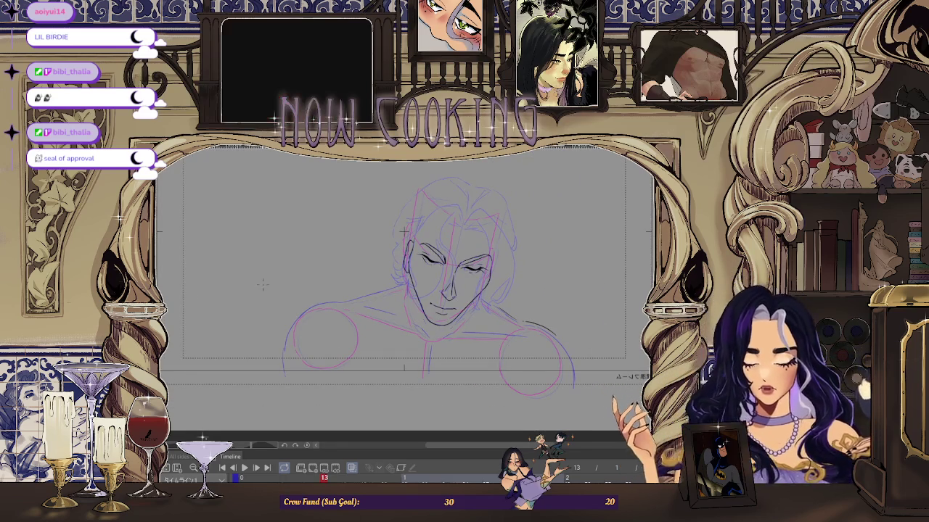
key("Left")
key("Left")
key("Left")
Step: Settle on frame 13 and ink black lines over the chin and jaw
key("Right")
key("Right")
key("Right")
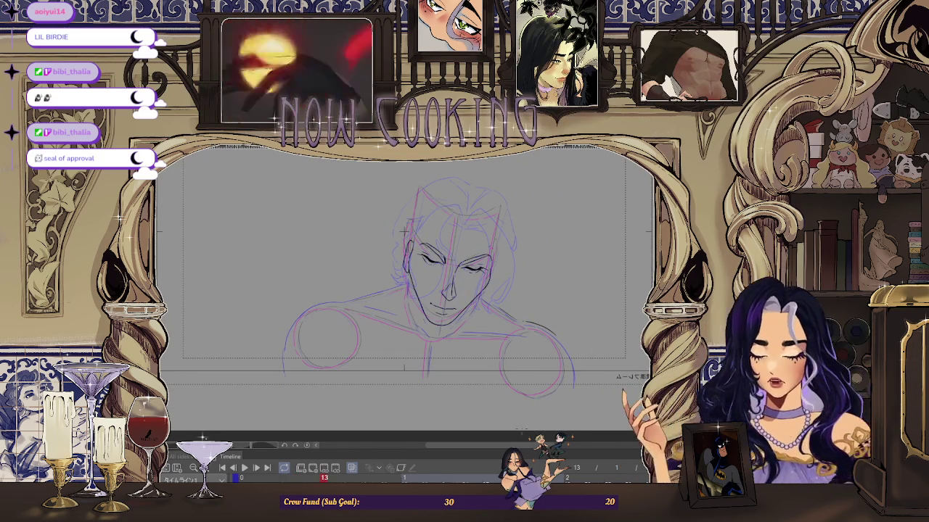
key("Left")
key("Right")
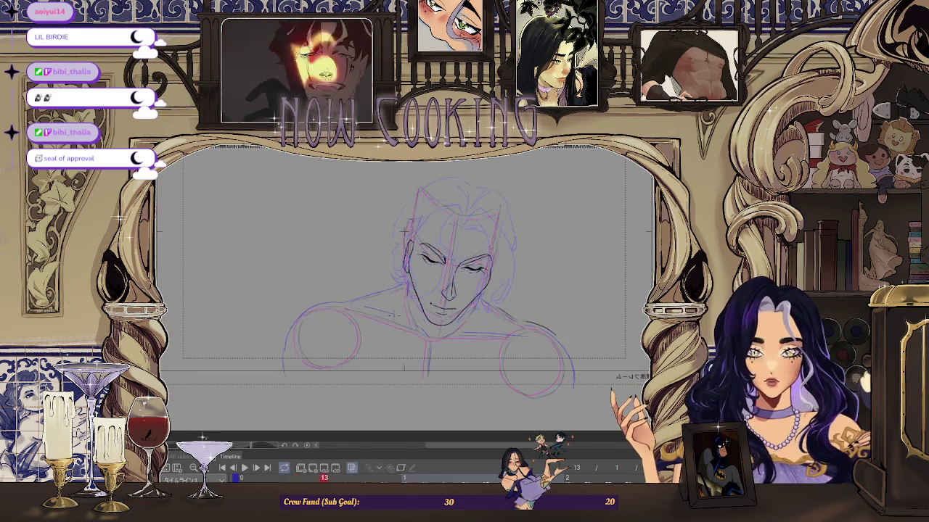
scroll(404, 230, "up", 2)
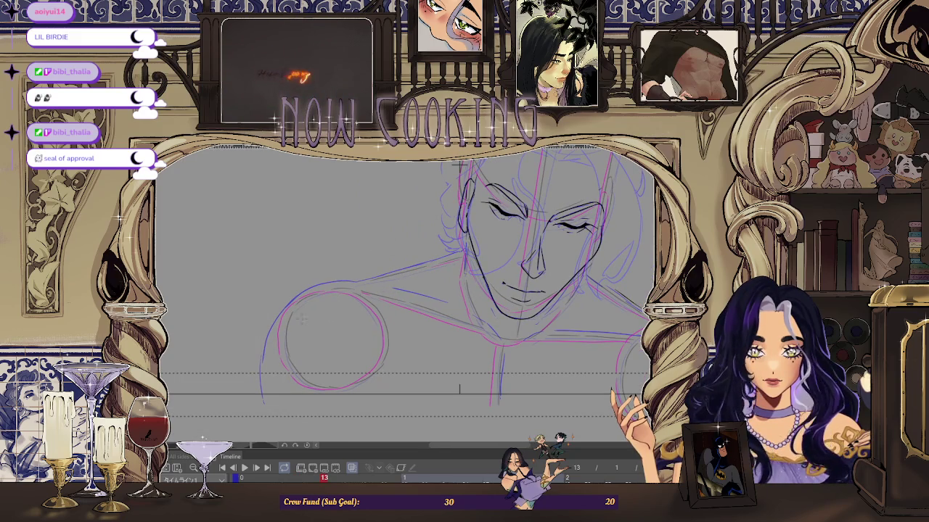
scroll(408, 277, "up", 1)
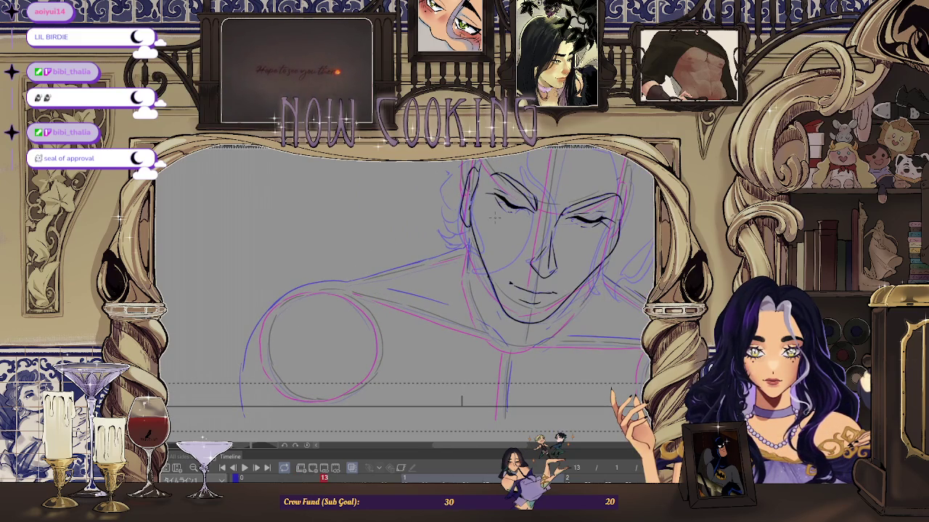
scroll(410, 282, "down", 1)
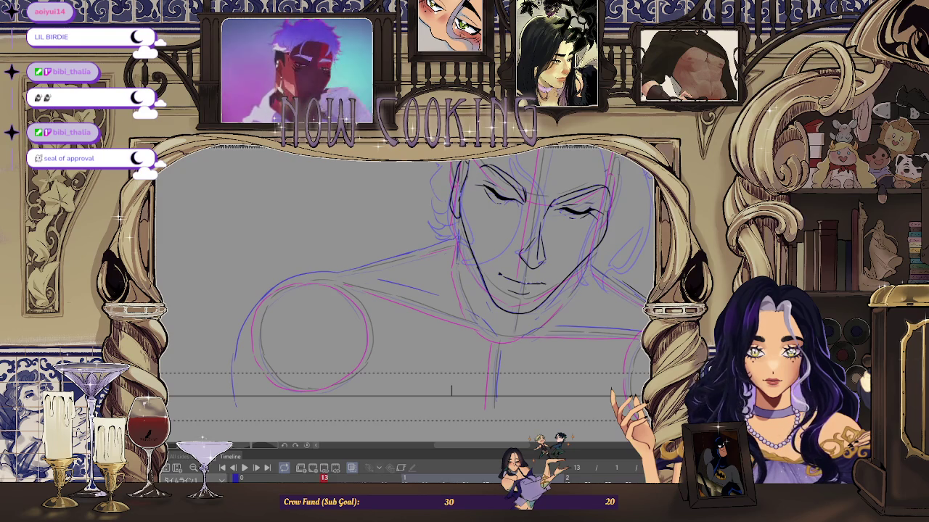
scroll(410, 283, "up", 1)
scroll(410, 283, "up", 1)
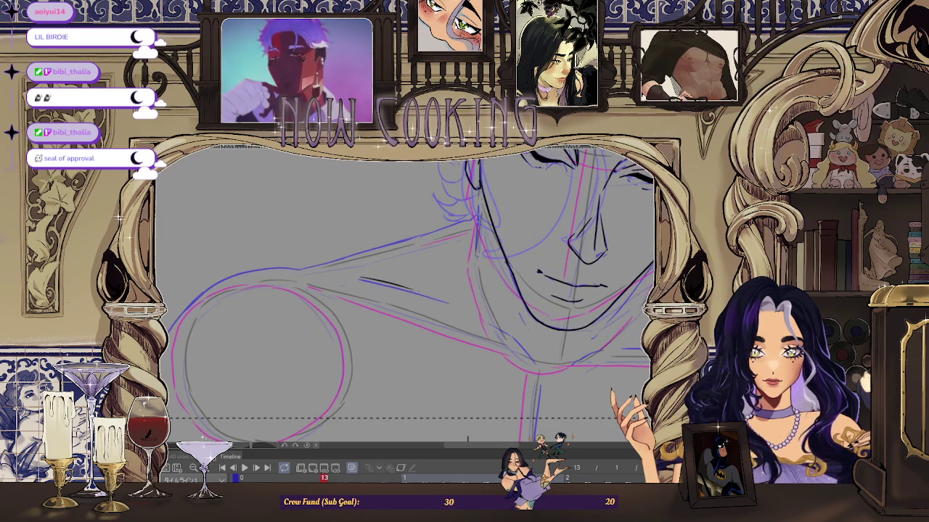
scroll(444, 302, "down", 2)
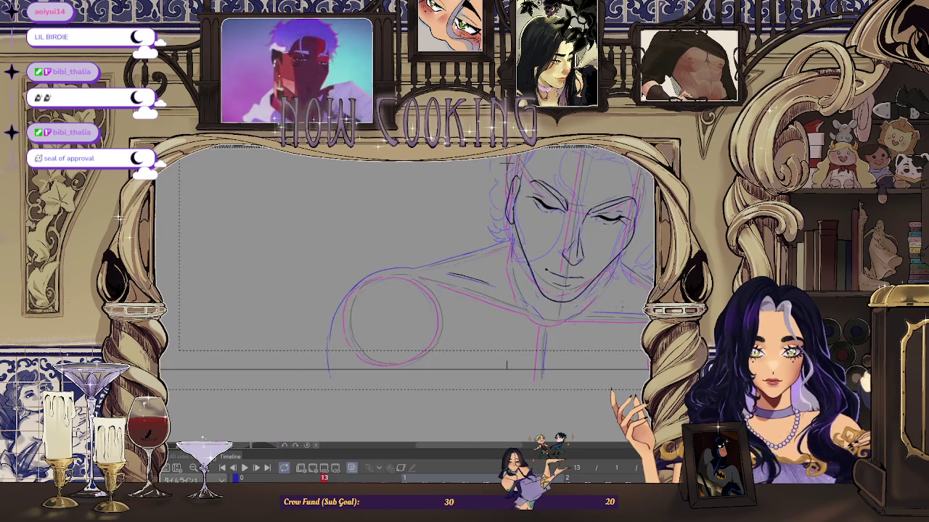
scroll(603, 312, "up", 2)
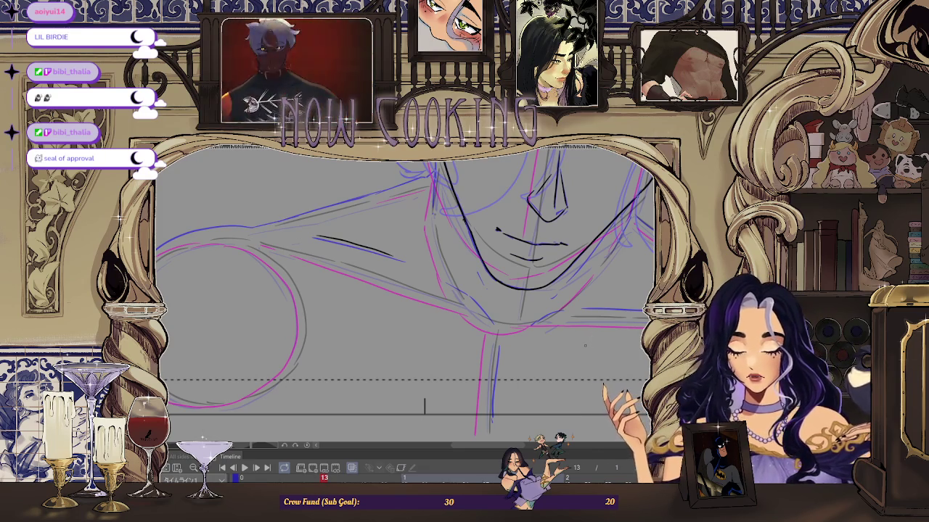
Step: Ink the neck line, then pan right and zoom out to see the whole figure
scroll(585, 345, "up", 2)
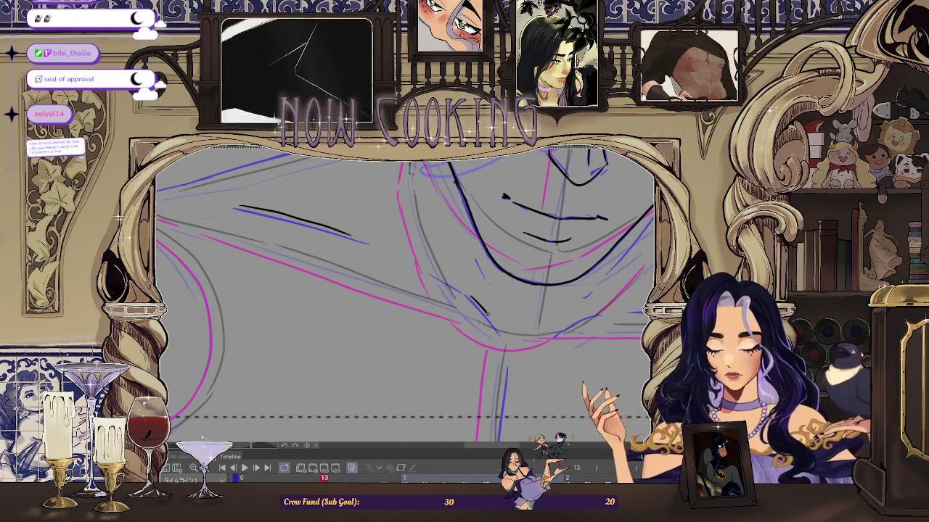
scroll(377, 243, "up", 2)
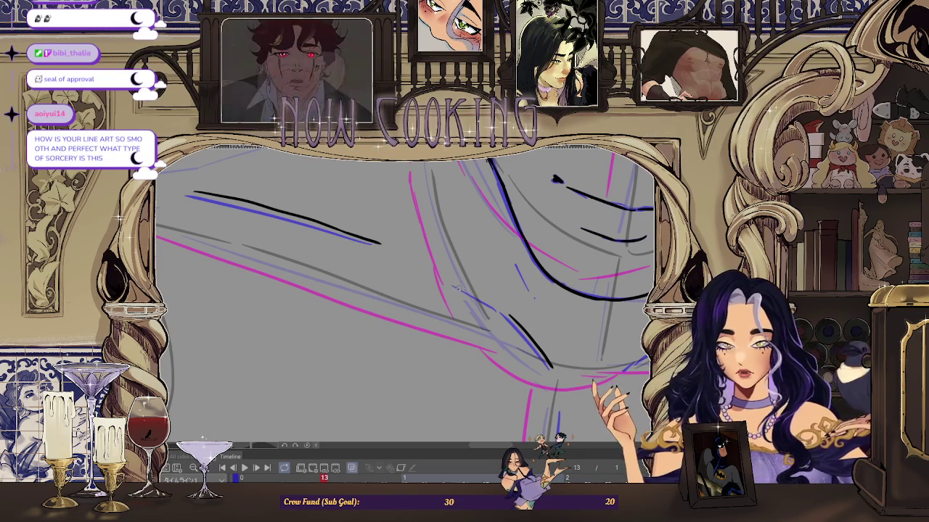
scroll(493, 282, "down", 1)
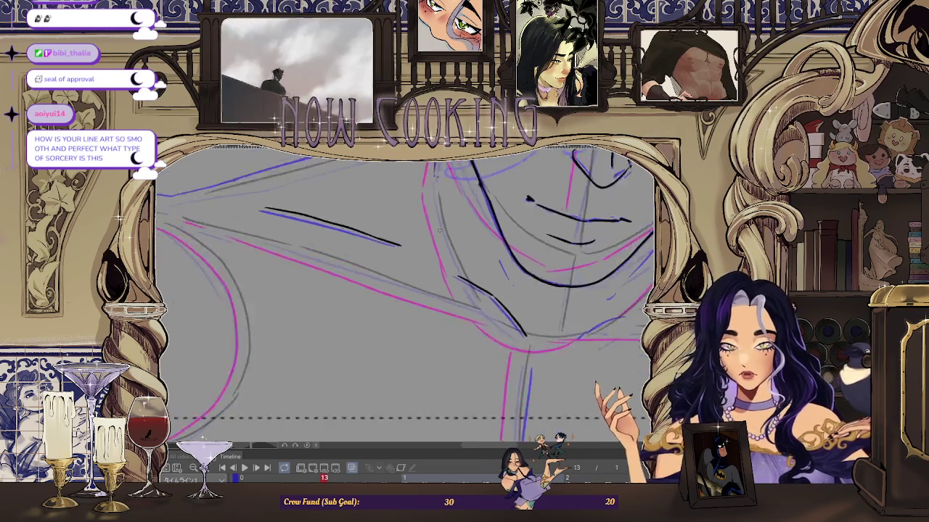
scroll(522, 280, "down", 1)
scroll(562, 277, "down", 2)
scroll(561, 277, "right", 1)
scroll(569, 298, "right", 1)
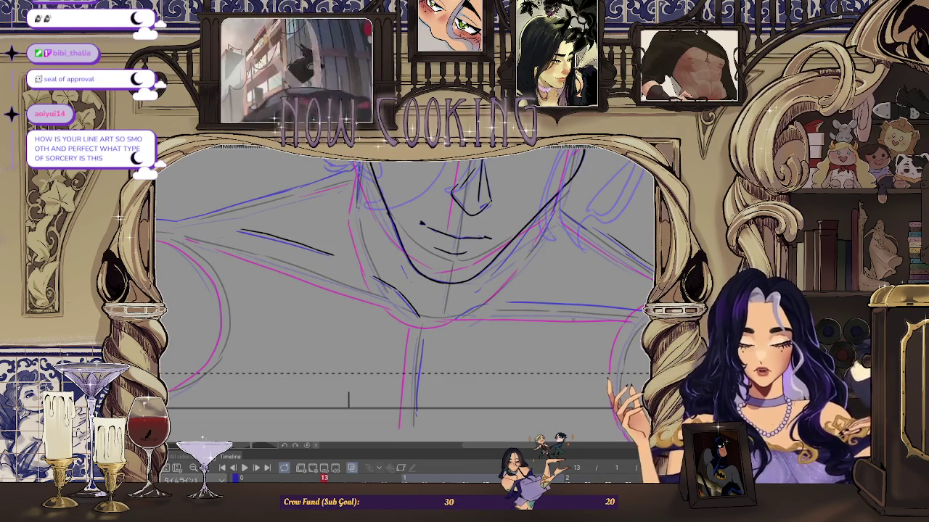
scroll(404, 291, "up", 1)
scroll(405, 291, "down", 1)
scroll(405, 290, "right", 1)
scroll(405, 290, "up", 1)
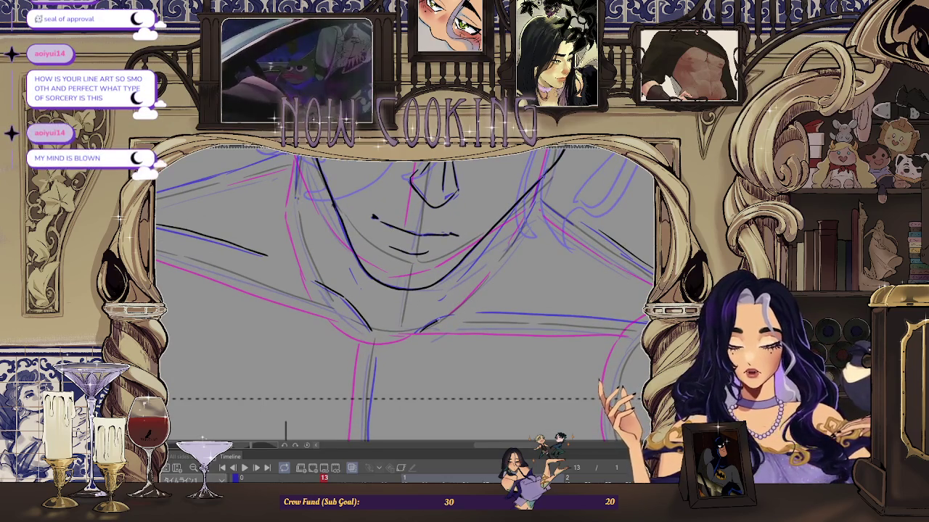
scroll(481, 306, "right", 1)
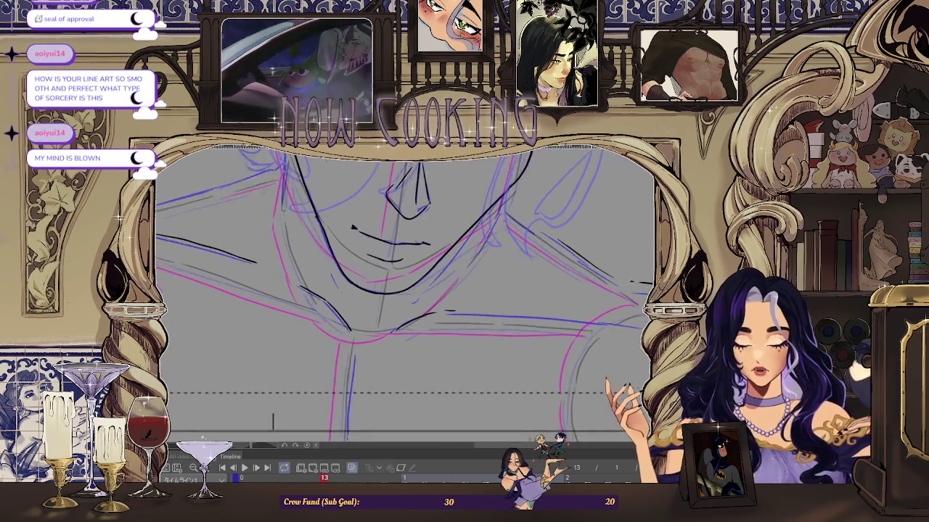
scroll(484, 328, "down", 3)
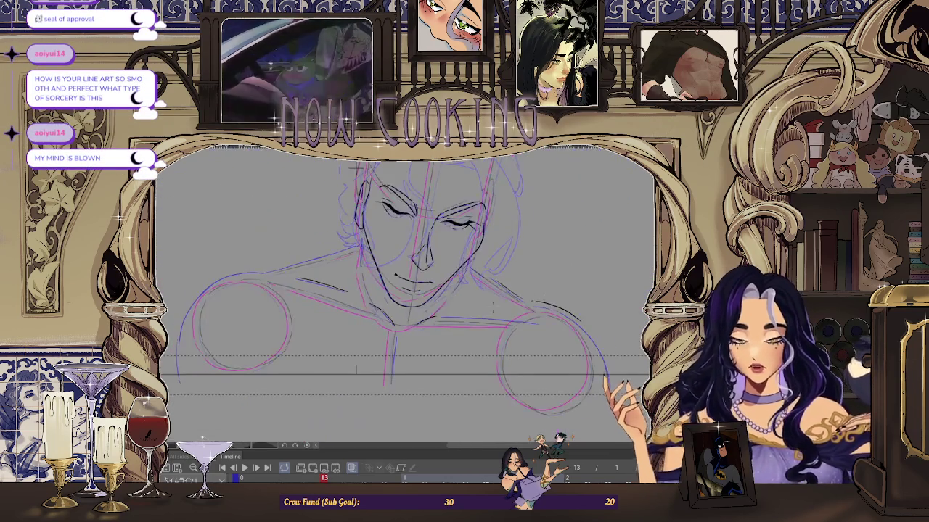
Step: Ink a dark line along the blue shoulder sketch
scroll(404, 293, "up", 3)
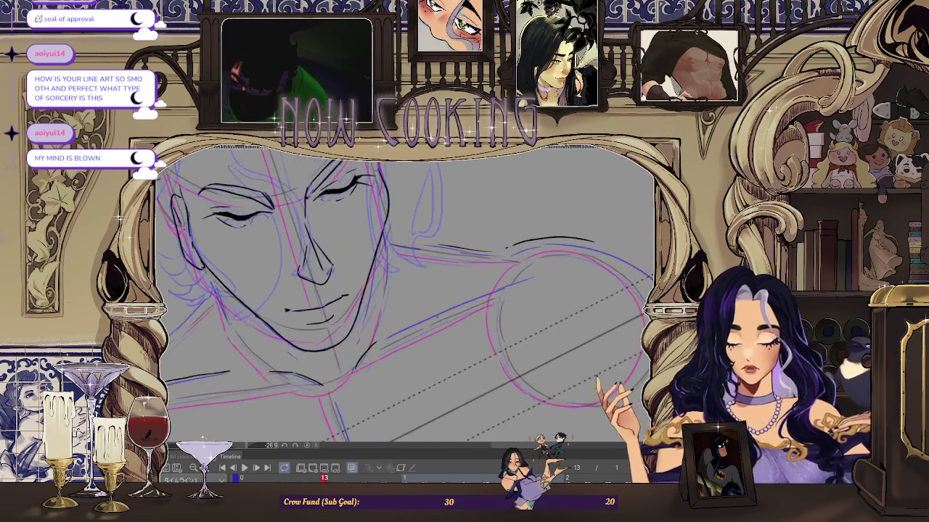
left_click_drag(375, 342, 560, 262)
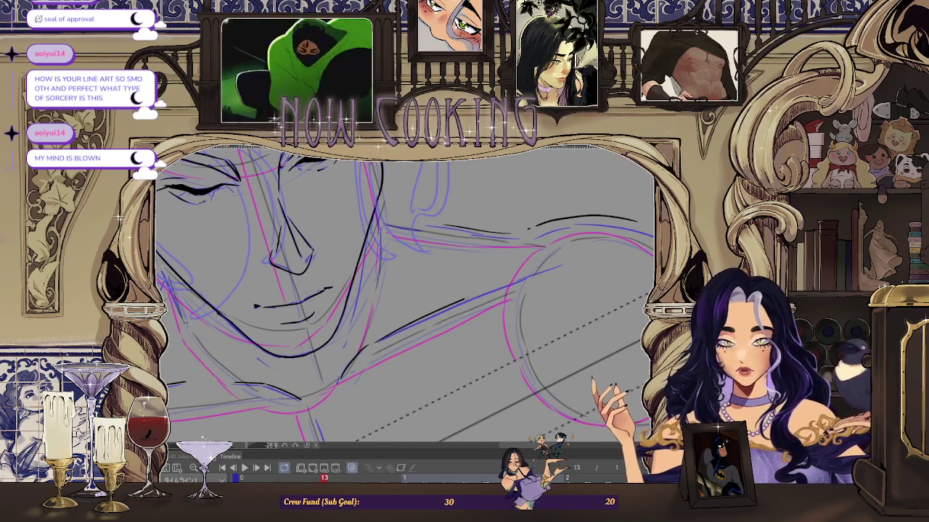
scroll(560, 263, "down", 3)
scroll(513, 284, "up", 3)
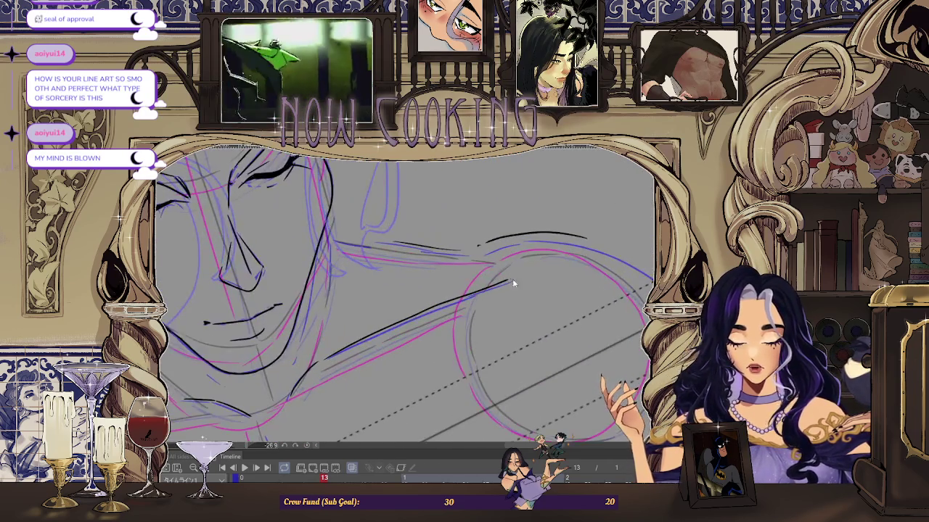
scroll(515, 278, "down", 2)
Step: Rotate the view back to level and mirror it horizontally to check the drawing
left_click_drag(515, 278, 526, 258)
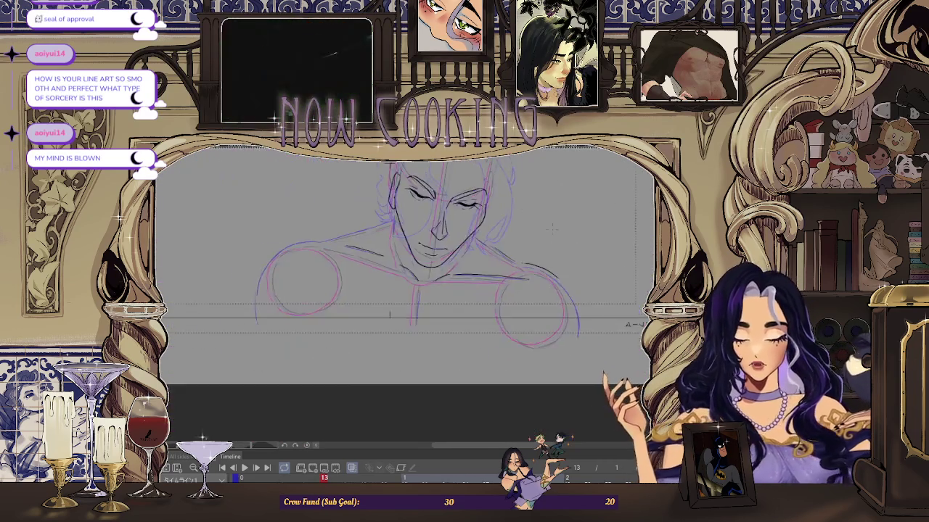
scroll(525, 258, "up", 2)
scroll(526, 258, "up", 1)
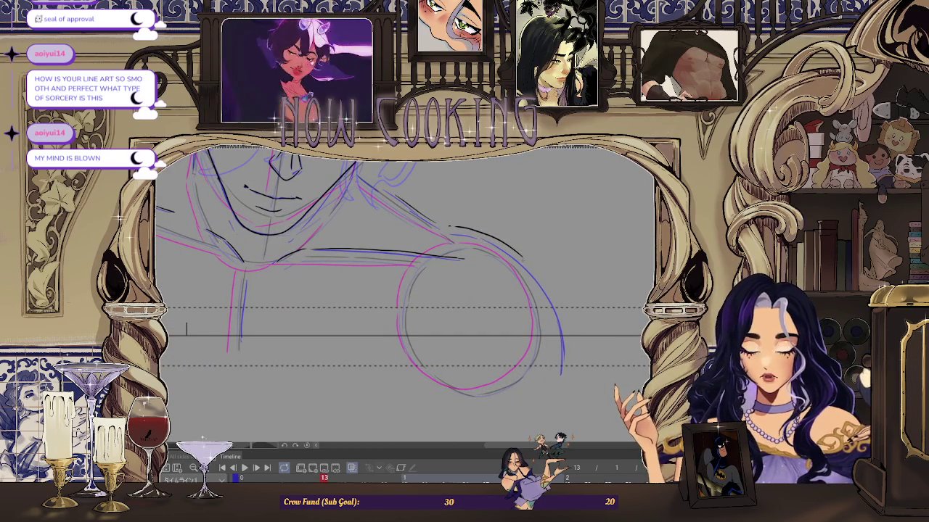
scroll(403, 276, "down", 1)
scroll(403, 275, "down", 1)
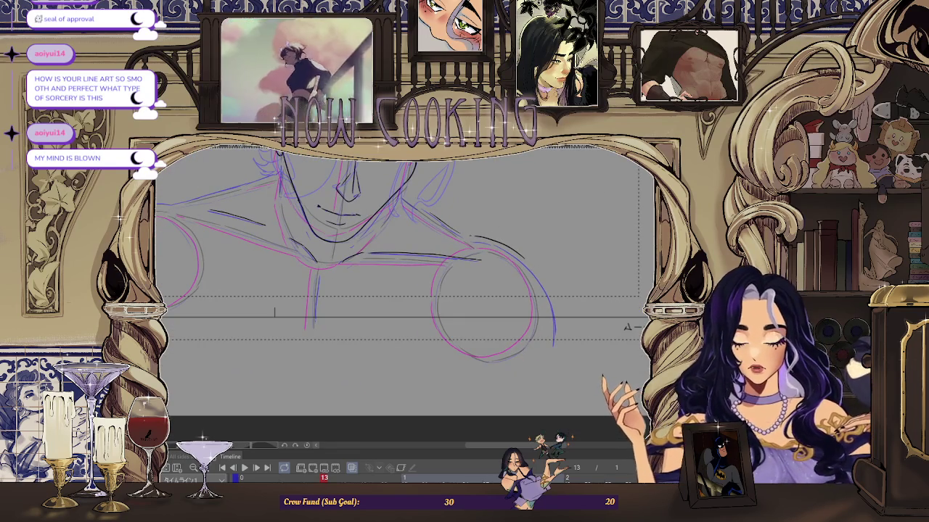
key("h")
Step: Continue tracing the shoulder and collarbone strokes, zooming in and out to check them
scroll(404, 290, "up", 1)
scroll(403, 290, "up", 1)
scroll(393, 179, "up", 1)
scroll(393, 179, "up", 1)
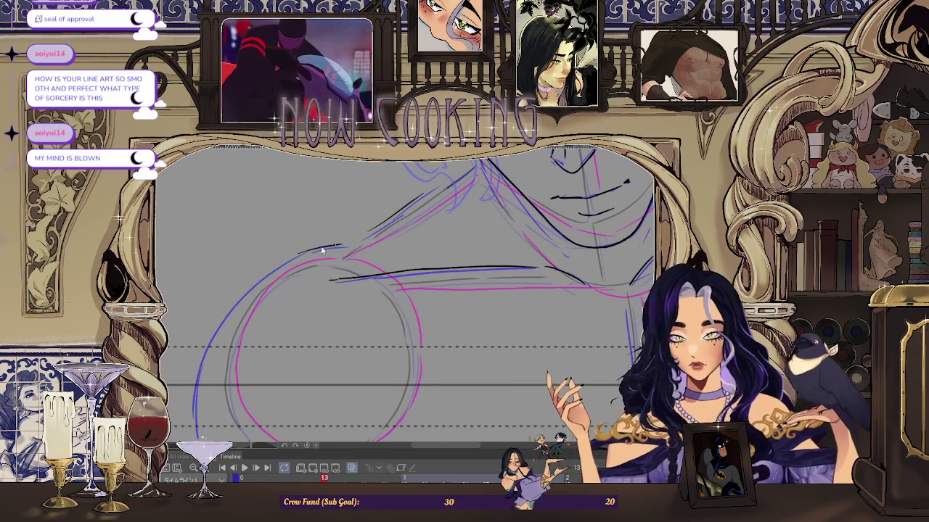
scroll(290, 261, "up", 1)
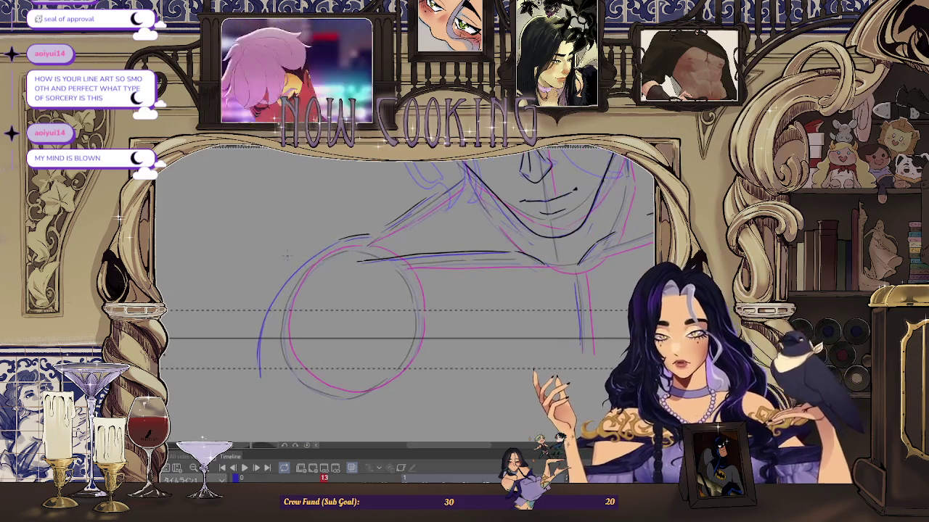
scroll(257, 309, "up", 1)
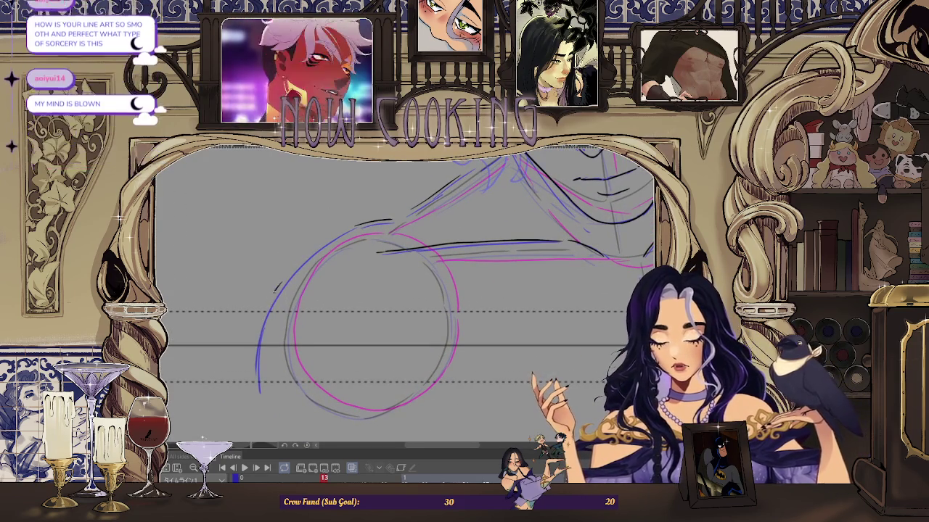
scroll(314, 240, "up", 1)
scroll(314, 240, "up", 1)
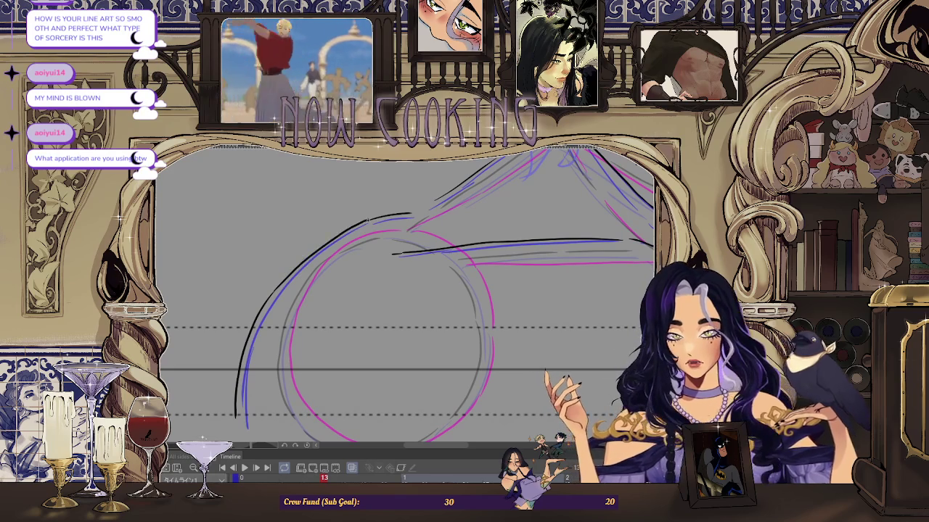
scroll(407, 290, "down", 3)
scroll(406, 290, "up", 1)
scroll(406, 291, "up", 1)
scroll(406, 291, "up", 1)
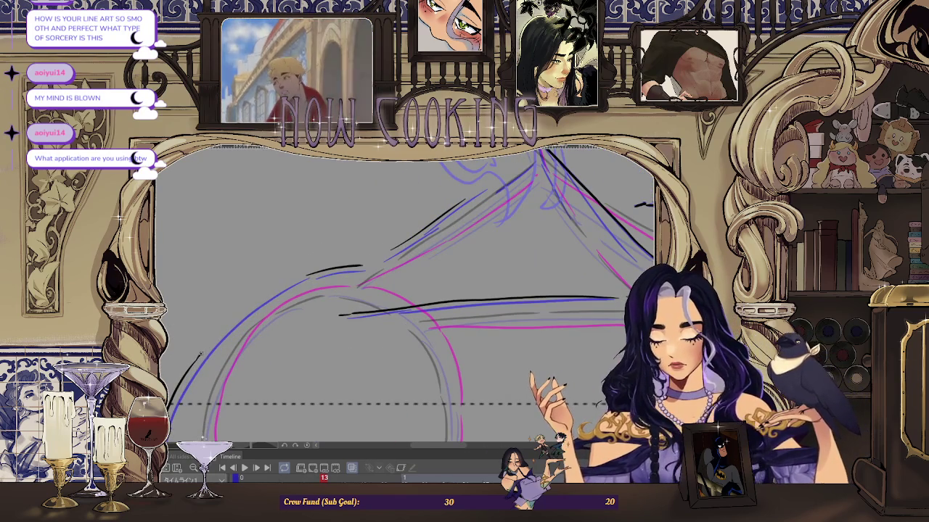
scroll(304, 290, "down", 2)
scroll(317, 289, "up", 1)
scroll(317, 289, "up", 1)
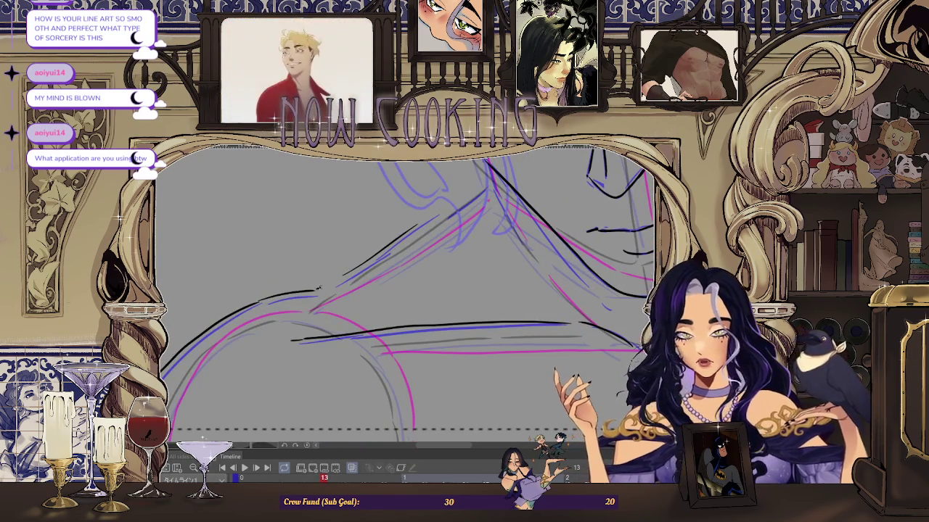
scroll(348, 274, "down", 1)
scroll(385, 283, "down", 1)
scroll(428, 291, "down", 1)
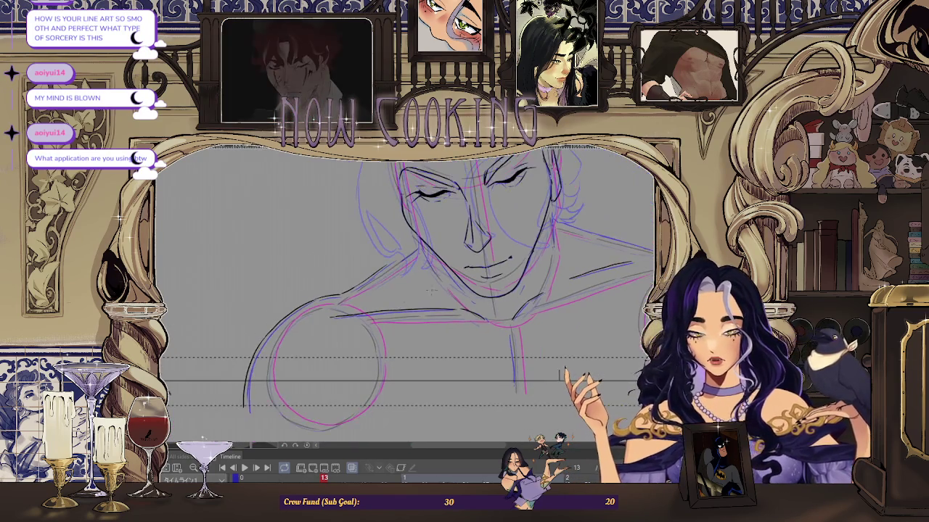
scroll(327, 315, "up", 1)
scroll(341, 313, "up", 1)
scroll(366, 309, "up", 1)
scroll(371, 303, "up", 2)
scroll(377, 295, "up", 1)
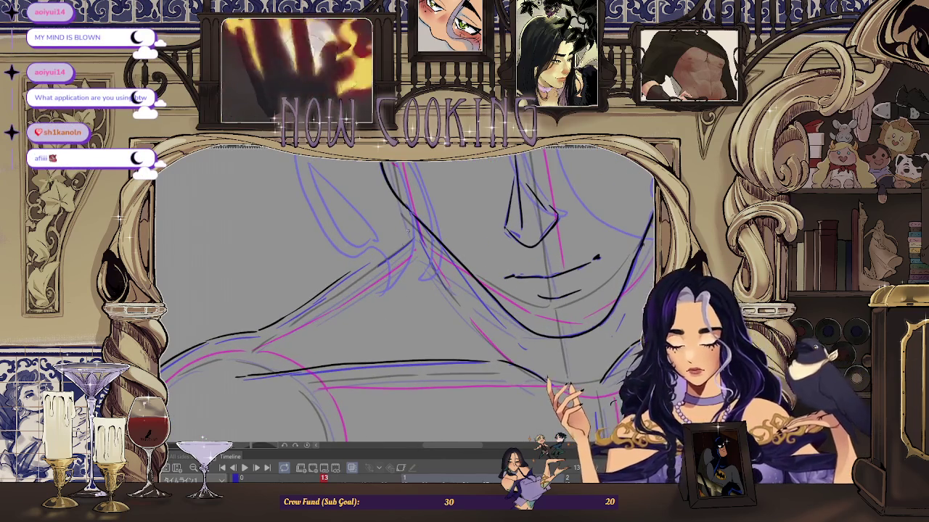
scroll(380, 293, "down", 1)
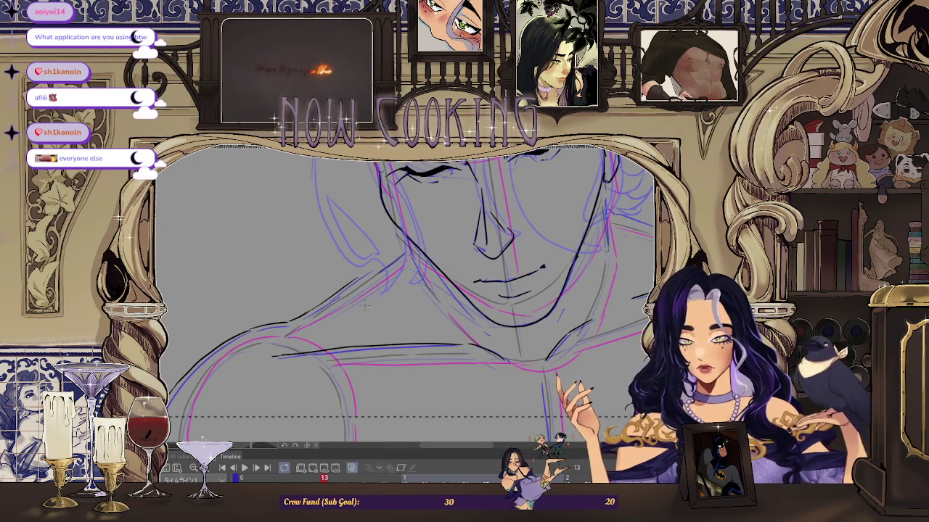
scroll(361, 310, "up", 1)
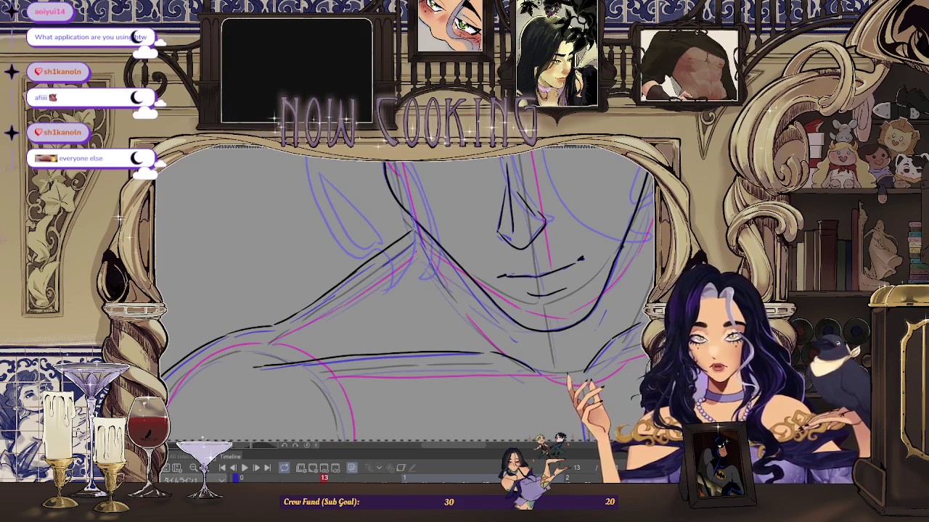
scroll(517, 394, "down", 2)
scroll(517, 394, "up", 1)
scroll(529, 406, "up", 1)
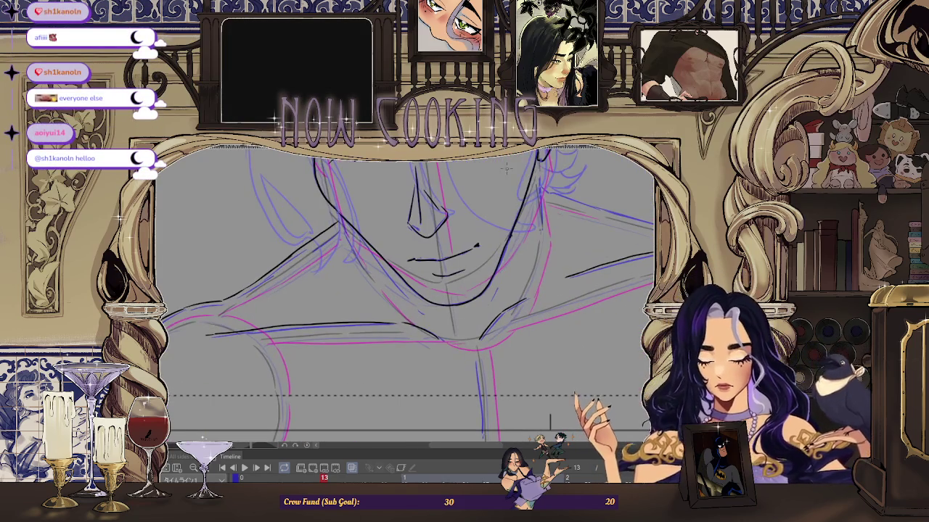
scroll(549, 421, "down", 2)
scroll(549, 421, "down", 1)
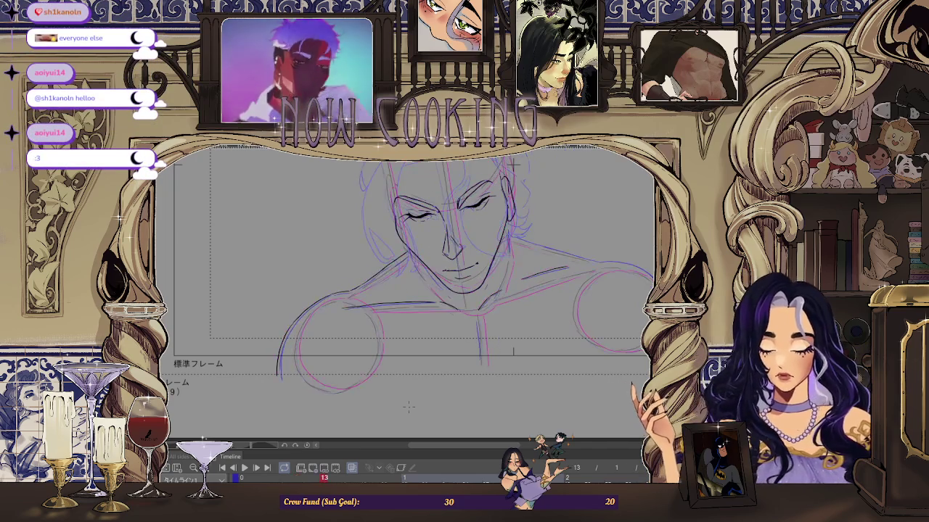
Step: Ink a short black line beside the shoulder circle
scroll(408, 408, "down", 1)
scroll(508, 406, "up", 1)
scroll(511, 291, "up", 1)
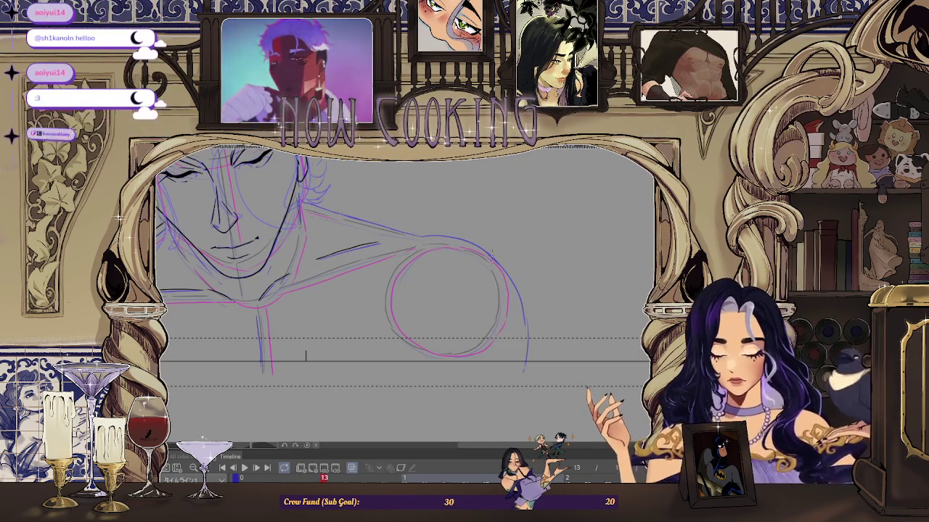
left_click_drag(515, 308, 520, 336)
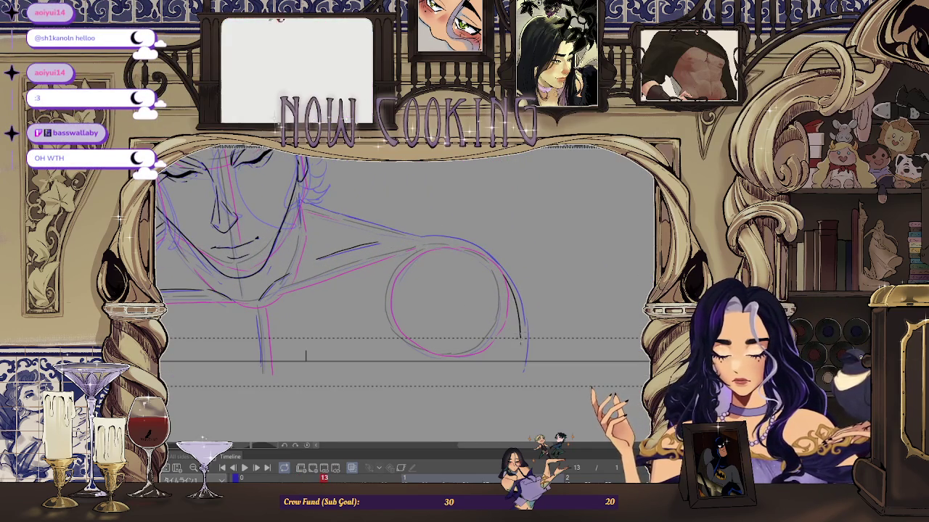
Step: Mirror the canvas view horizontally and undo the long black curve beside the shoulder circle
scroll(530, 312, "down", 1)
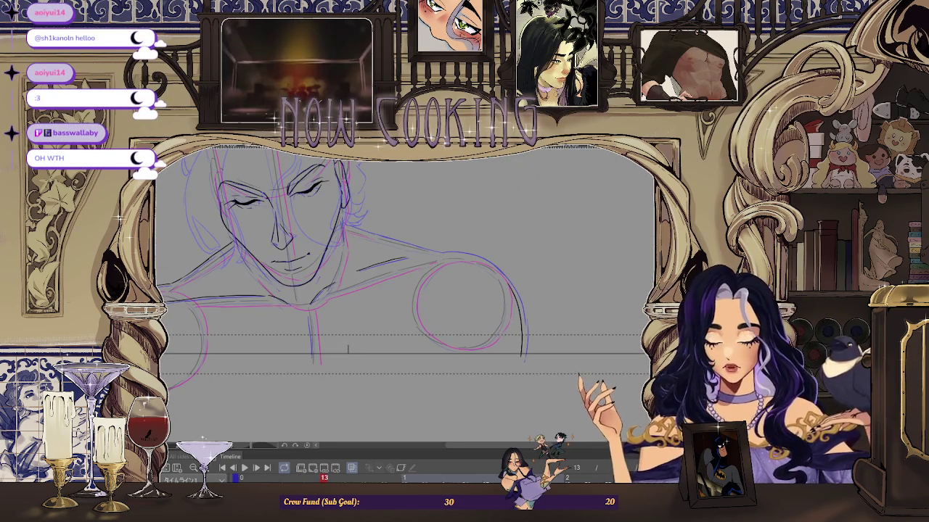
key("h")
scroll(406, 290, "up", 1)
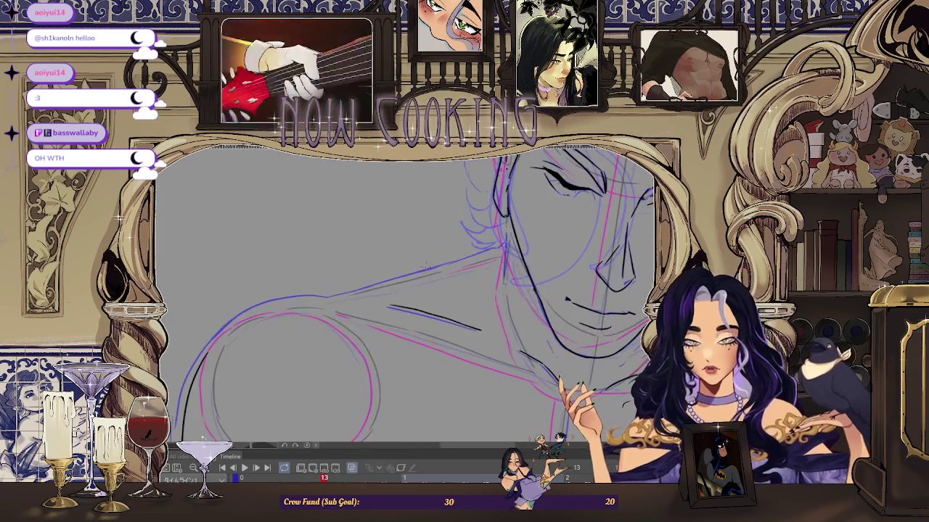
scroll(428, 298, "down", 2)
scroll(435, 290, "down", 2)
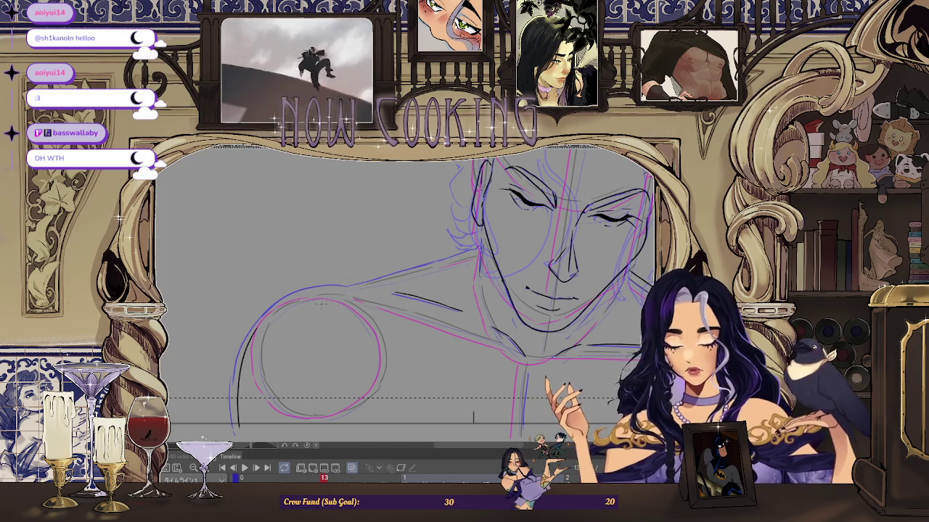
scroll(328, 243, "up", 1)
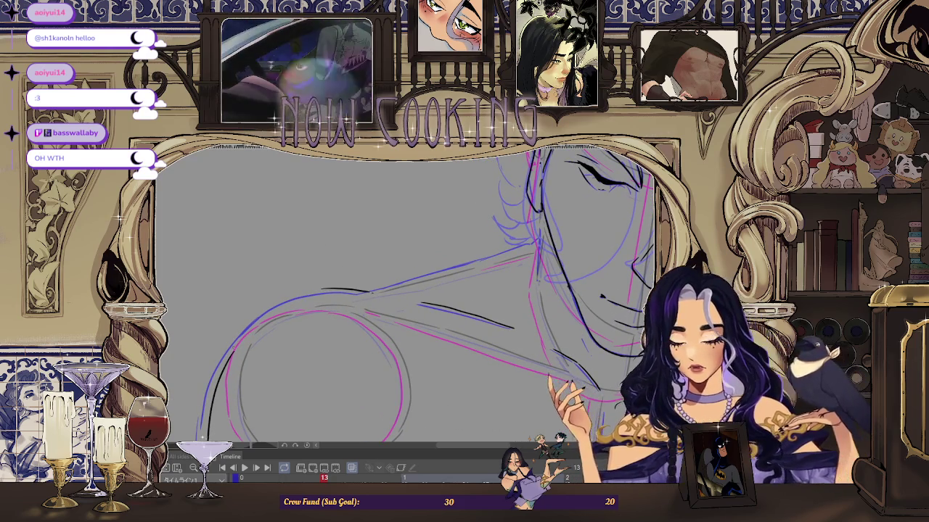
scroll(406, 290, "down", 2)
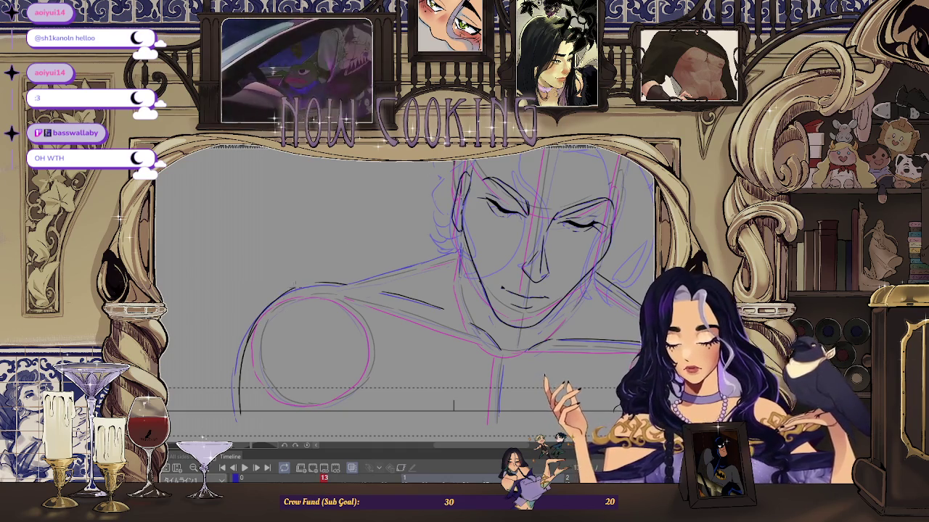
scroll(341, 301, "up", 1)
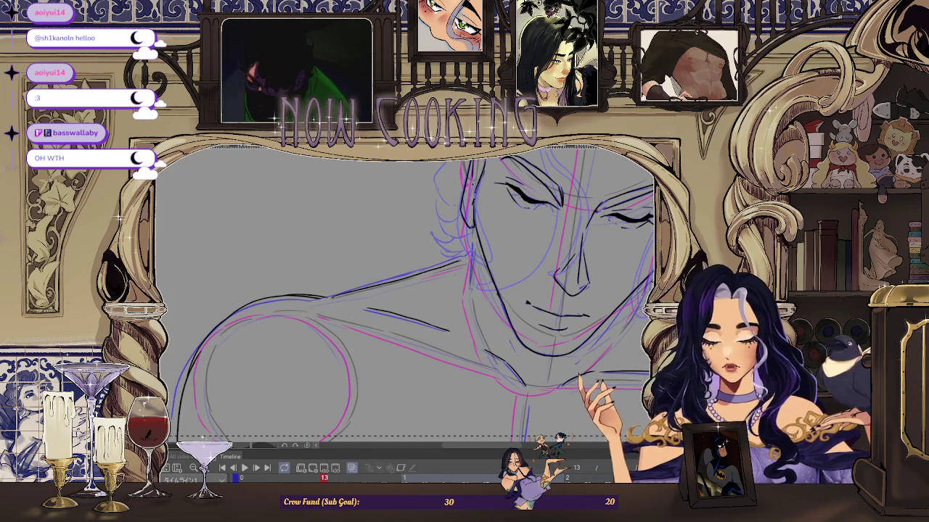
scroll(340, 302, "up", 1)
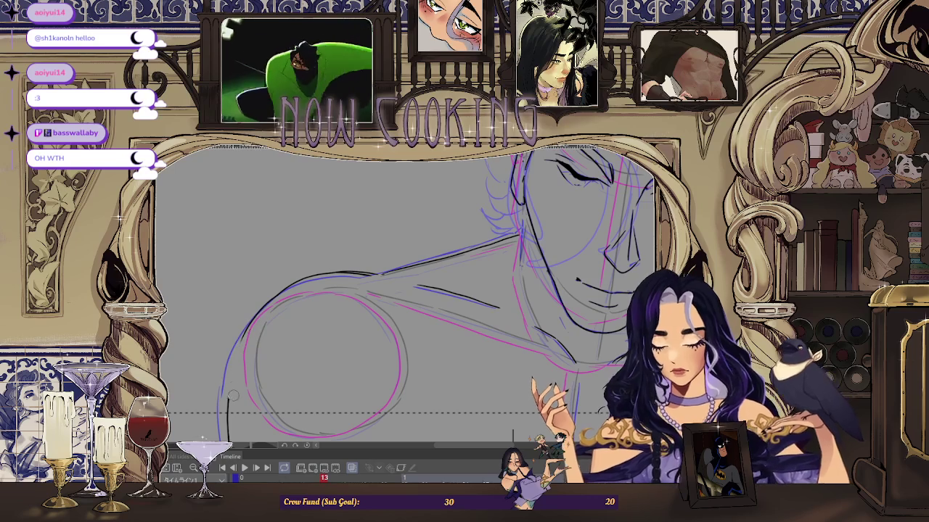
scroll(241, 375, "up", 1)
scroll(246, 359, "up", 1)
scroll(253, 341, "up", 1)
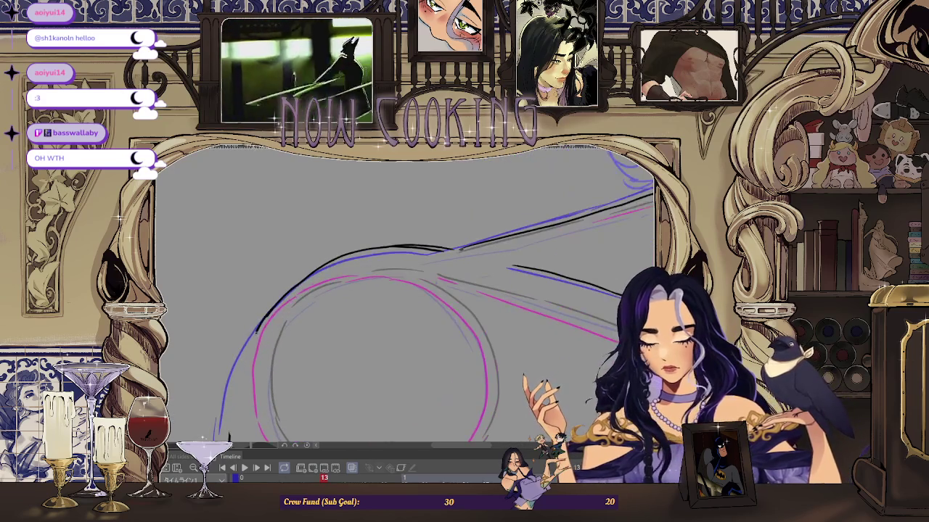
scroll(254, 341, "down", 3)
scroll(254, 341, "up", 3)
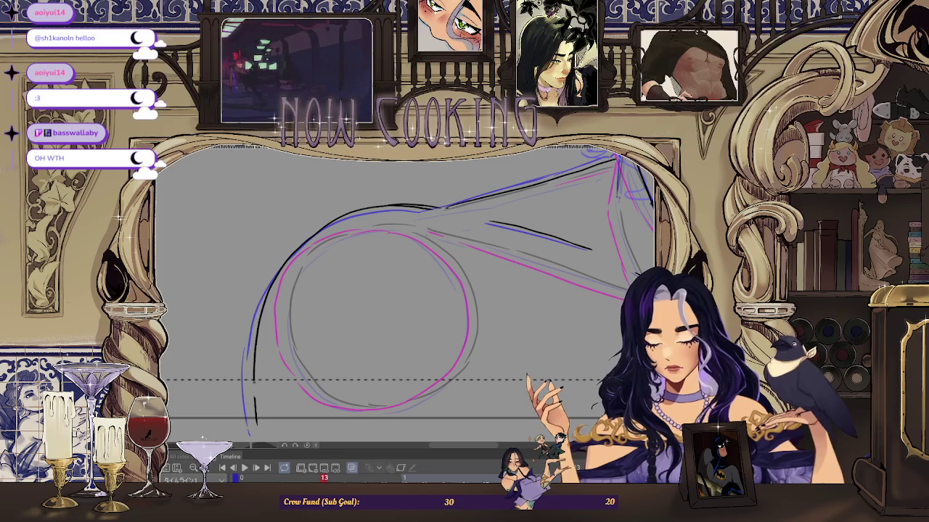
key("ctrl+z")
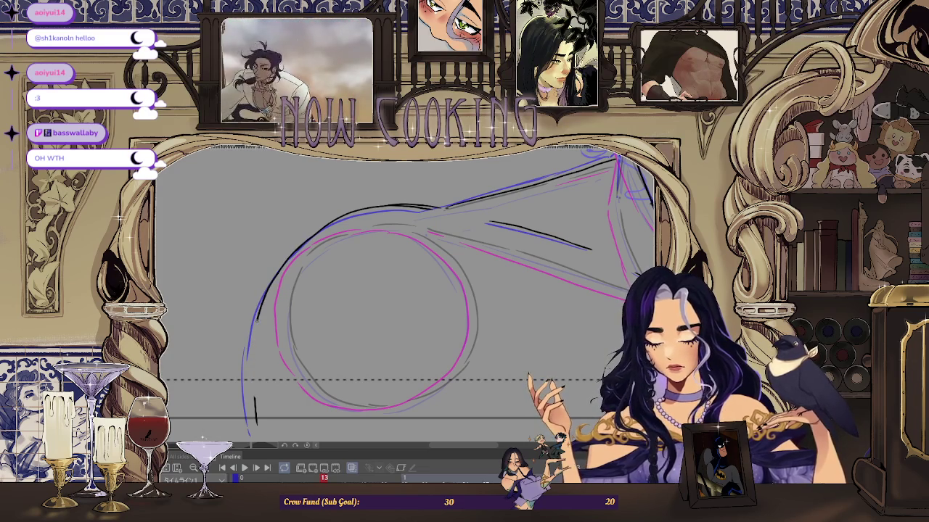
Step: Rotate and zoom the view around the shoulder circle to inspect the cleaned-up area
scroll(270, 327, "up", 1)
scroll(270, 308, "up", 1)
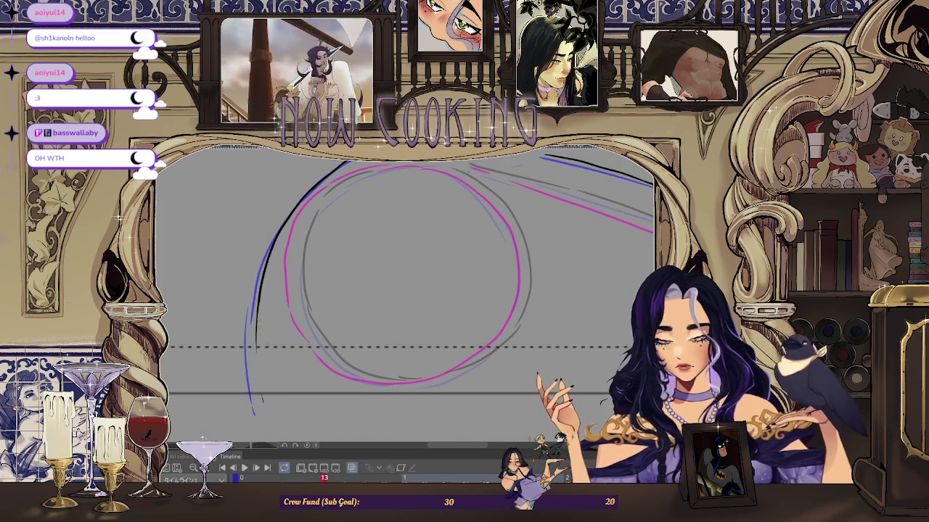
scroll(406, 290, "down", 1)
scroll(407, 290, "up", 2)
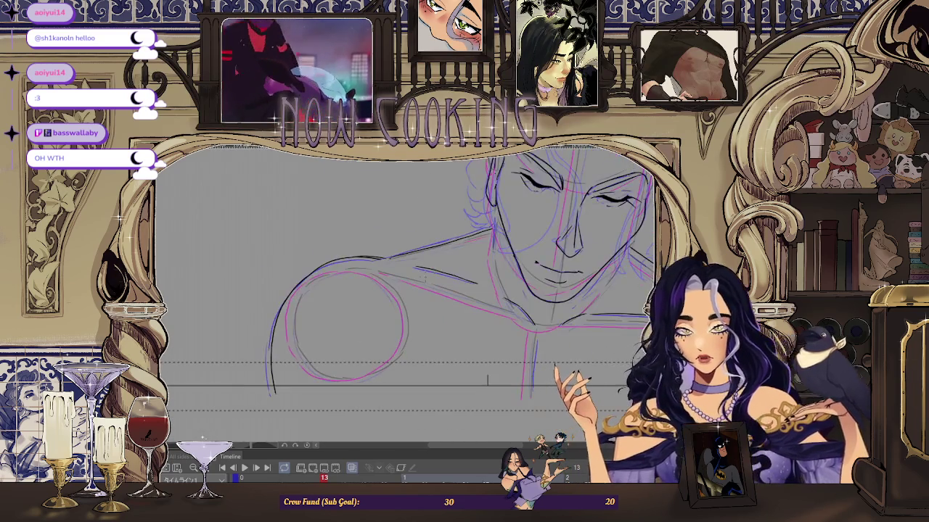
scroll(407, 290, "down", 2)
left_click_drag(406, 290, 282, 403)
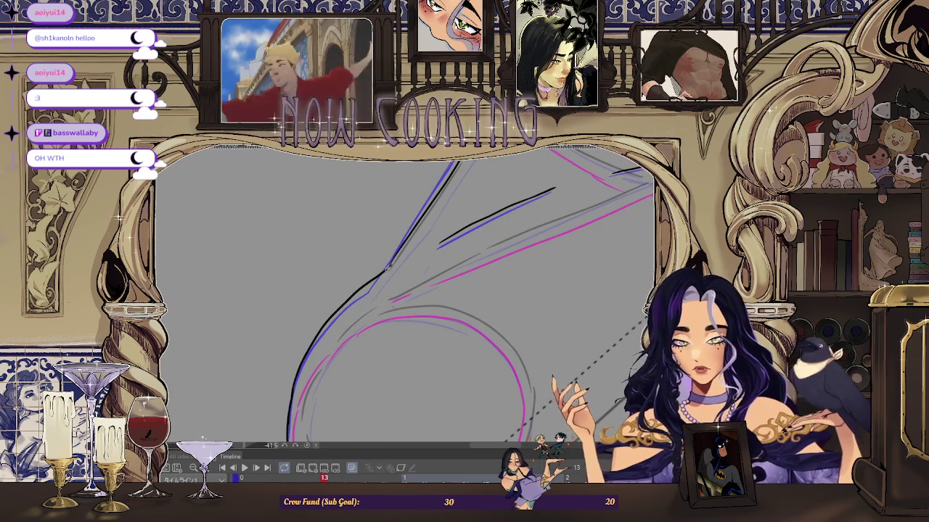
scroll(406, 290, "down", 1)
scroll(406, 290, "down", 1)
scroll(406, 290, "down", 1)
scroll(406, 290, "up", 2)
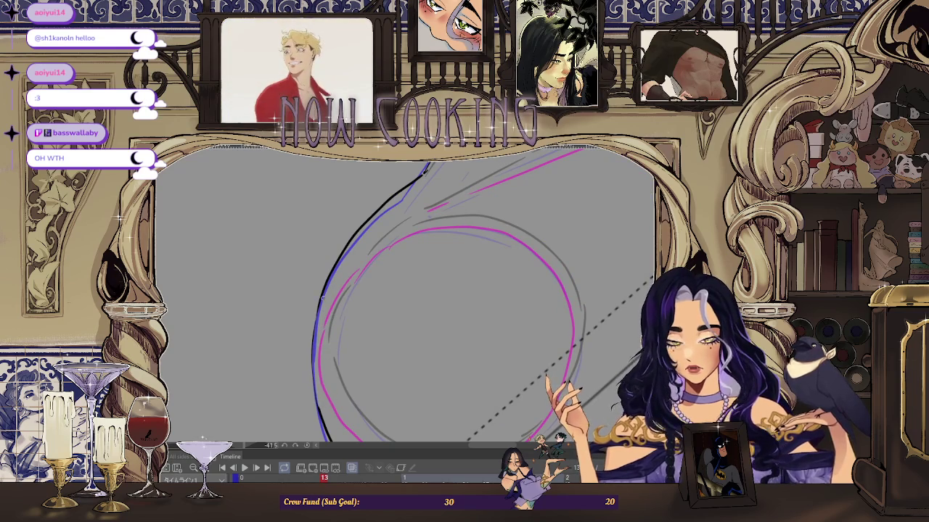
scroll(323, 305, "up", 2)
scroll(305, 376, "down", 2)
scroll(319, 290, "up", 1)
scroll(325, 256, "up", 2)
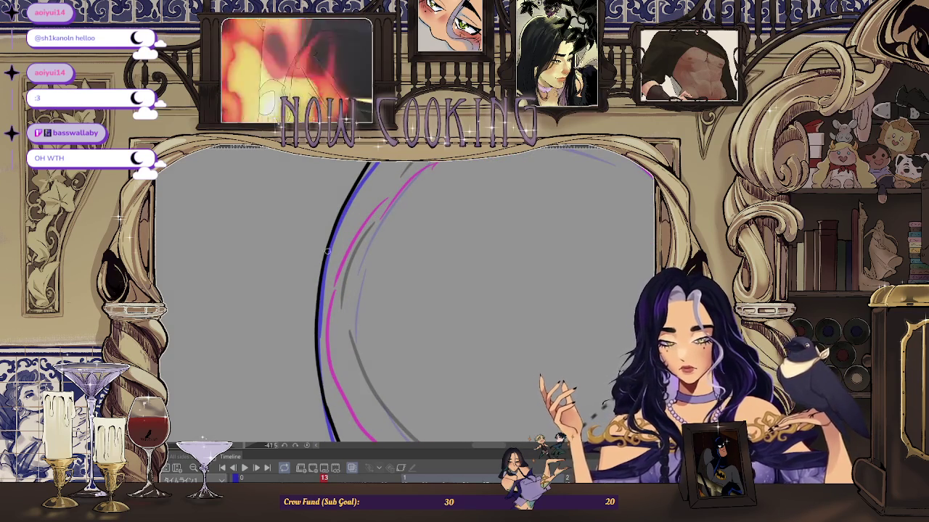
scroll(317, 325, "down", 2)
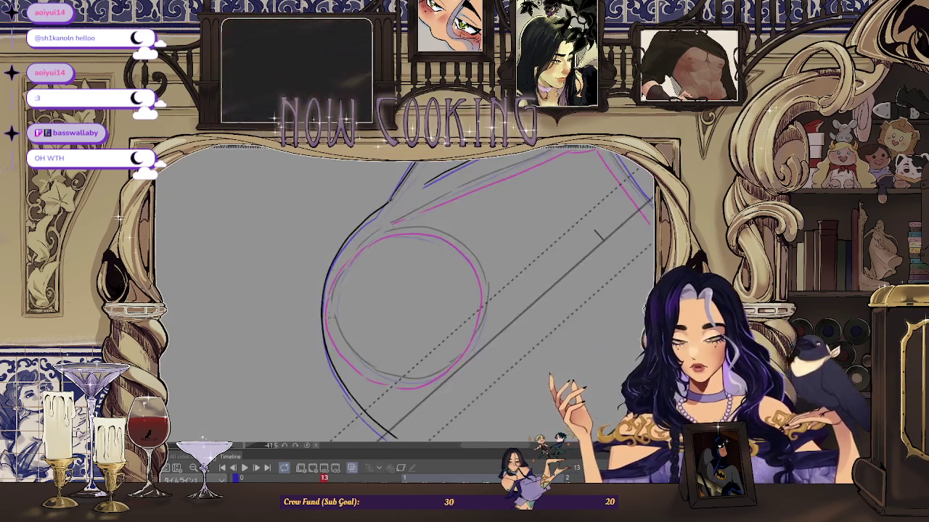
scroll(538, 295, "up", 1)
scroll(332, 267, "up", 2)
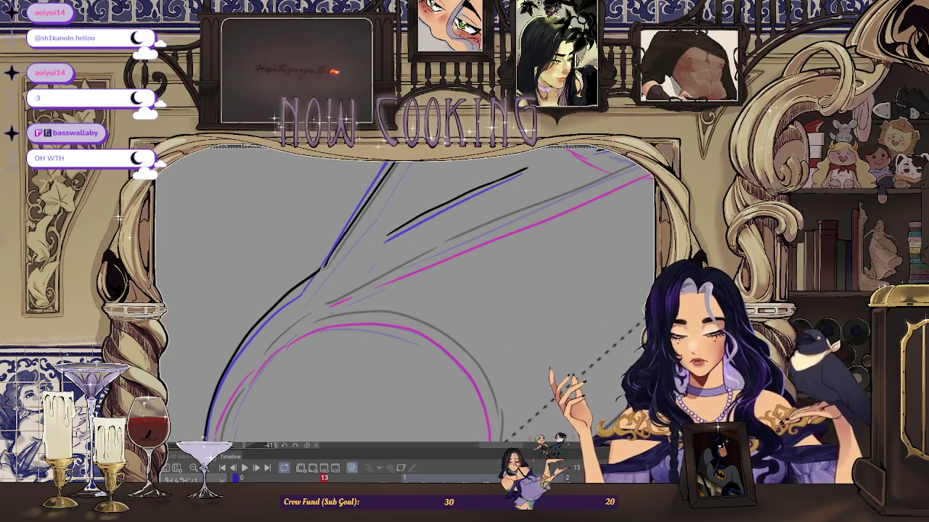
scroll(325, 266, "down", 2)
scroll(325, 266, "down", 2)
scroll(324, 267, "down", 2)
scroll(406, 275, "up", 1)
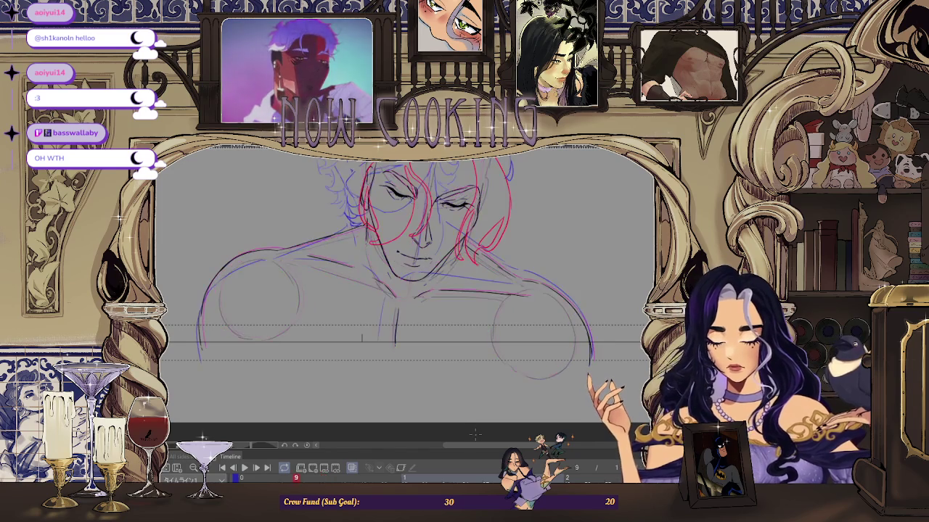
scroll(399, 316, "up", 2)
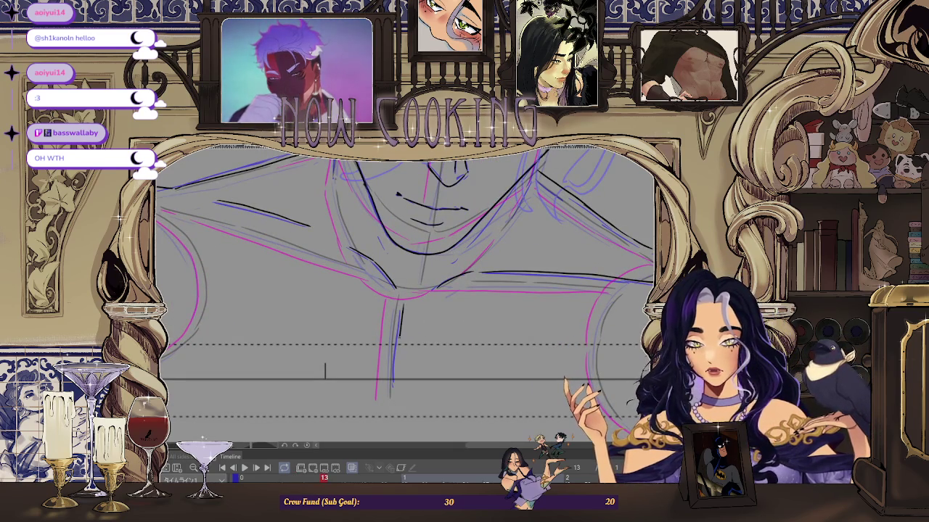
scroll(402, 399, "down", 1)
scroll(402, 399, "down", 2)
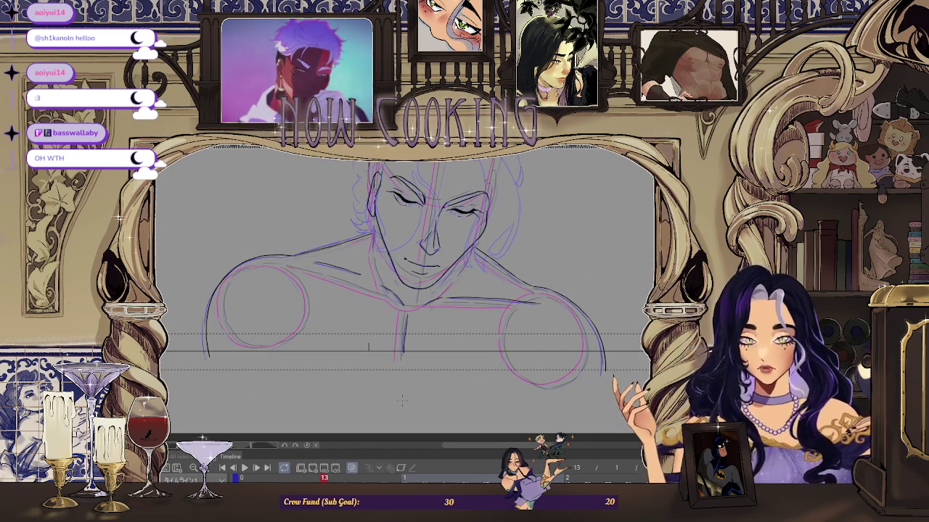
key("Left")
key("Left")
key("Left")
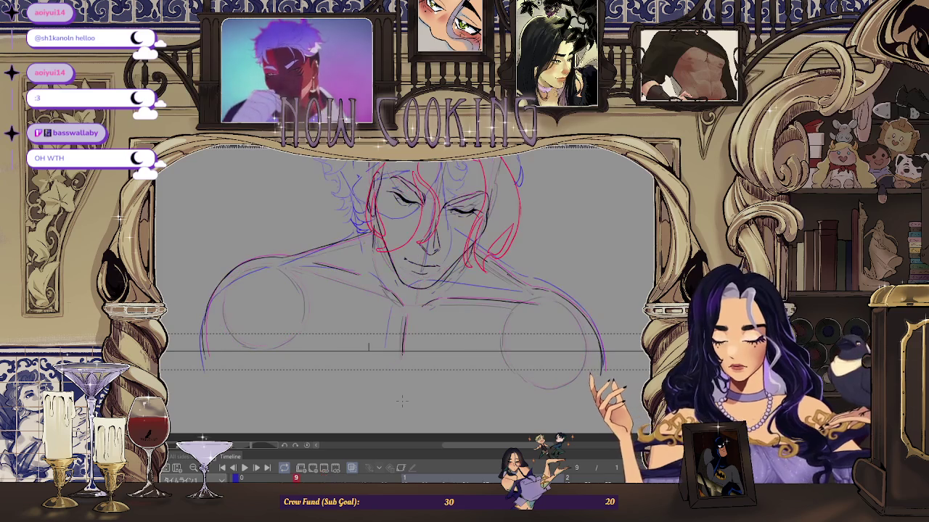
key("Right")
key("Right")
key("Right")
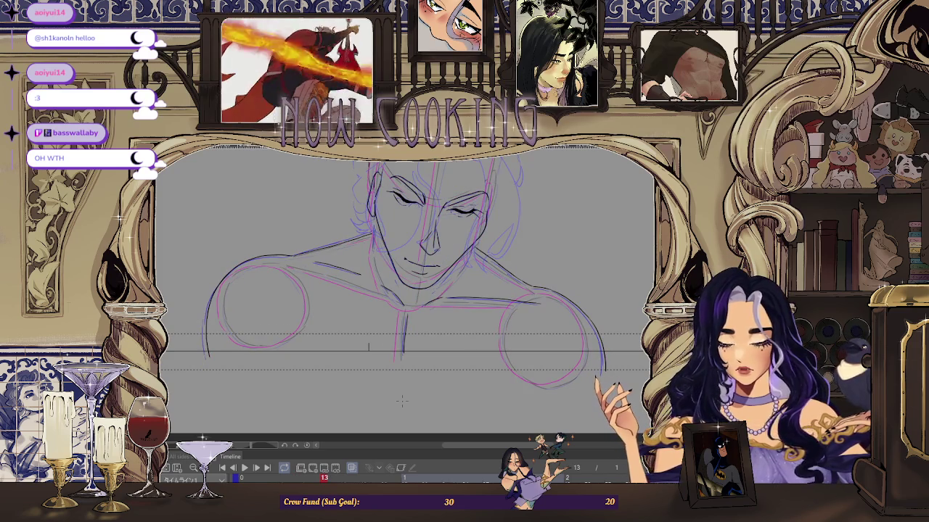
key("Left")
key("Left")
key("Right")
key("Right")
key("Left")
key("Right")
key("Right")
key("Right")
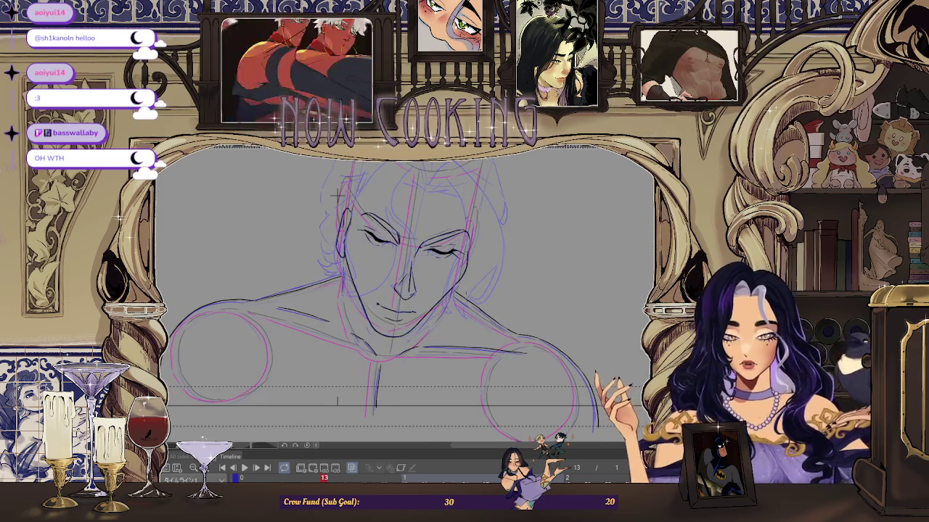
key("Right")
key("Right")
key("Left")
key("Right")
key("Right")
key("Left")
key("Right")
key("Left")
key("Left")
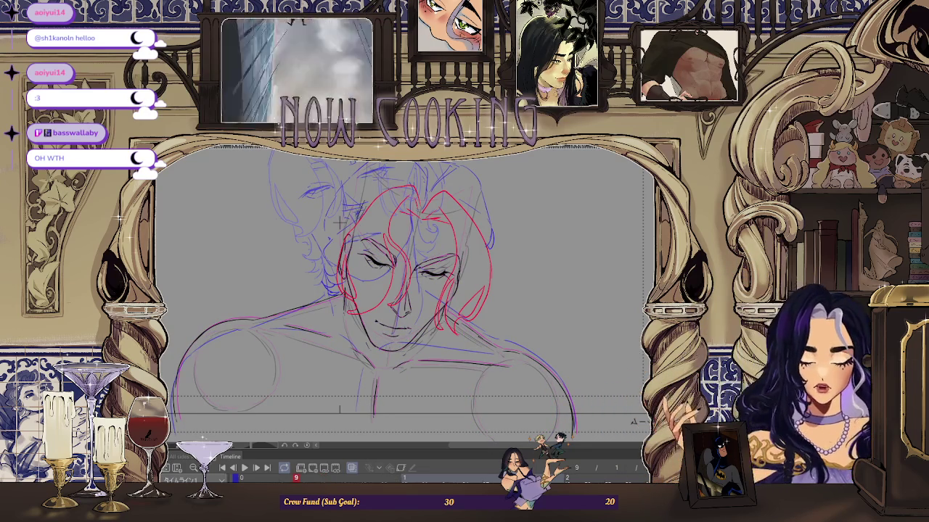
scroll(464, 295, "up", 1)
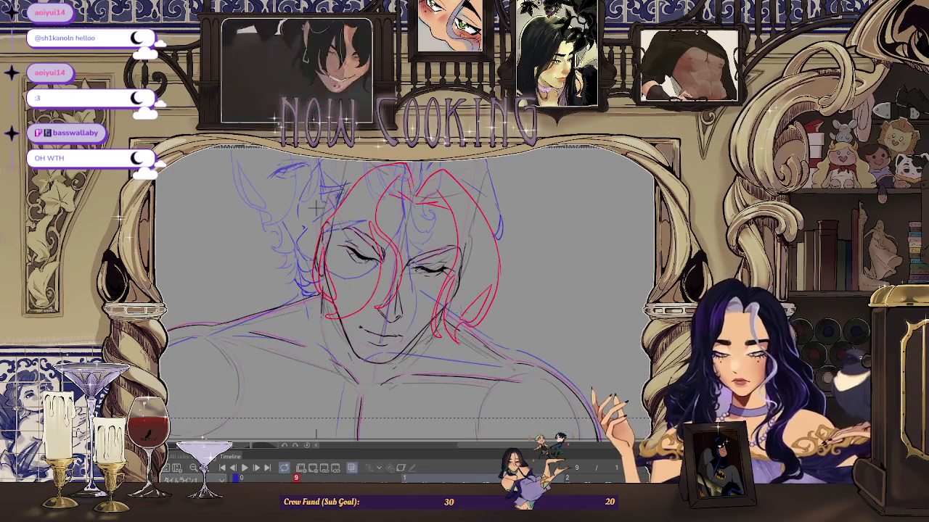
key("Right")
key("Left")
key("Right")
key("Left")
key("Right")
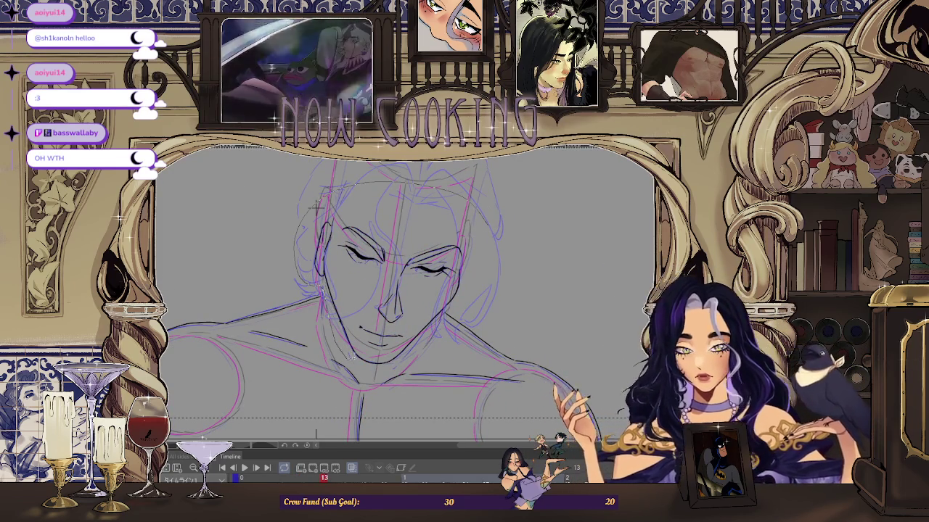
Step: Lasso the man's head on frame 13 and reshape it with a free transform
left_click_drag(471, 287, 450, 319)
scroll(439, 325, "up", 5)
scroll(439, 325, "down", 4)
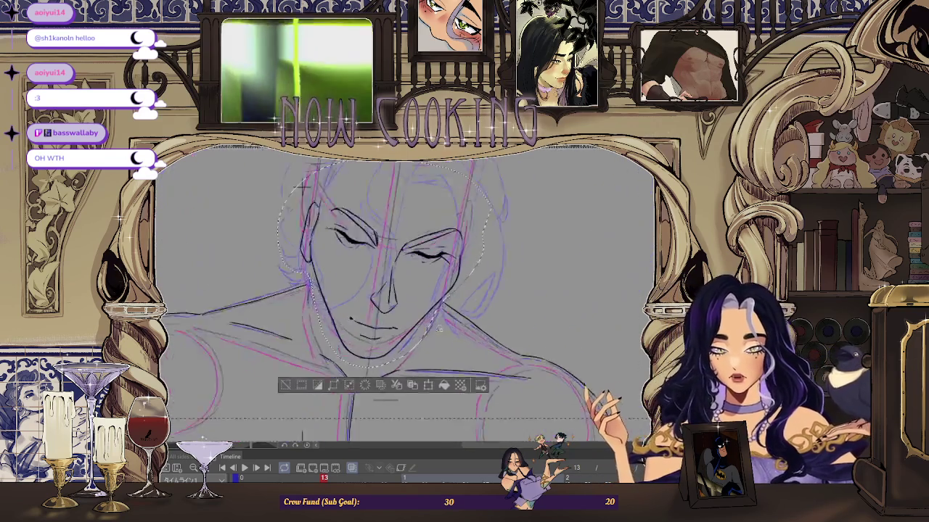
scroll(437, 325, "down", 3)
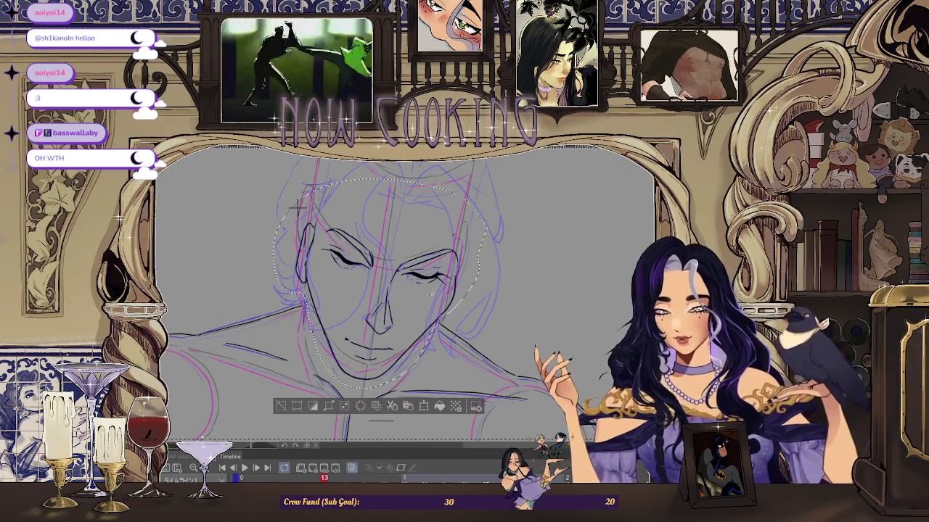
key("ctrl+t")
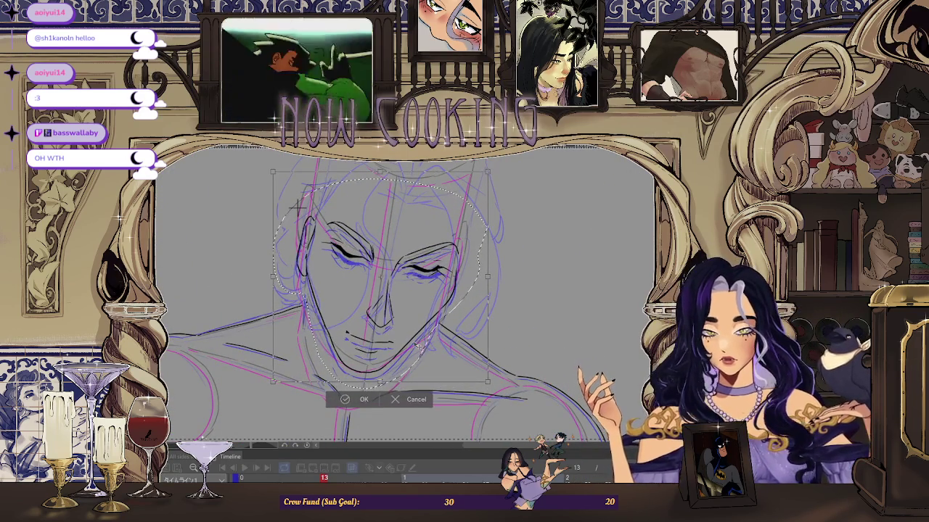
scroll(418, 347, "up", 2)
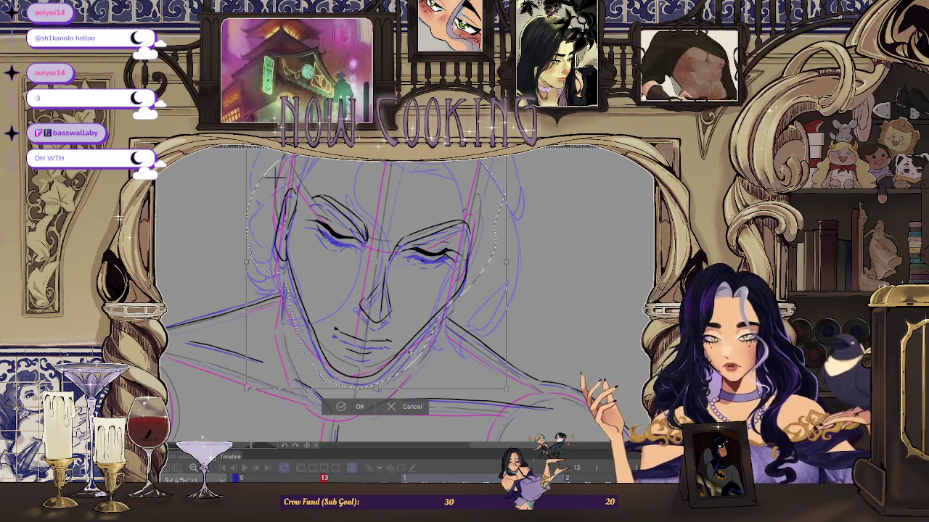
key("Return")
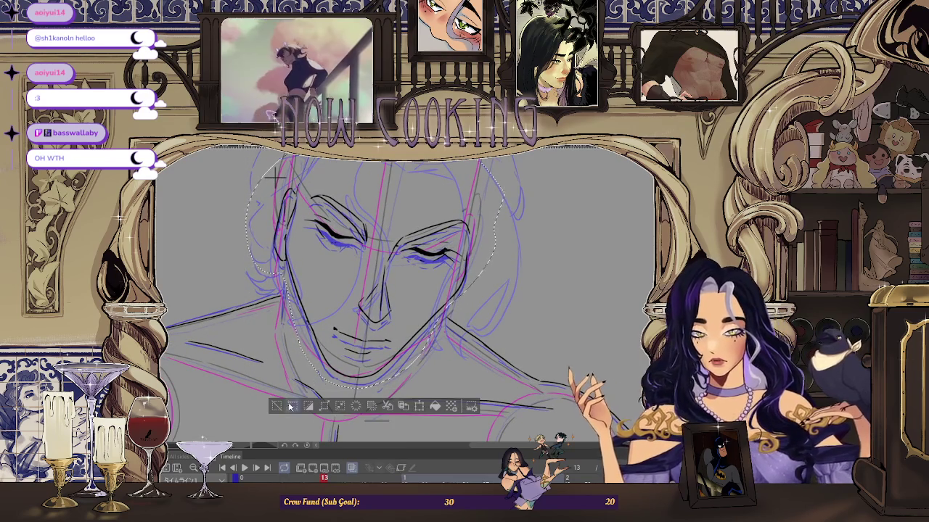
scroll(473, 309, "down", 2)
scroll(473, 346, "up", 2)
scroll(467, 354, "down", 2)
Step: Compare against frame 9, then nudge the head slightly upward and deselect it
key("Left")
key("Left")
key("Left")
key("Left")
key("Right")
key("Right")
key("Right")
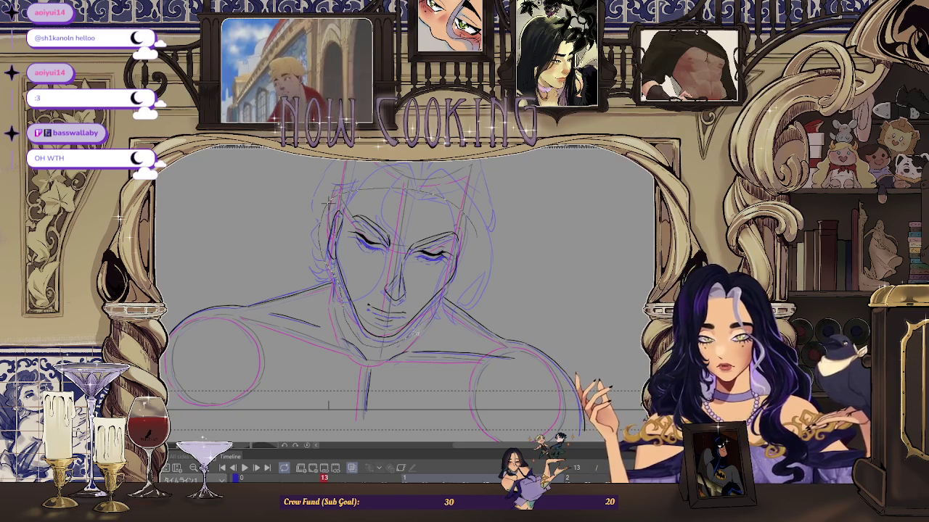
key("ctrl+t")
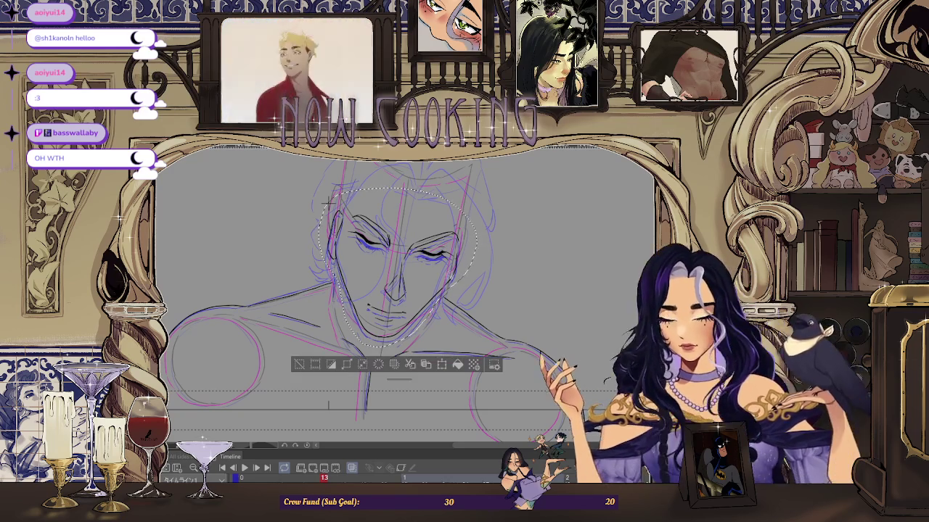
left_click_drag(428, 324, 428, 321)
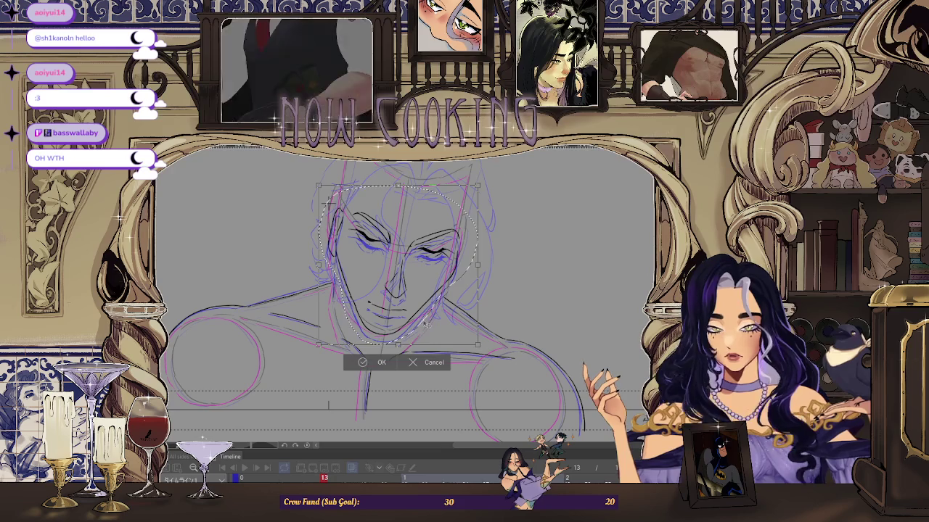
key("Return")
left_click(298, 367)
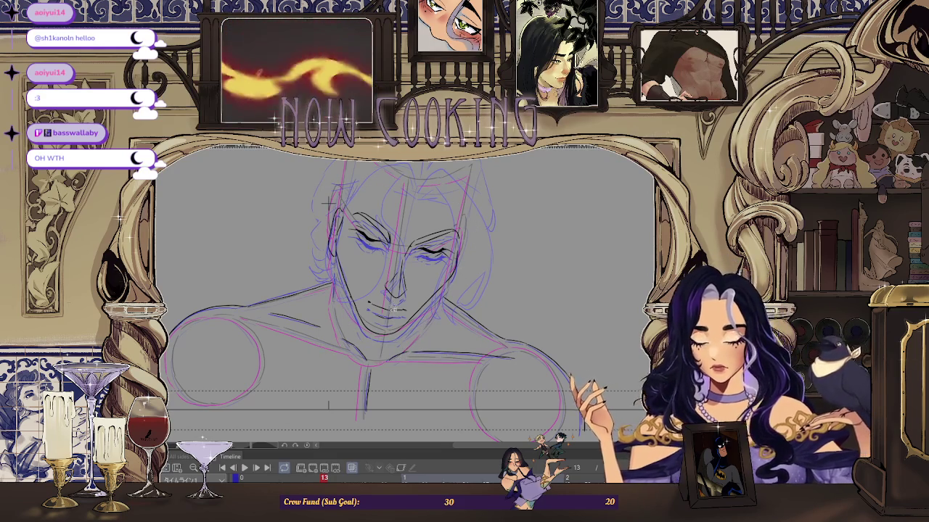
key("ctrl+plus")
key("ctrl+minus")
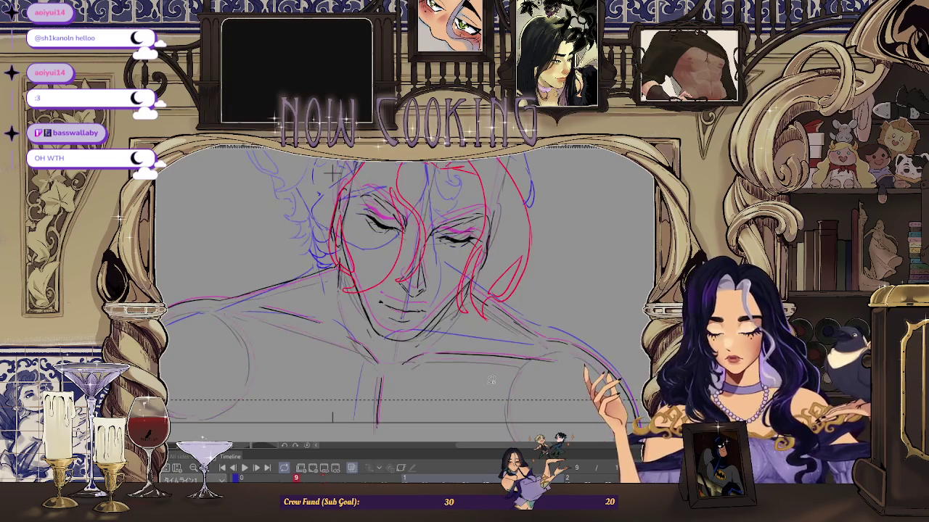
Step: Zoom in on the man's face on frame 13 to rework the jaw, nose and mouth lines
key("ctrl+plus")
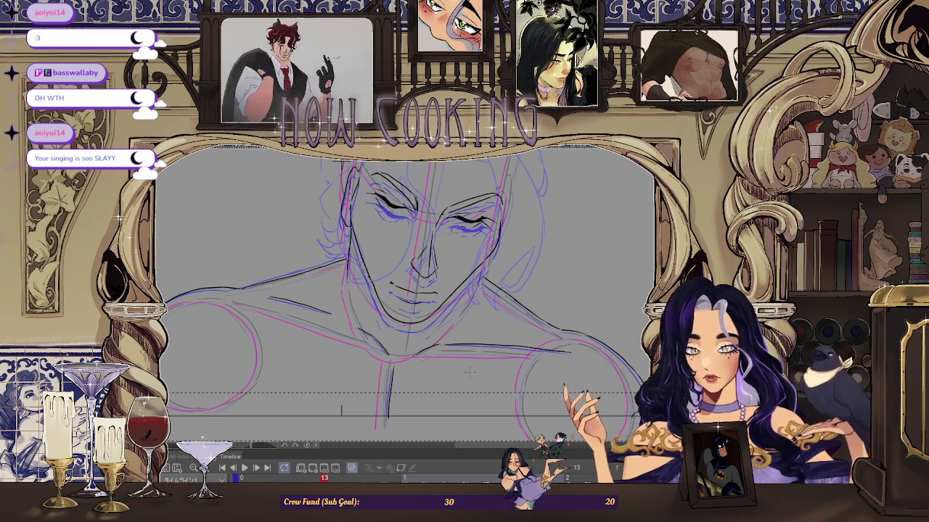
scroll(502, 303, "up", 2)
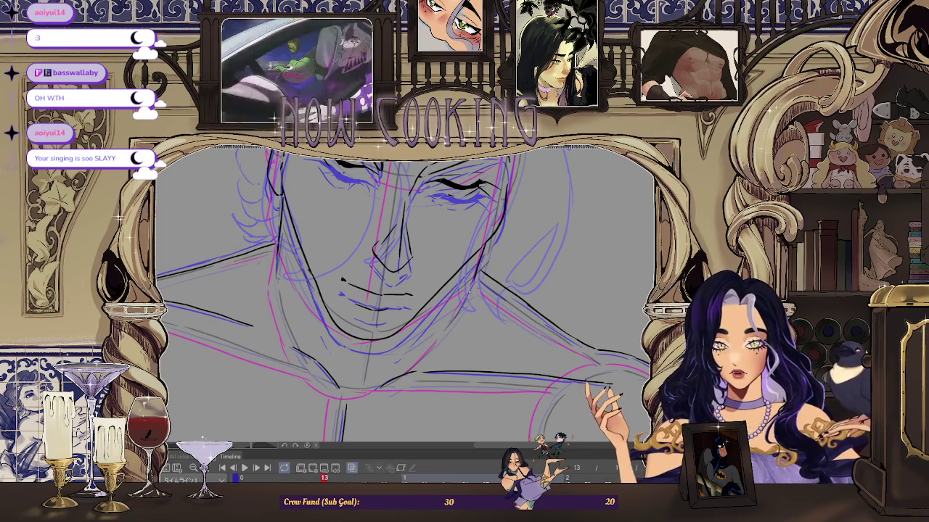
scroll(403, 295, "down", 2)
scroll(388, 232, "up", 1)
scroll(388, 232, "up", 1)
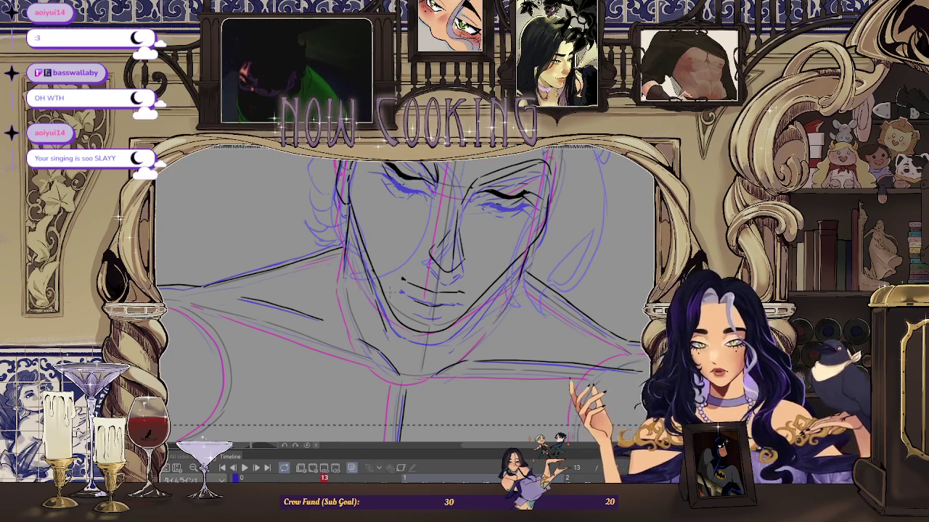
scroll(402, 294, "up", 1)
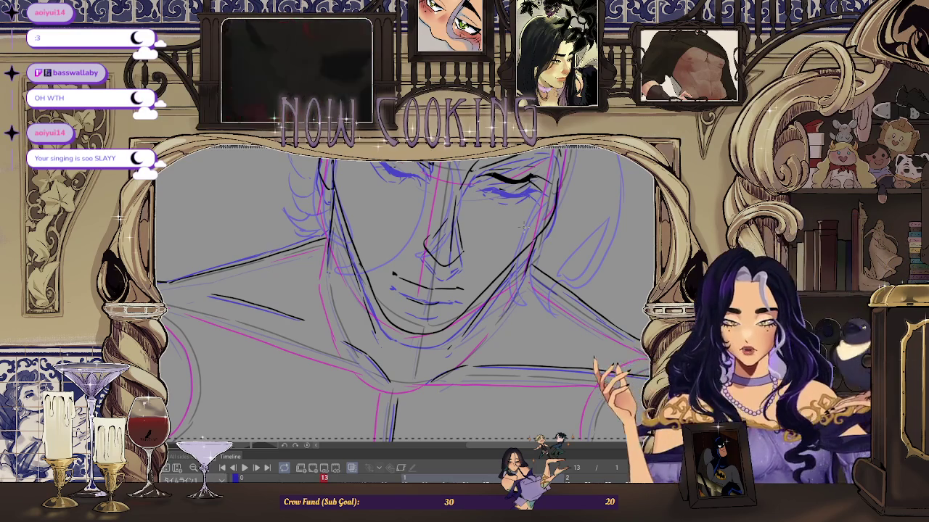
scroll(482, 311, "up", 2)
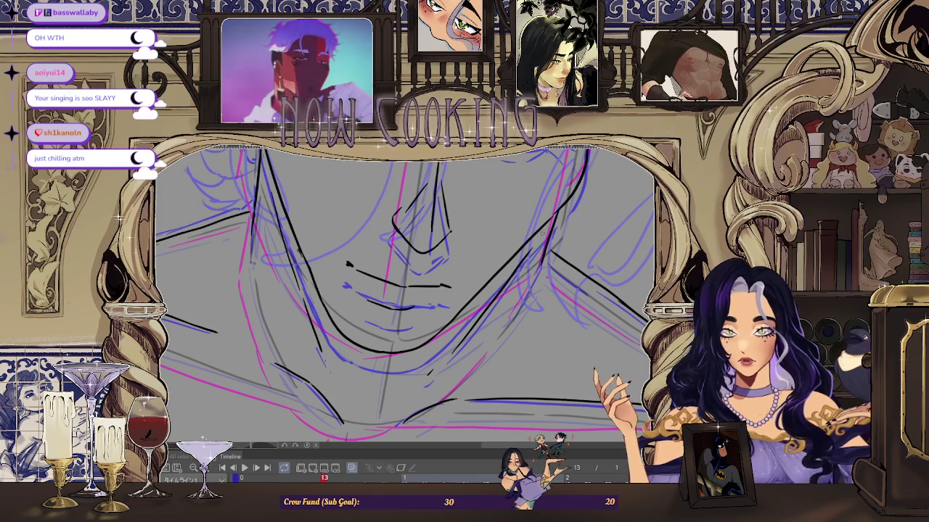
Step: Preview the animation frames and stop back on frame 13
scroll(405, 290, "down", 2)
scroll(405, 291, "down", 2)
scroll(405, 290, "down", 2)
key("Right")
key("Right")
key("Right")
key("Left")
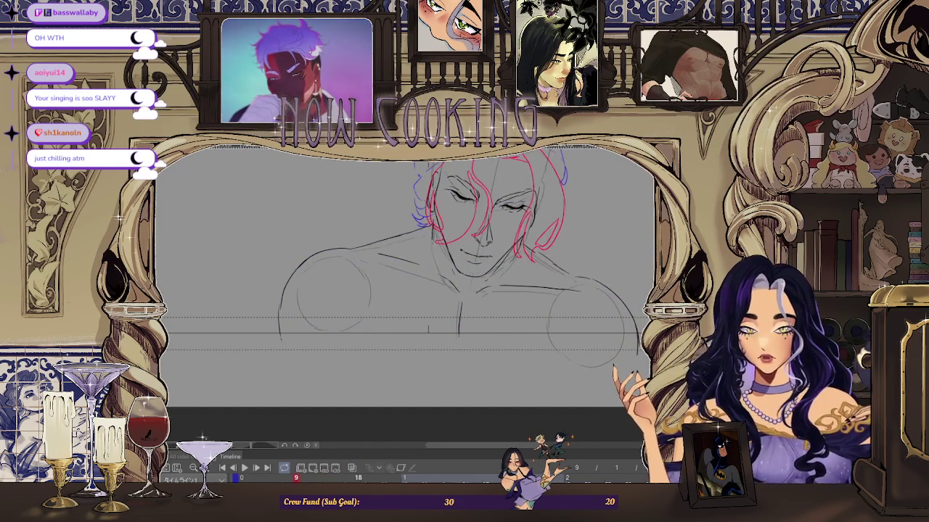
key("Right")
Step: Sketch a dark-blue hair line near the man's closed eyes
scroll(406, 291, "up", 2)
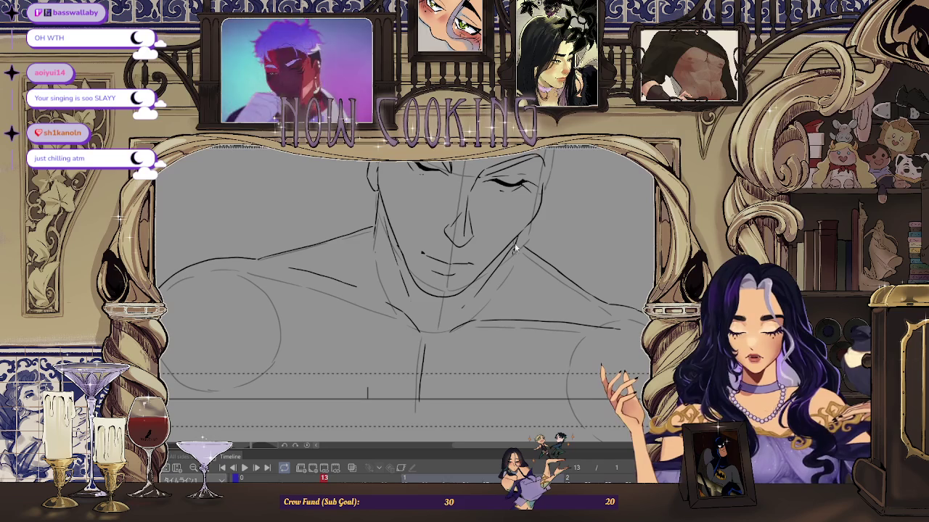
scroll(363, 290, "up", 3)
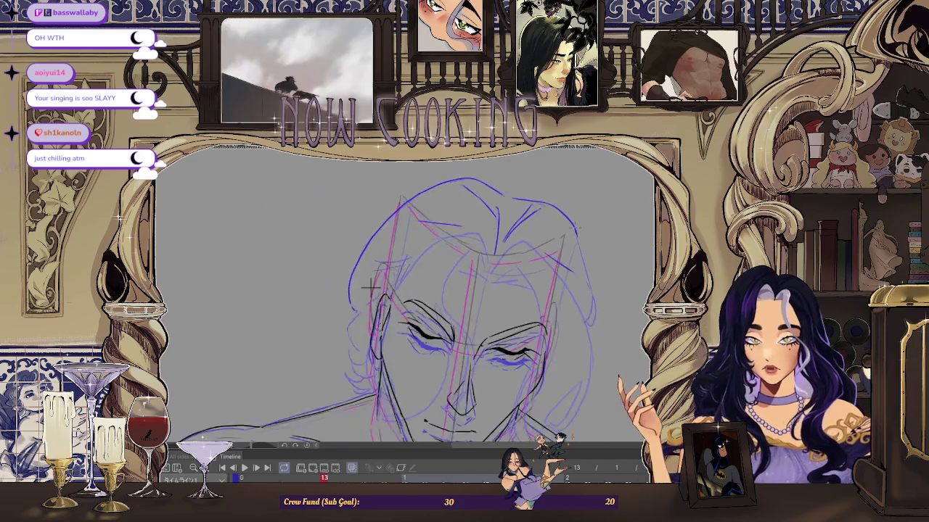
scroll(230, 308, "up", 2)
scroll(231, 308, "up", 1)
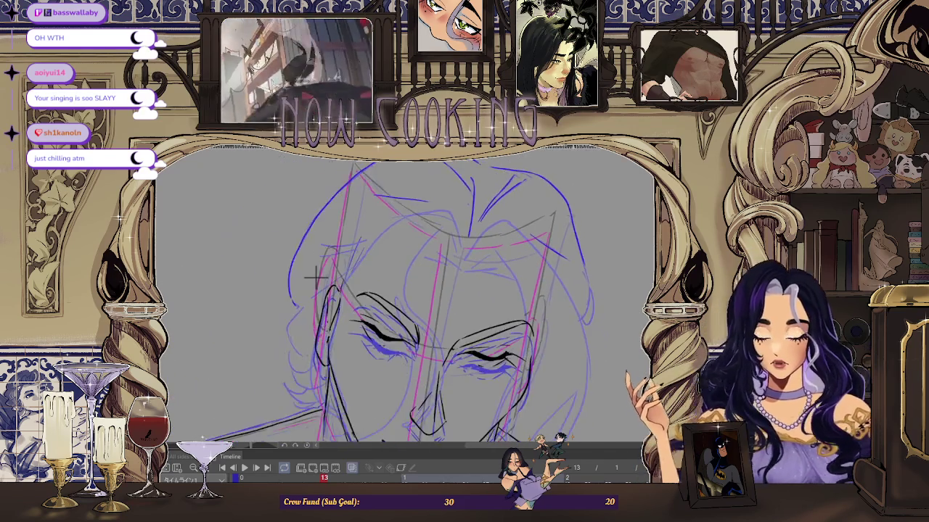
scroll(221, 279, "up", 2)
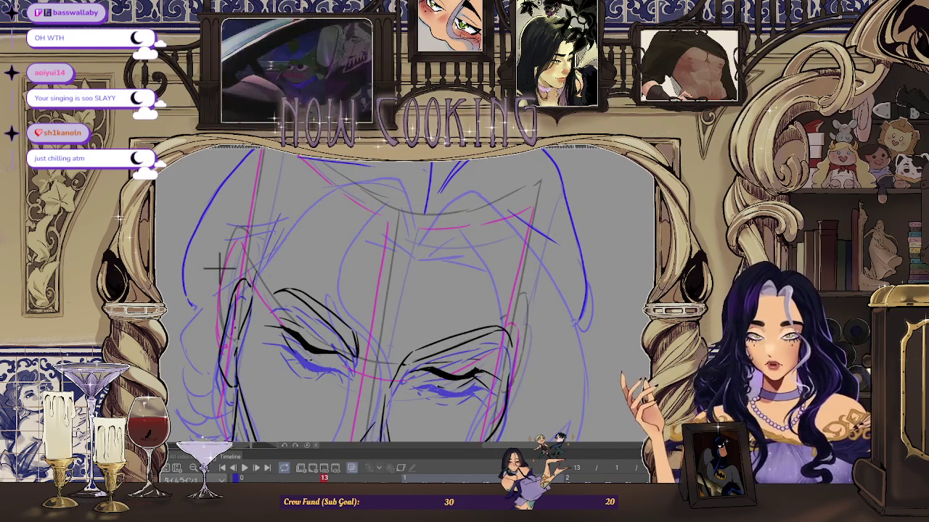
scroll(221, 268, "down", 5)
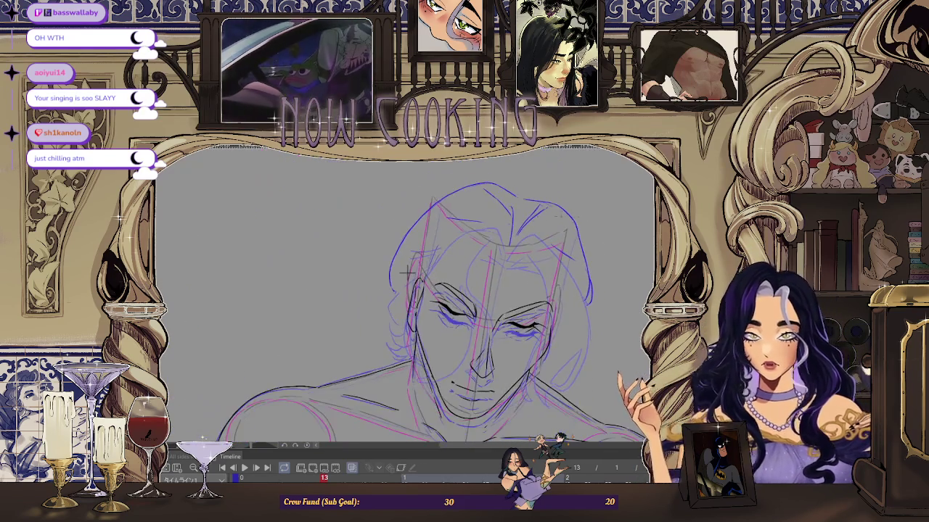
scroll(363, 307, "up", 3)
scroll(336, 335, "up", 2)
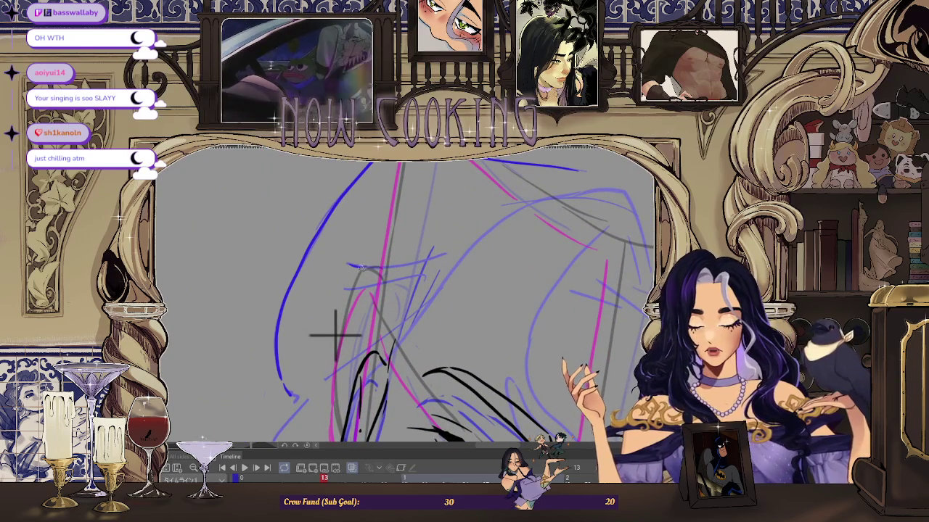
left_click_drag(347, 267, 444, 252)
scroll(332, 338, "up", 1)
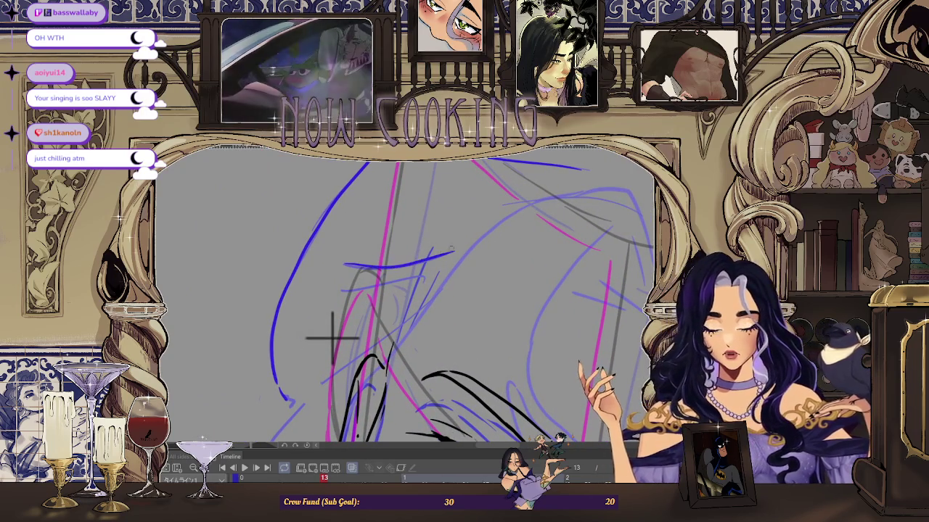
scroll(341, 332, "up", 1)
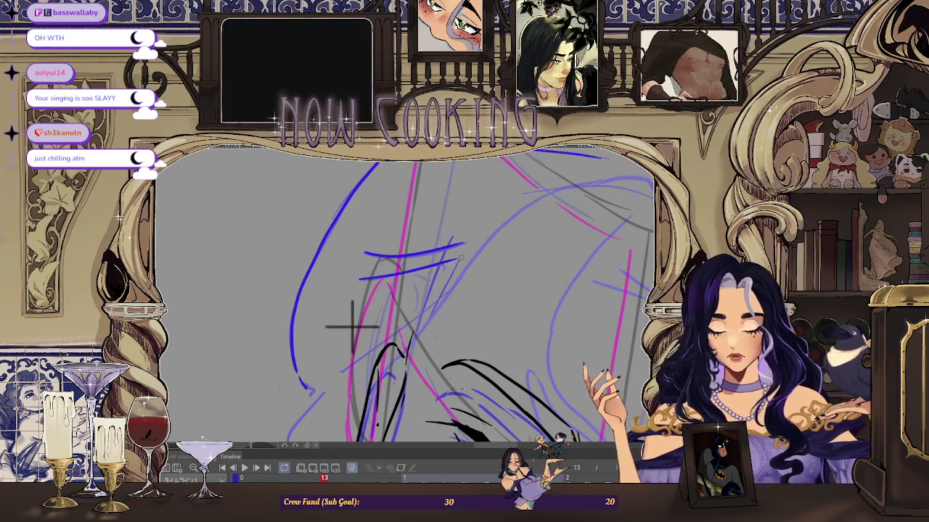
scroll(352, 327, "down", 1)
scroll(384, 298, "up", 1)
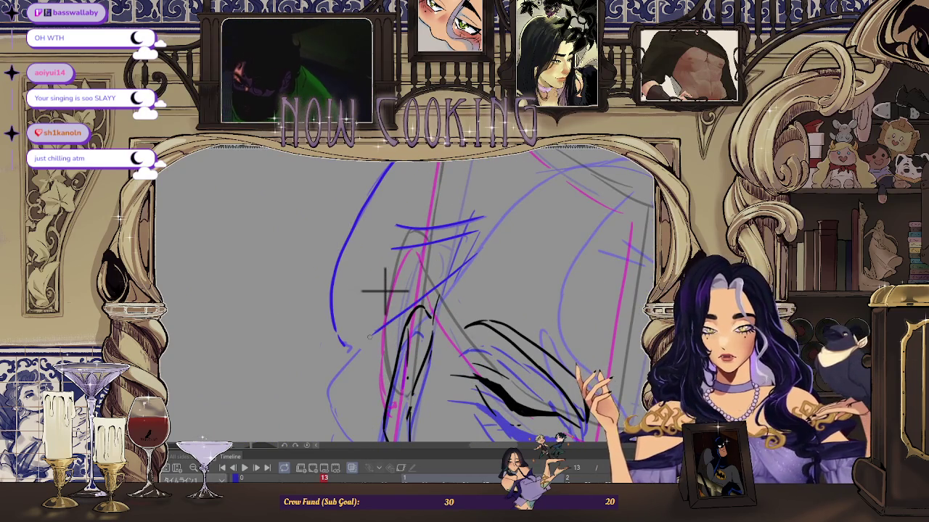
scroll(384, 290, "down", 1)
scroll(442, 207, "up", 1)
scroll(425, 232, "down", 1)
scroll(440, 206, "up", 1)
scroll(440, 205, "up", 1)
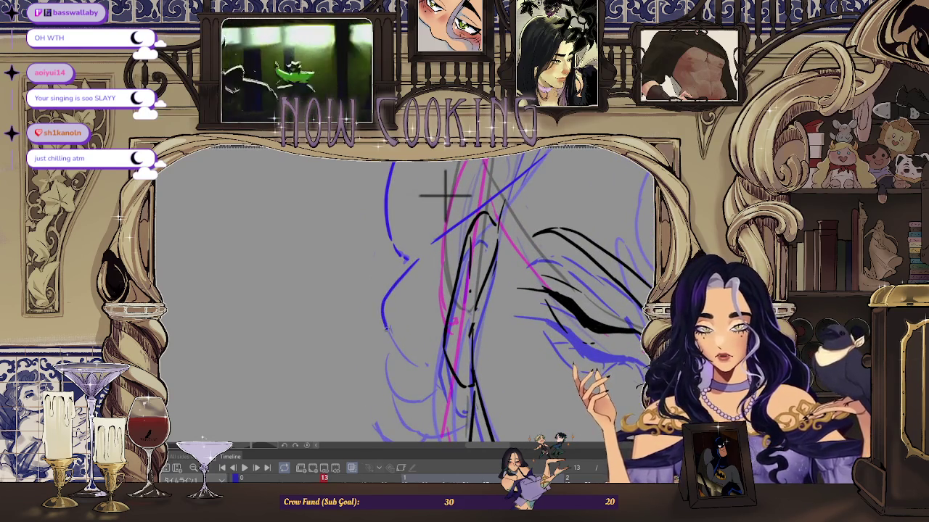
scroll(445, 195, "down", 1)
scroll(457, 310, "up", 1)
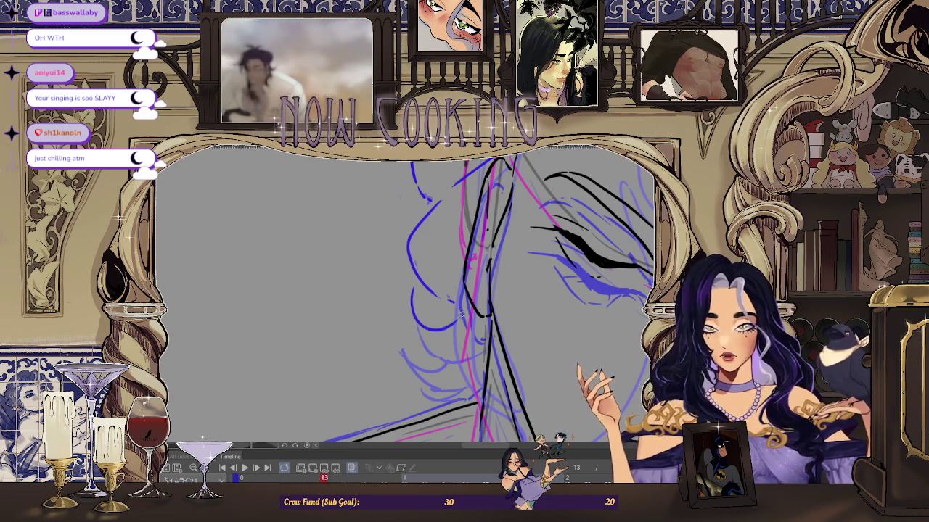
scroll(406, 290, "down", 1)
scroll(406, 291, "up", 1)
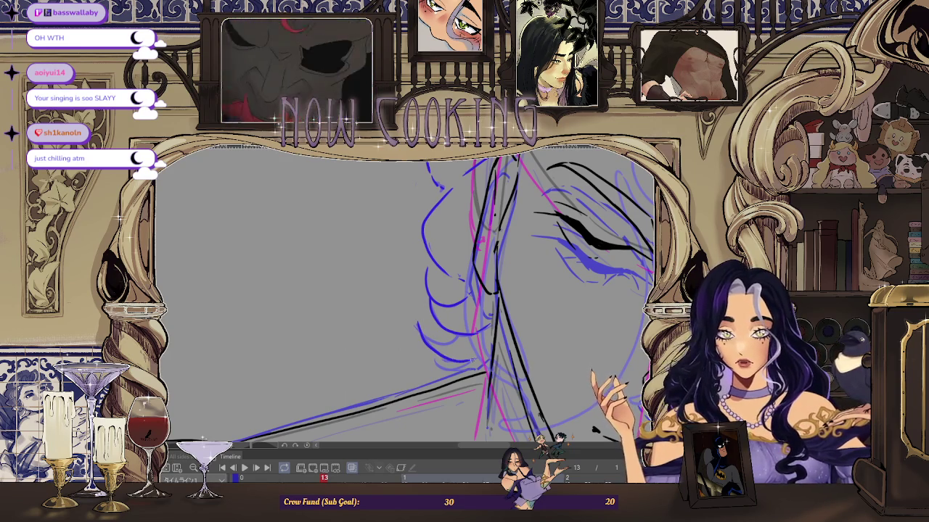
Step: Rotate the canvas, undo the last two blue hair curves and redraw a curved strand
key("minus")
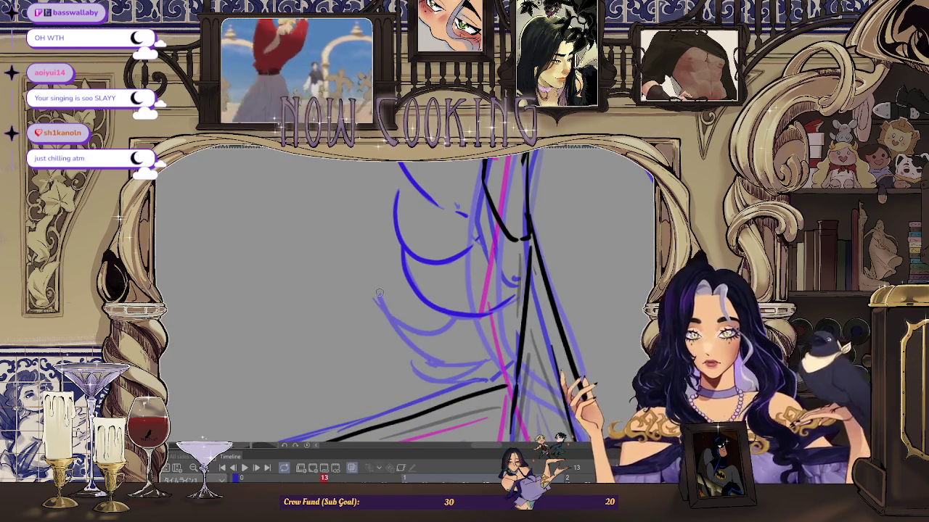
key("ctrl+z")
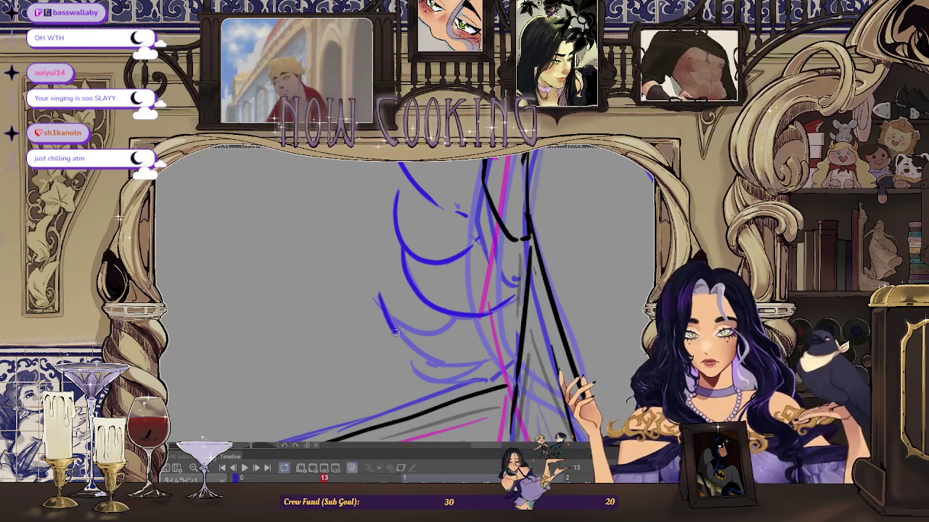
key("ctrl+z")
left_click_drag(379, 299, 459, 368)
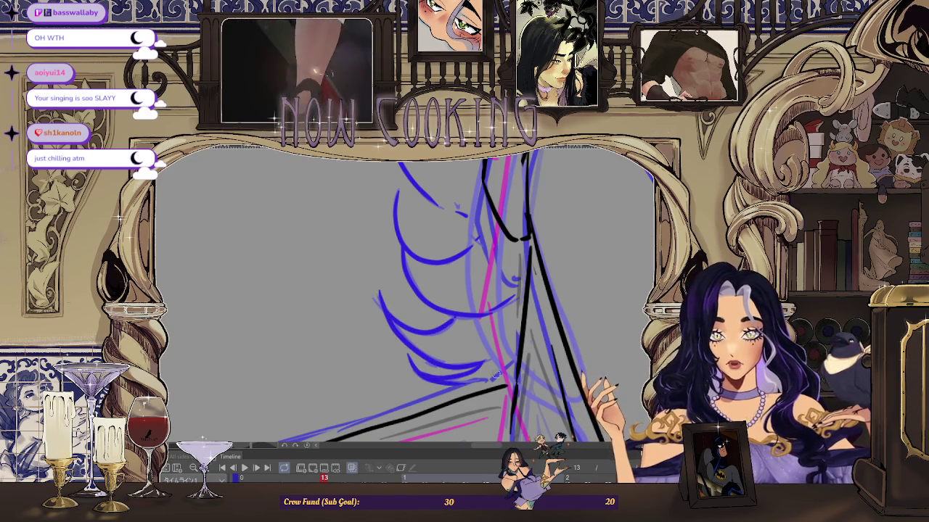
scroll(430, 259, "down", 3)
scroll(430, 259, "down", 2)
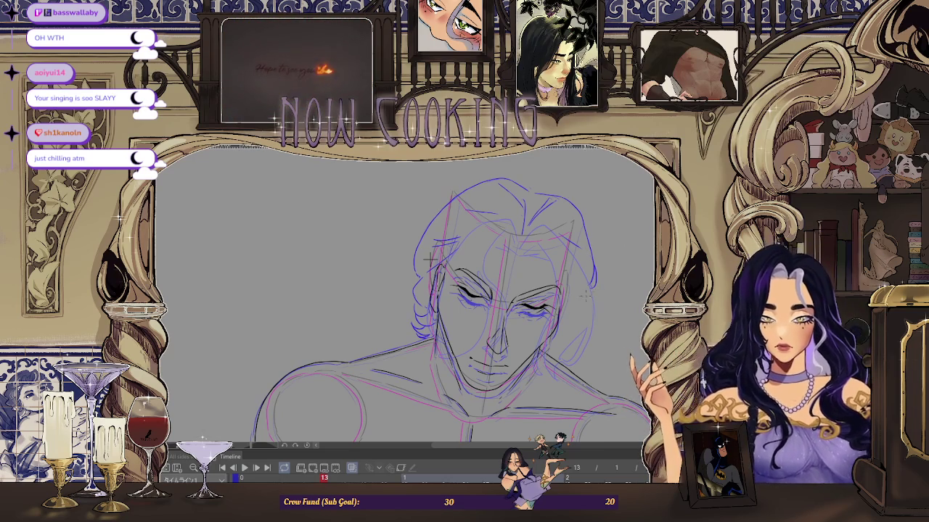
Step: Free-transform frame 13's head sketch a few pixels right and up, then apply it
key("ctrl+t")
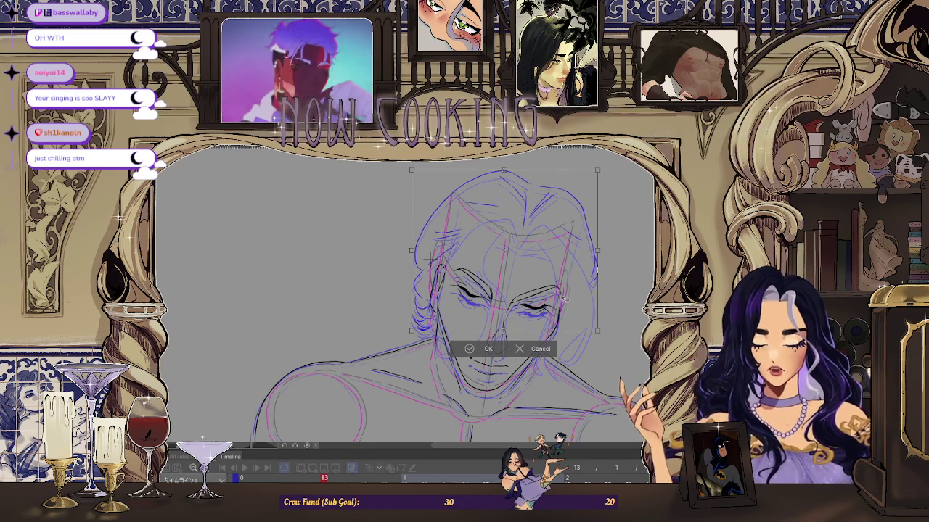
left_click_drag(563, 298, 565, 297)
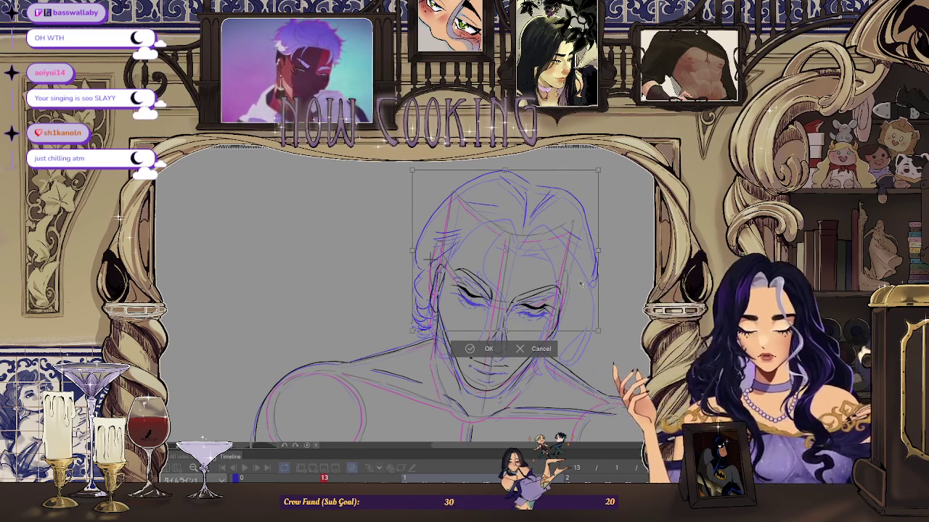
left_click_drag(580, 297, 582, 297)
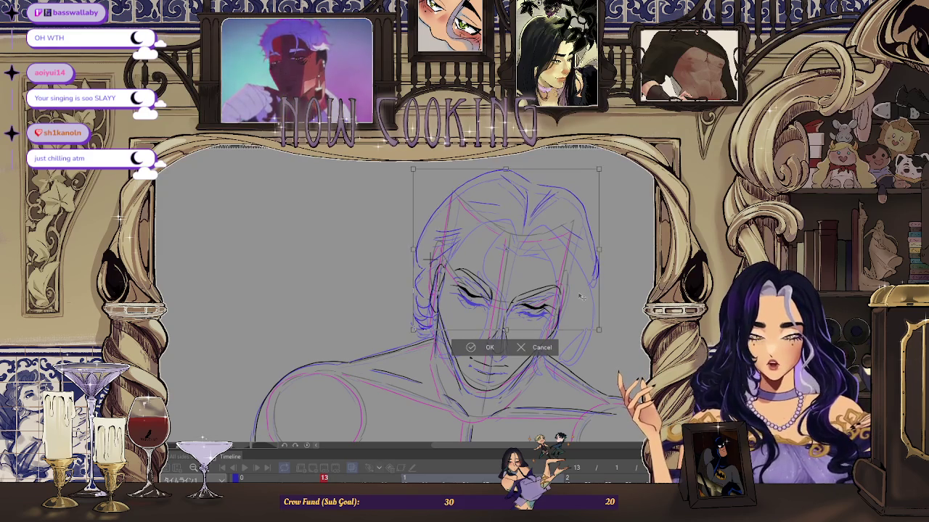
left_click(486, 348)
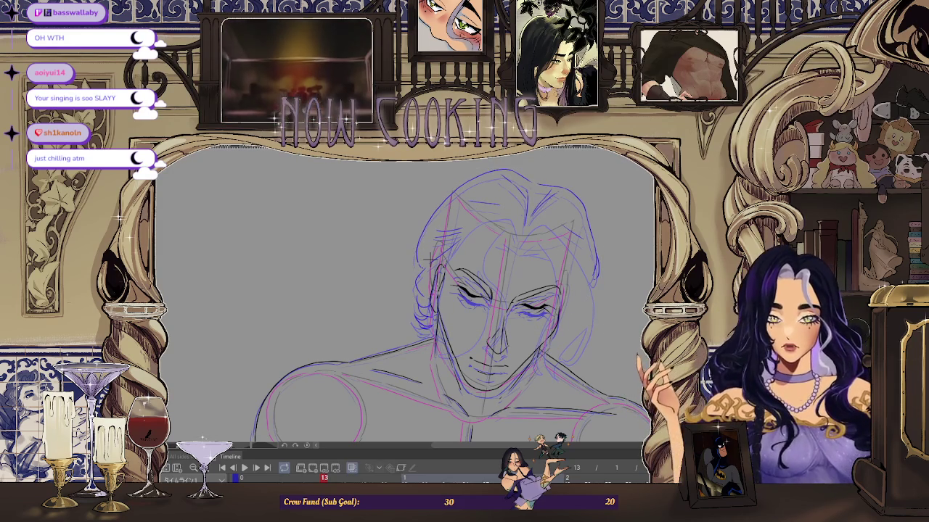
Step: Zoom in and advance to frame 16
scroll(431, 258, "up", 2)
scroll(338, 270, "up", 2)
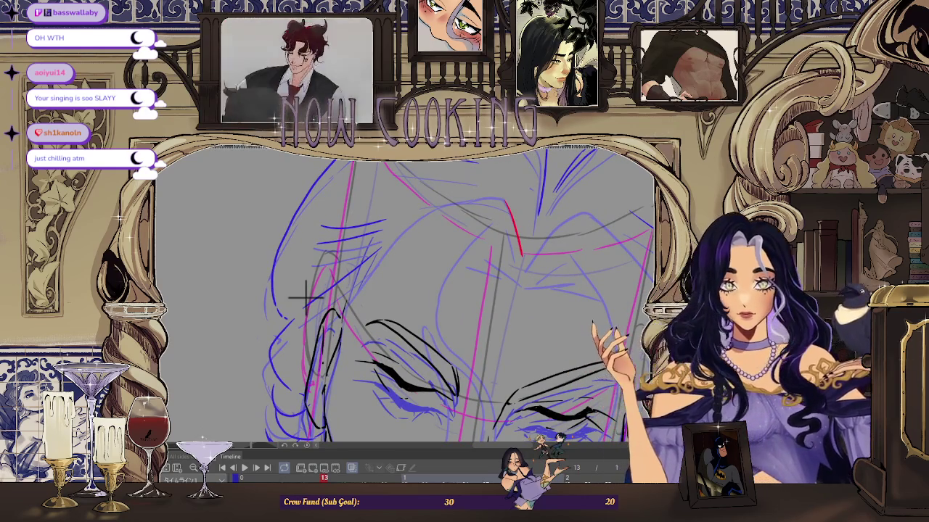
key("Right")
key("Right")
key("Right")
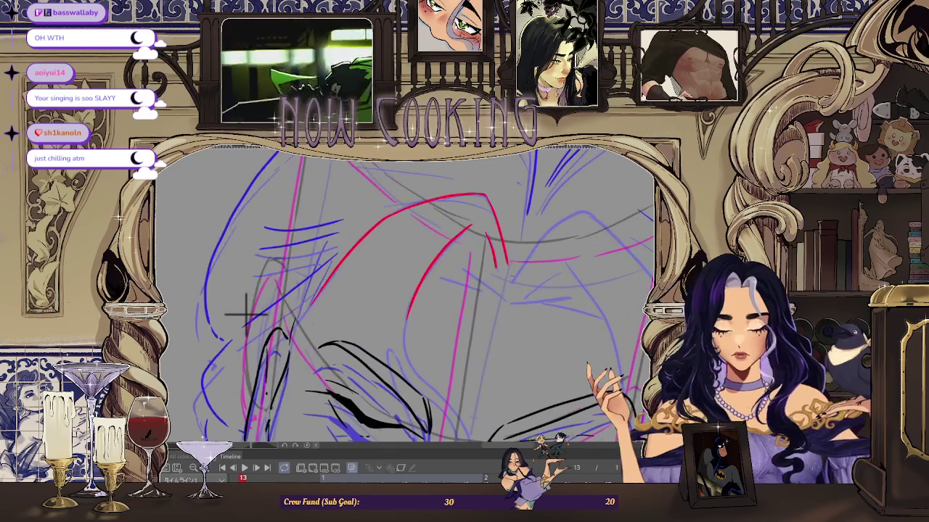
Step: Sketch a red hair strand over the man's brow and zoom around to check it
left_click_drag(512, 282, 549, 229)
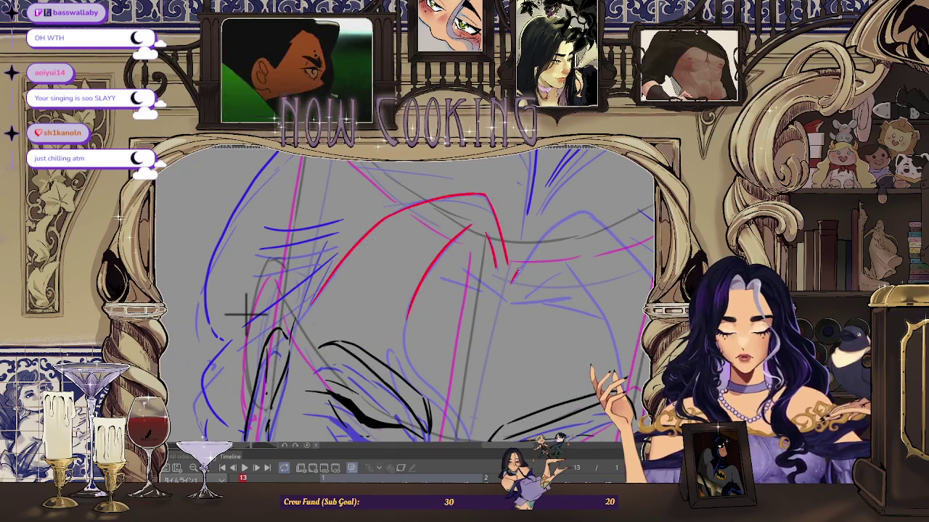
scroll(570, 215, "down", 5)
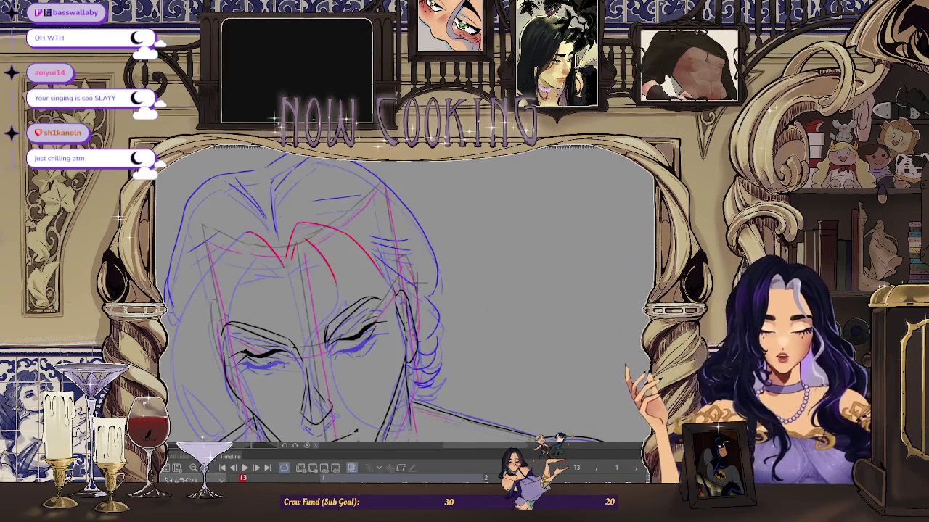
scroll(406, 290, "down", 2)
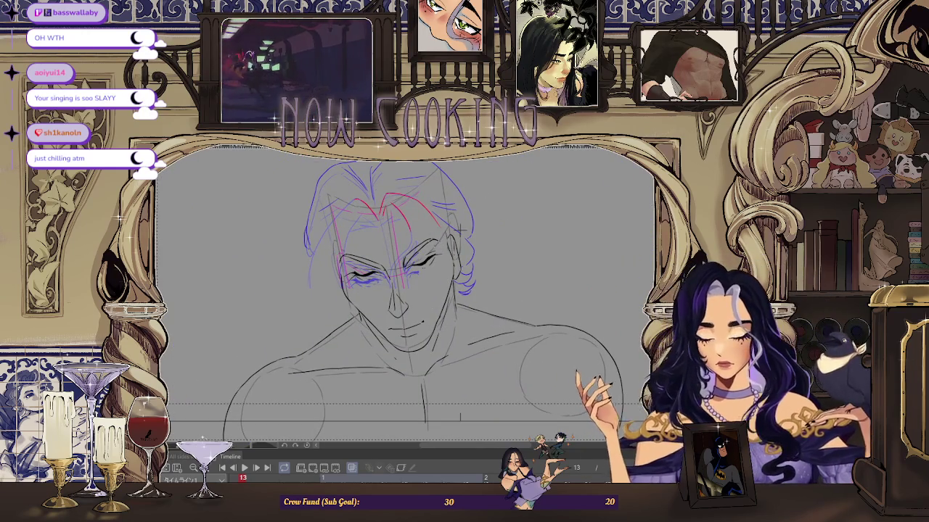
scroll(374, 239, "up", 3)
scroll(374, 239, "up", 3)
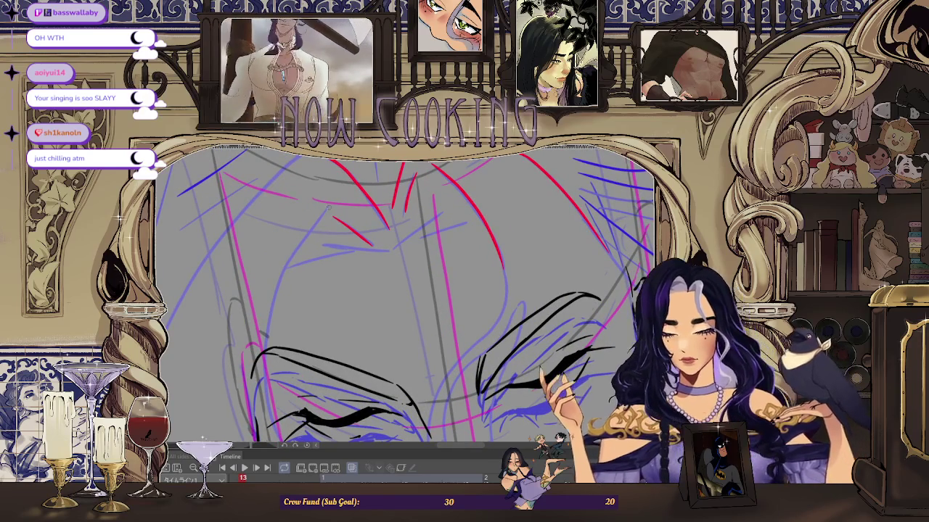
scroll(276, 275, "up", 2)
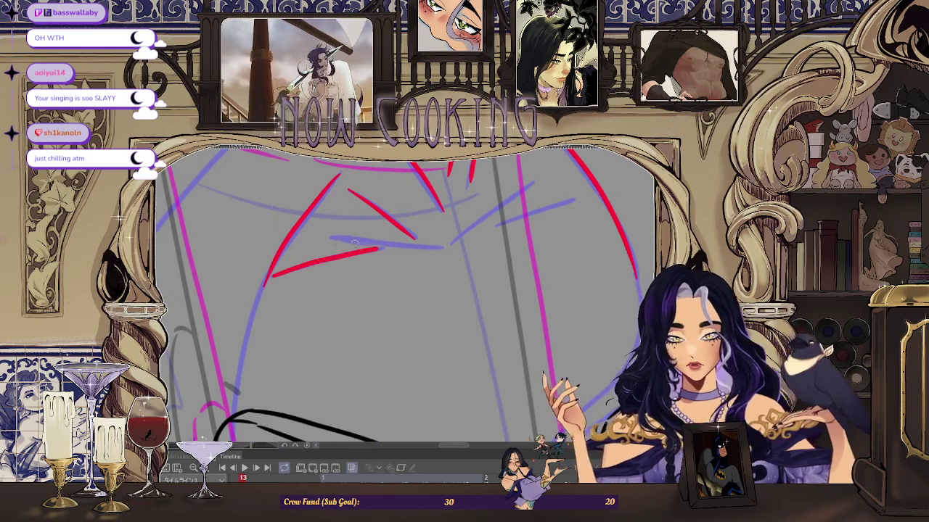
scroll(326, 283, "down", 2)
scroll(380, 287, "up", 2)
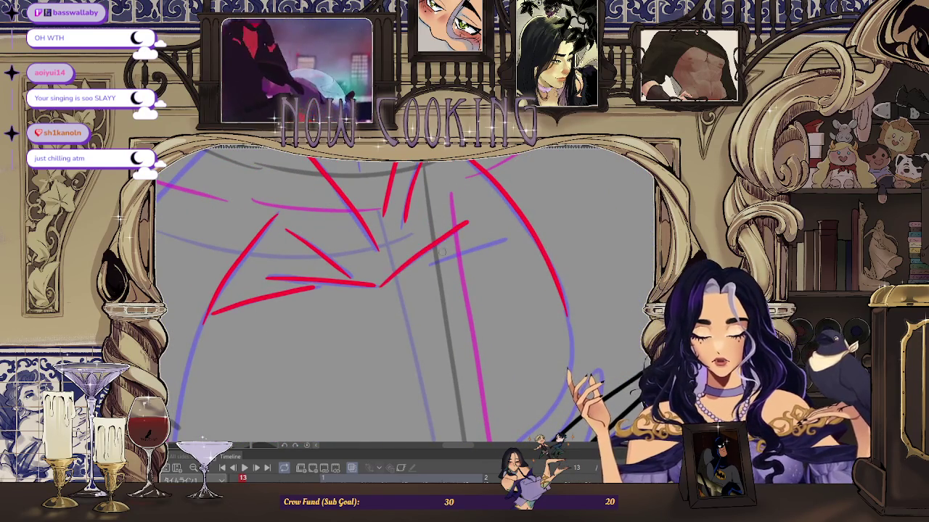
scroll(498, 243, "down", 3)
scroll(537, 262, "down", 1)
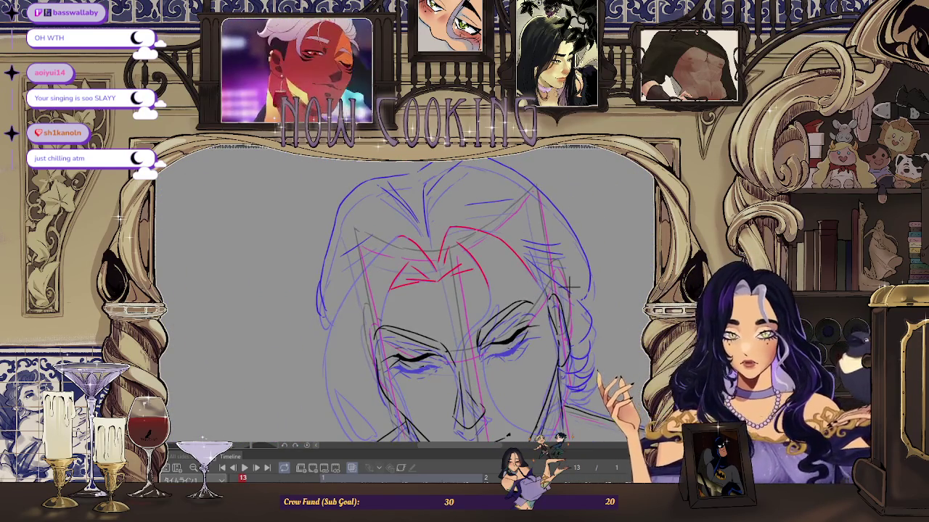
scroll(577, 279, "down", 1)
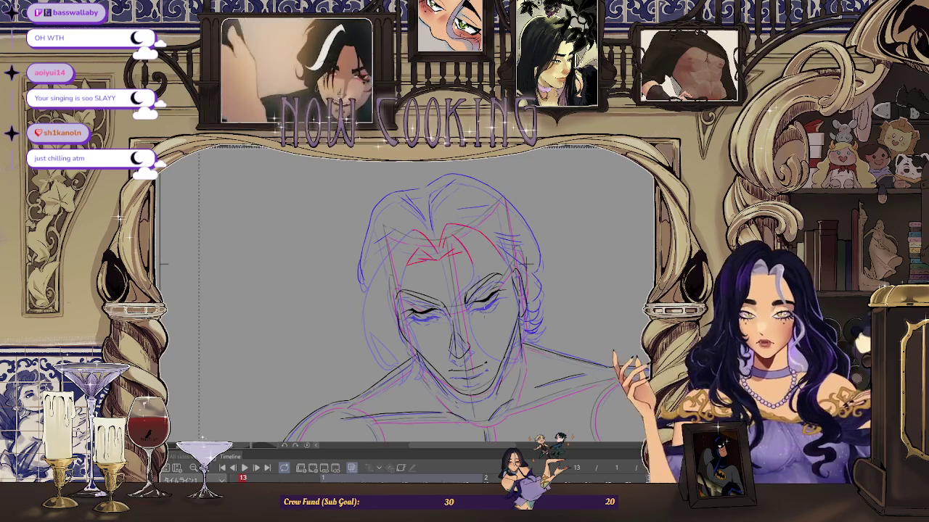
key("ctrl+t")
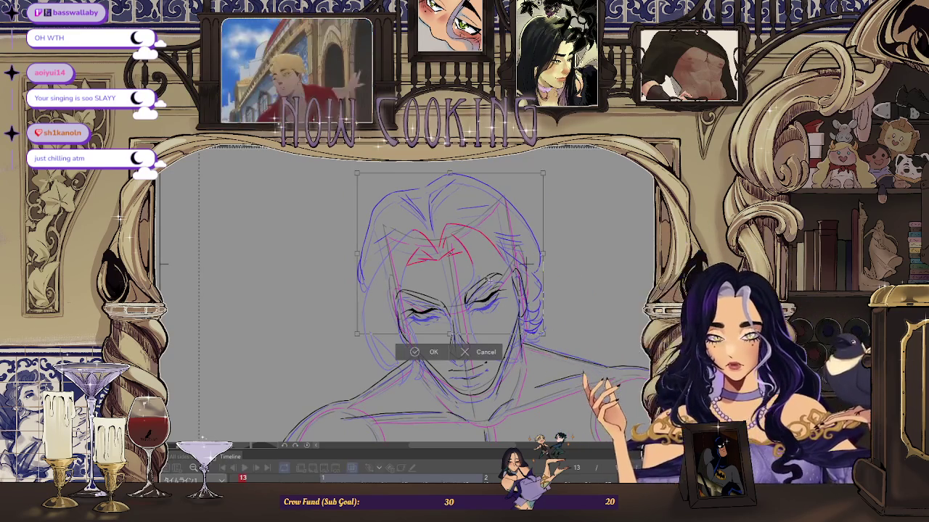
Step: Cancel the pending head transform and try selecting the red forehead strokes with onion skin off
left_click(485, 355)
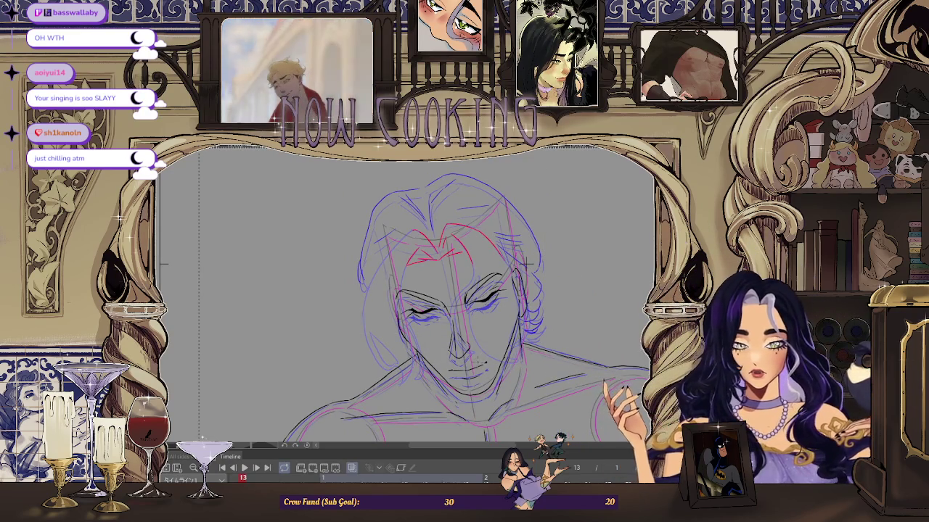
left_click(340, 470)
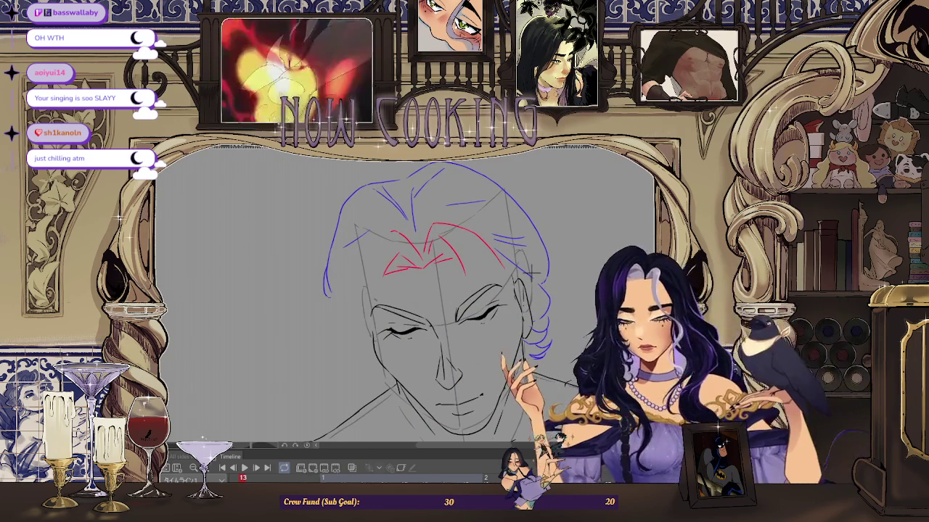
scroll(525, 262, "up", 2)
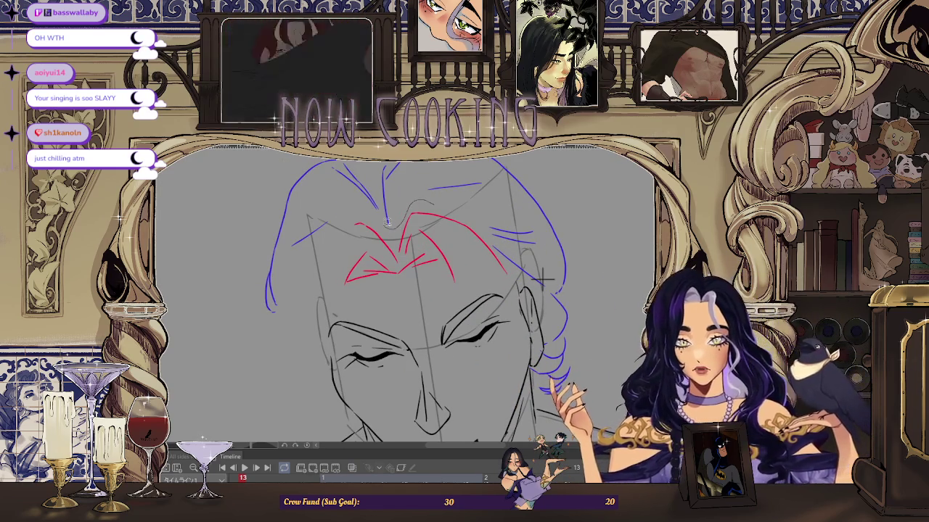
left_click_drag(438, 201, 517, 279)
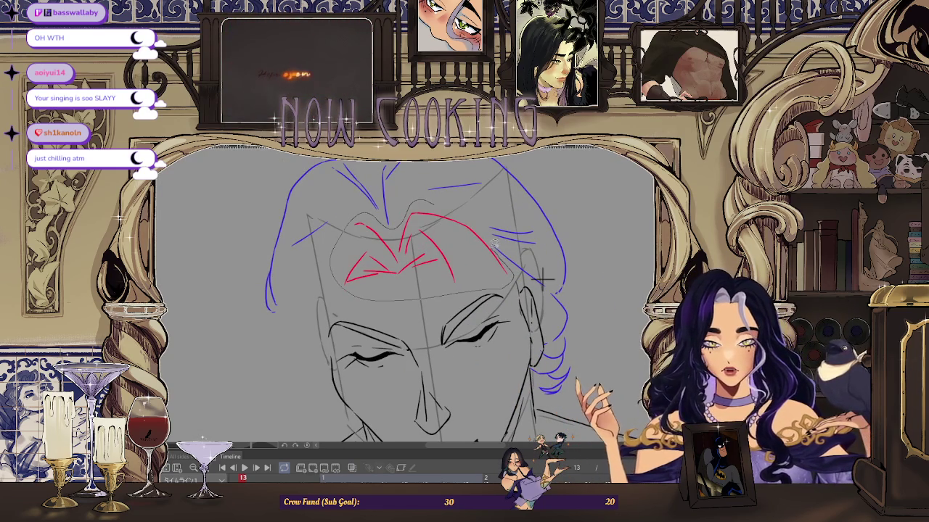
left_click_drag(452, 197, 456, 199)
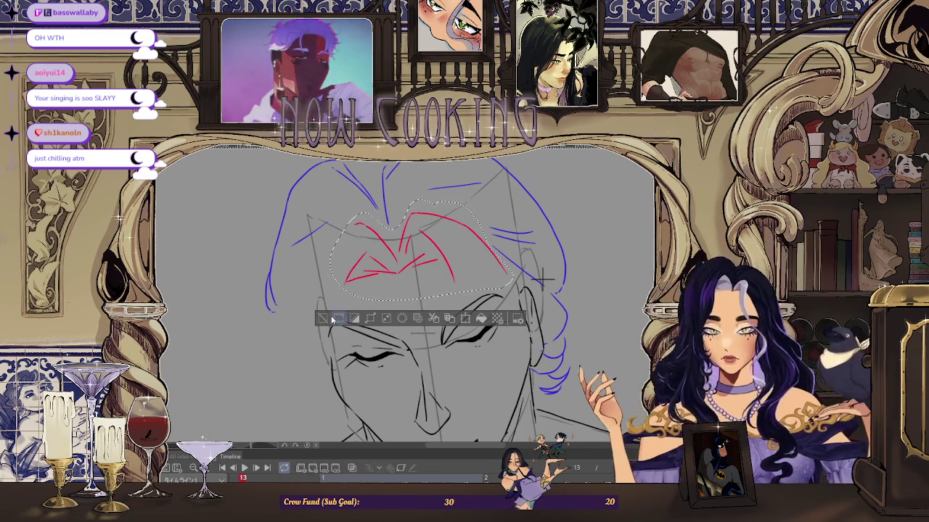
key("ctrl+d")
scroll(542, 278, "down", 2)
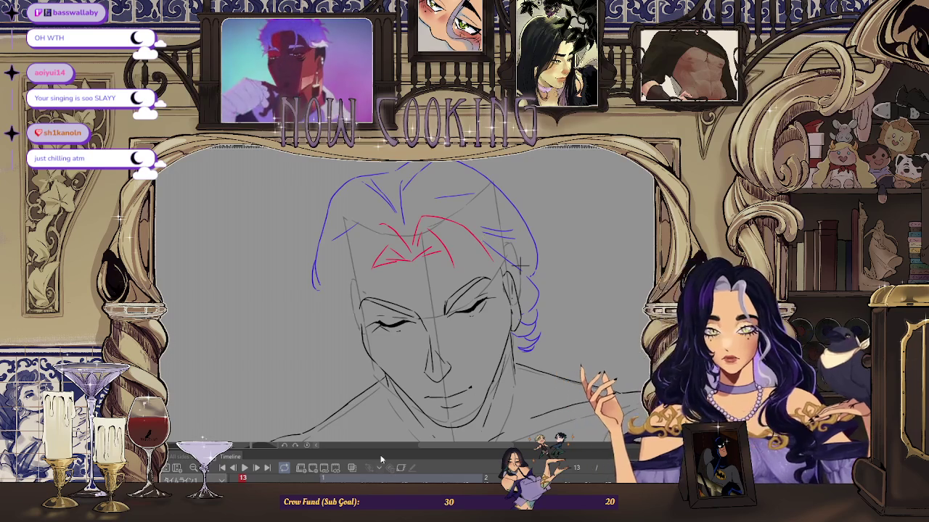
left_click(352, 468)
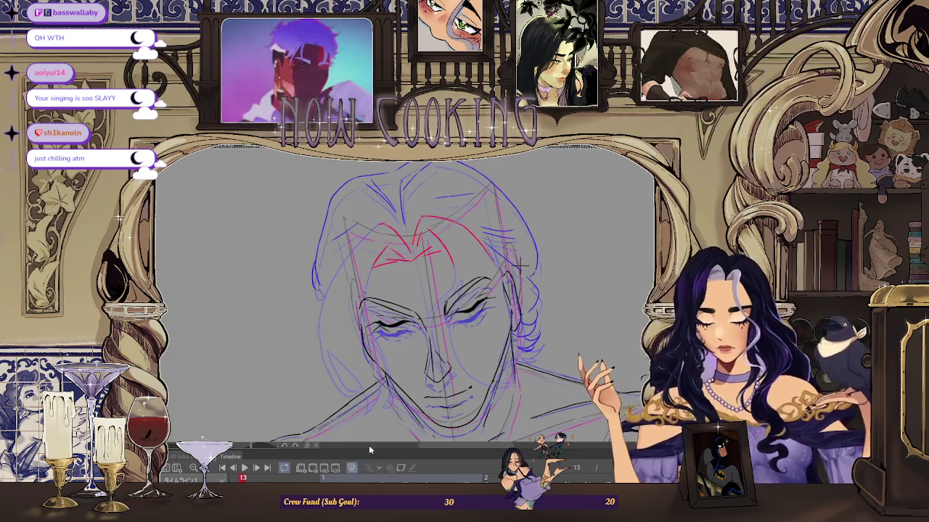
Step: Move the red forehead strokes slightly up and left, then fit the frame to the window
key("ctrl+t")
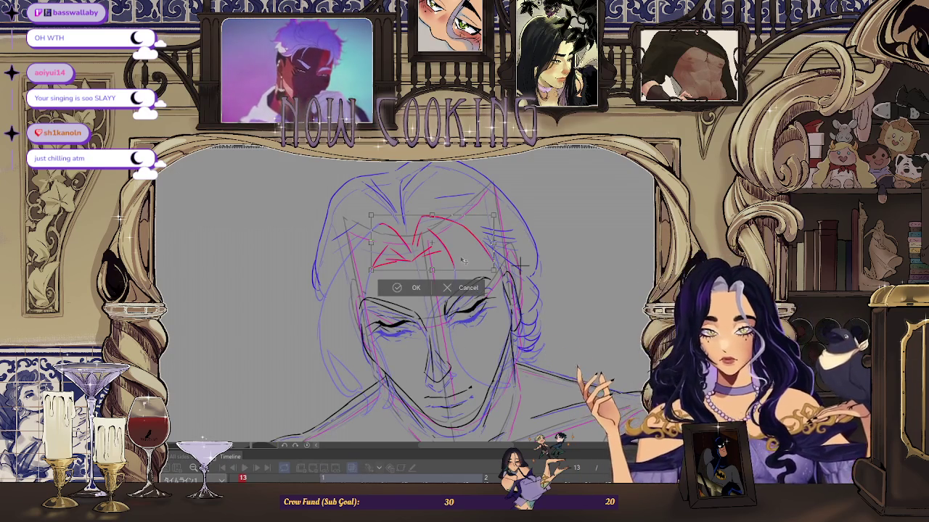
left_click_drag(468, 264, 465, 251)
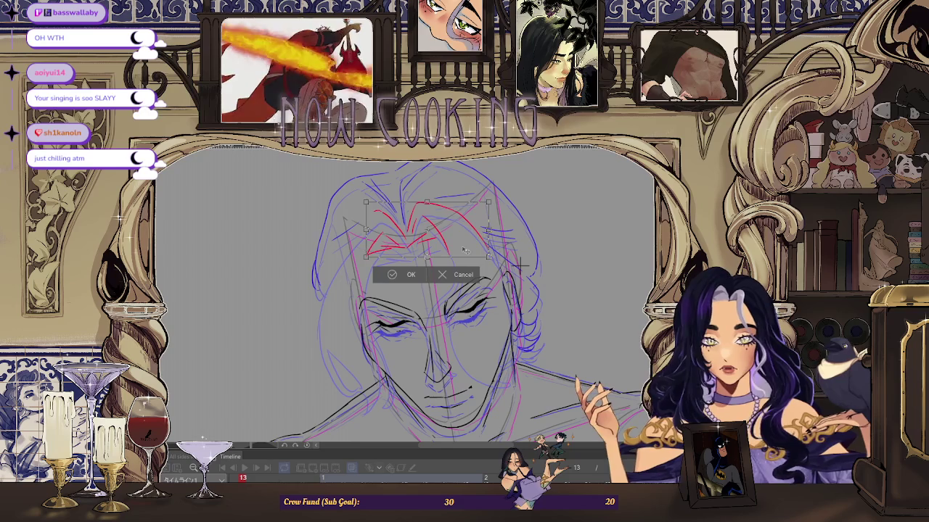
key("Return")
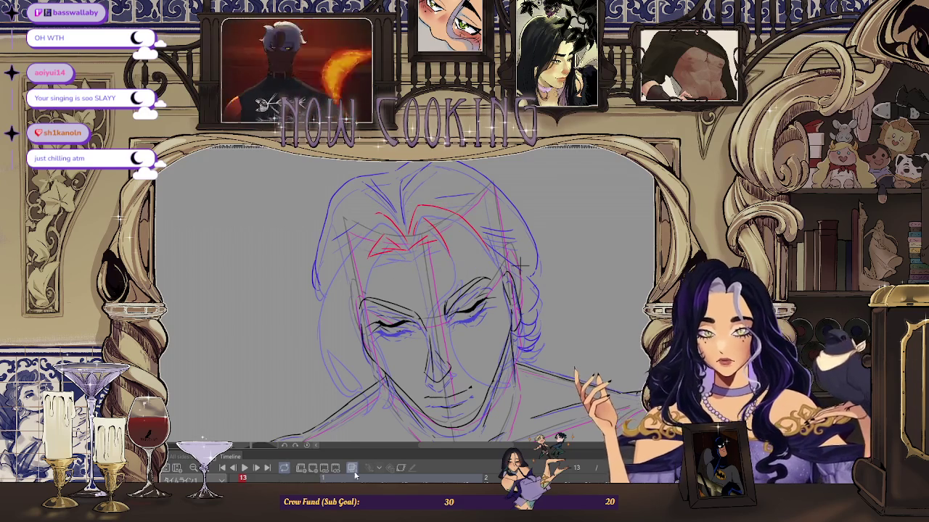
key("ctrl+0")
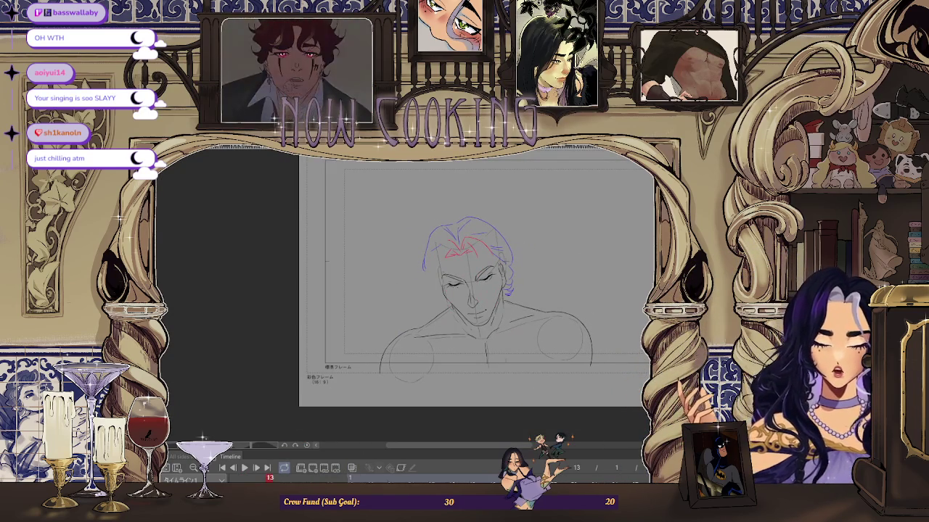
key("ctrl+t")
scroll(485, 264, "up", 1)
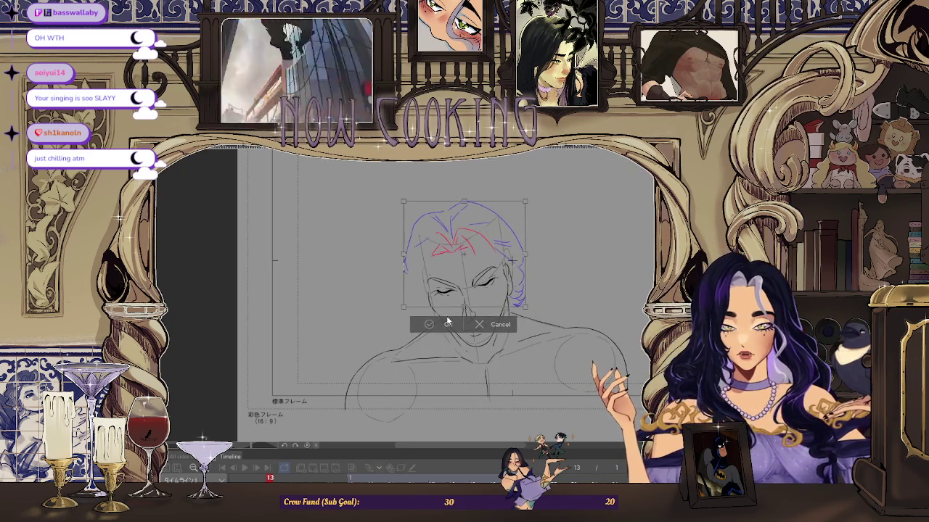
key("Return")
scroll(402, 344, "down", 1)
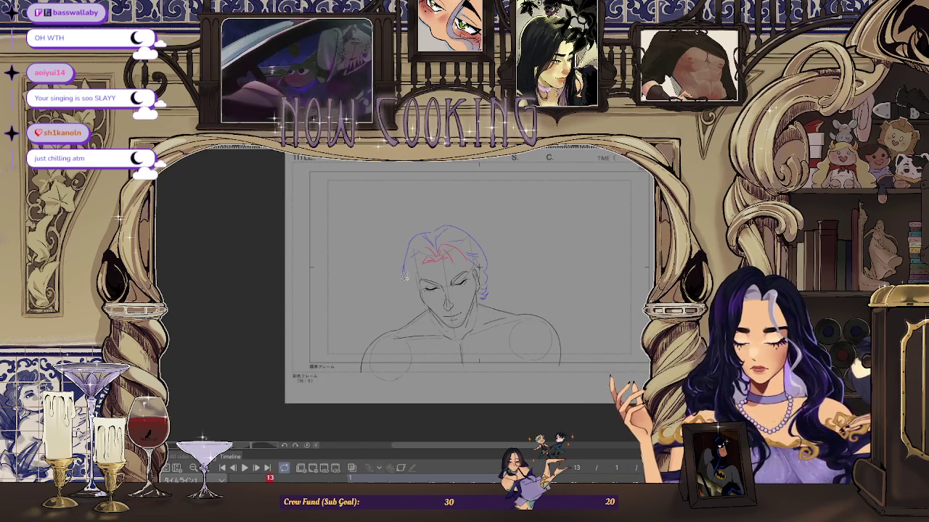
key("Left")
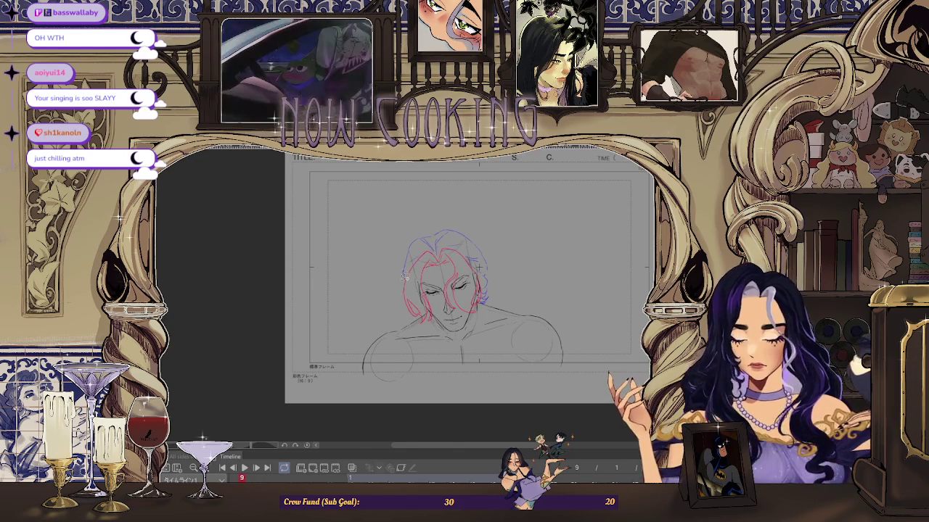
key("Left")
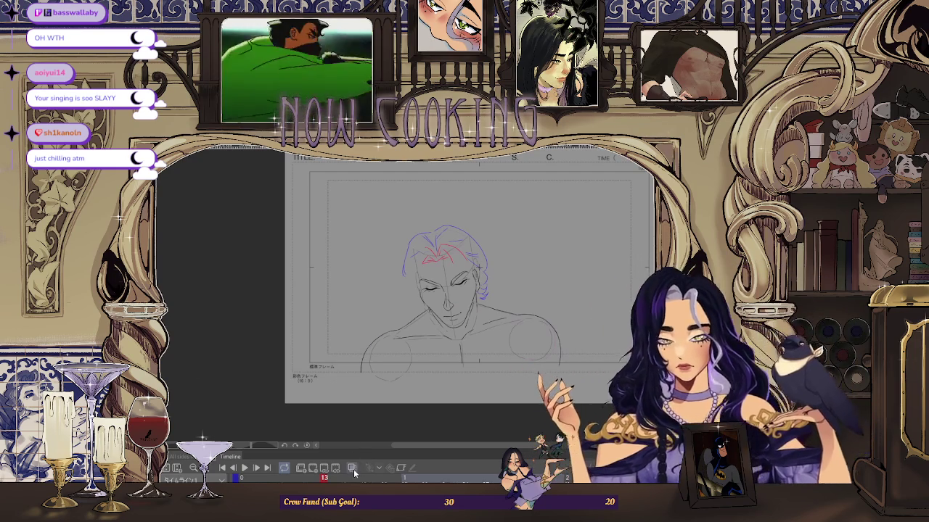
scroll(479, 267, "up", 3)
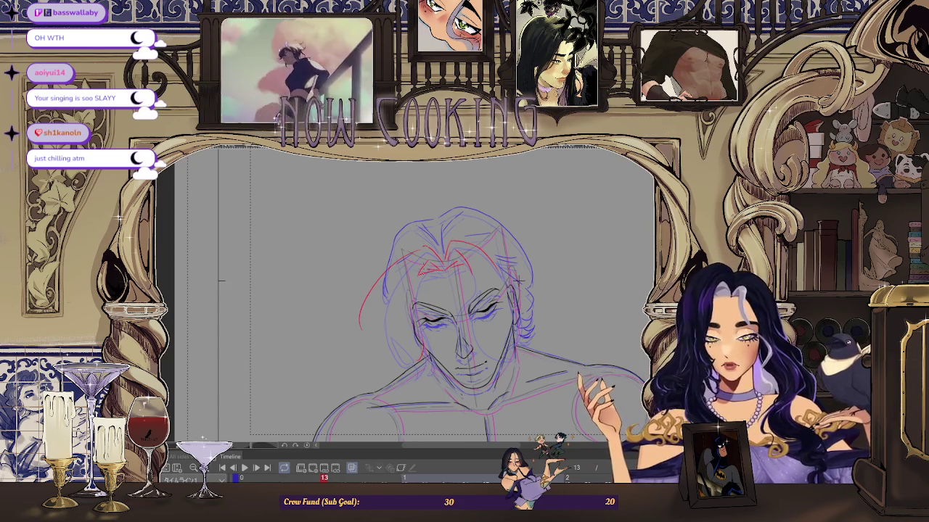
Step: Step back to frame 9, then return to frame 13
scroll(518, 281, "up", 1)
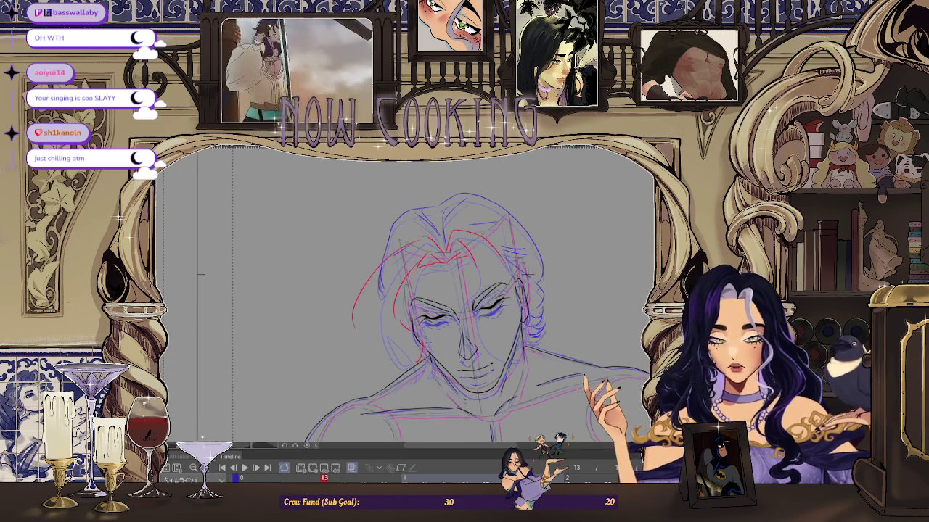
key("Left")
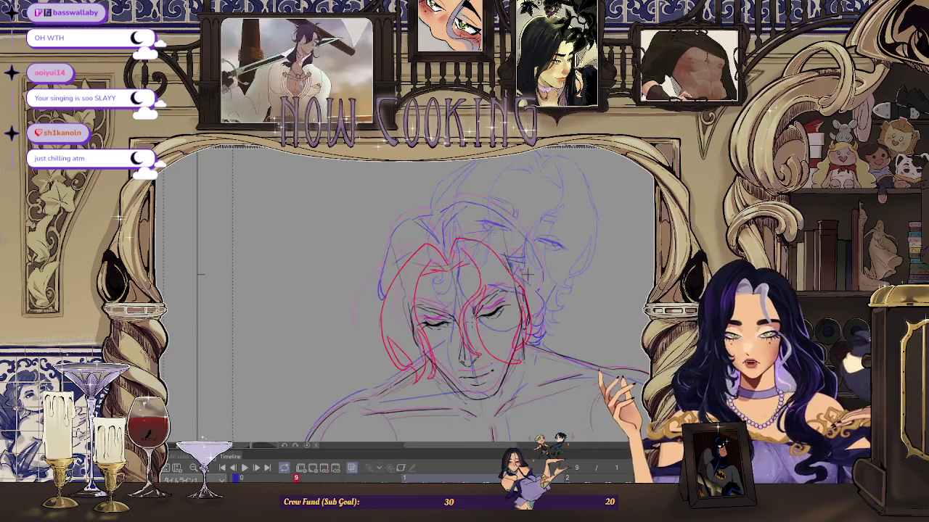
key("Right")
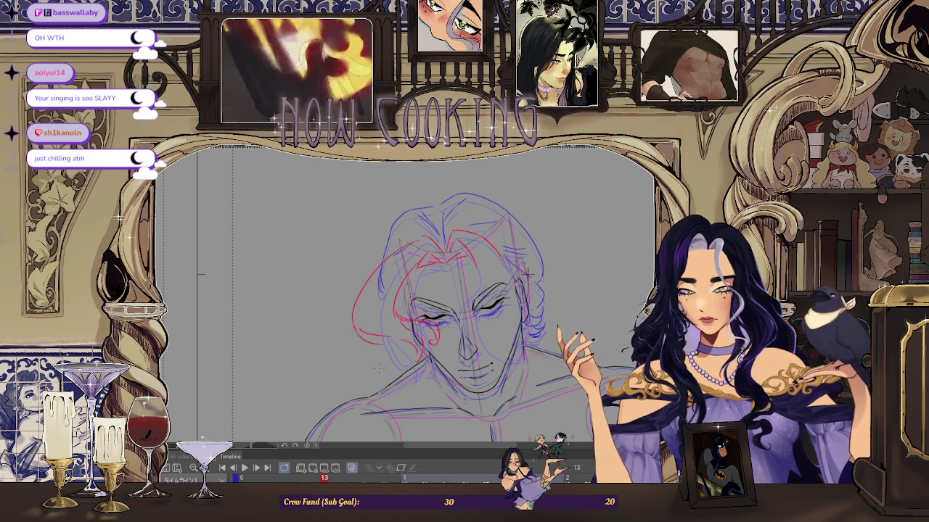
Step: Fit the whole page in view with Ctrl+0 to see the entire sketch
scroll(465, 305, "up", 1)
scroll(464, 304, "up", 1)
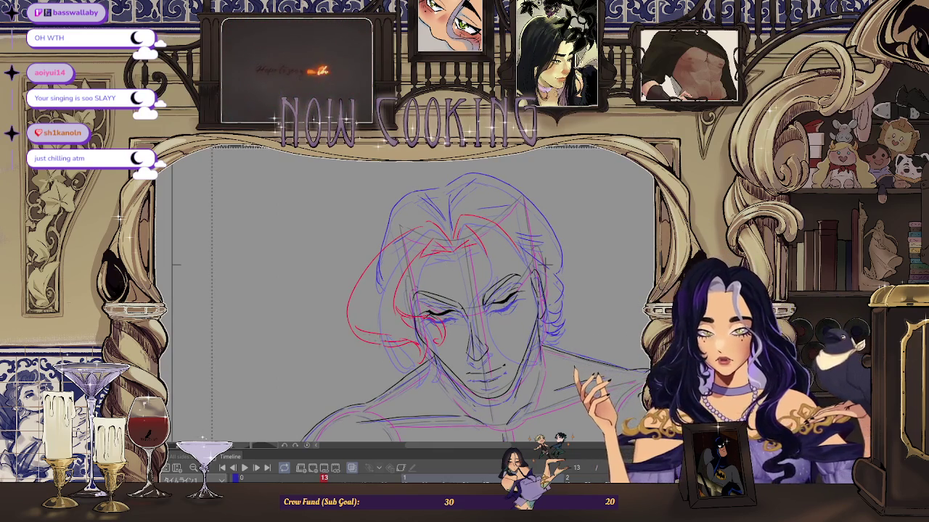
scroll(545, 263, "up", 1)
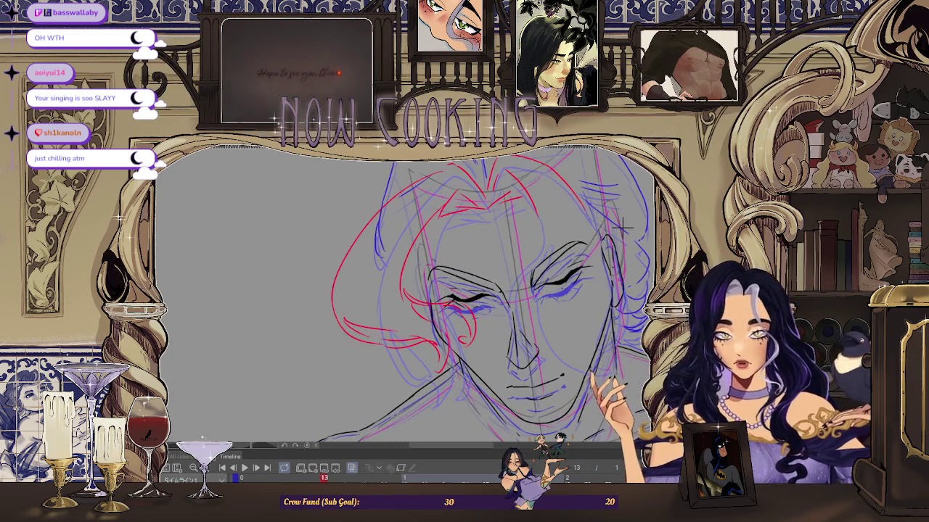
scroll(623, 227, "up", 2)
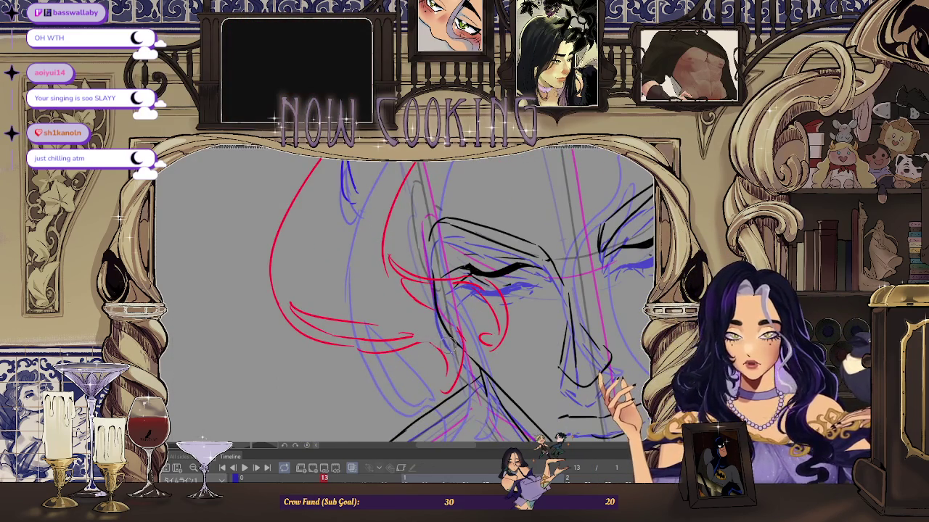
scroll(635, 217, "down", 1)
scroll(636, 217, "up", 1)
key("ctrl+0")
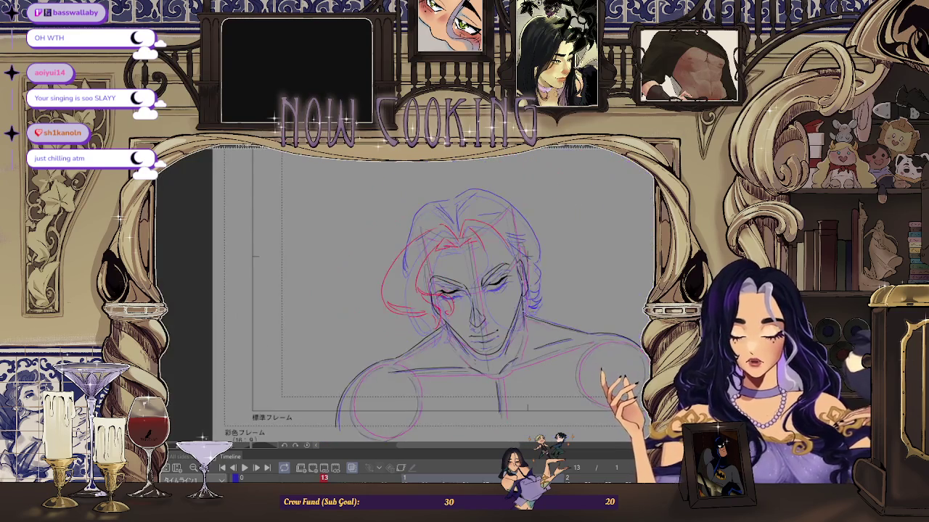
scroll(435, 290, "up", 2)
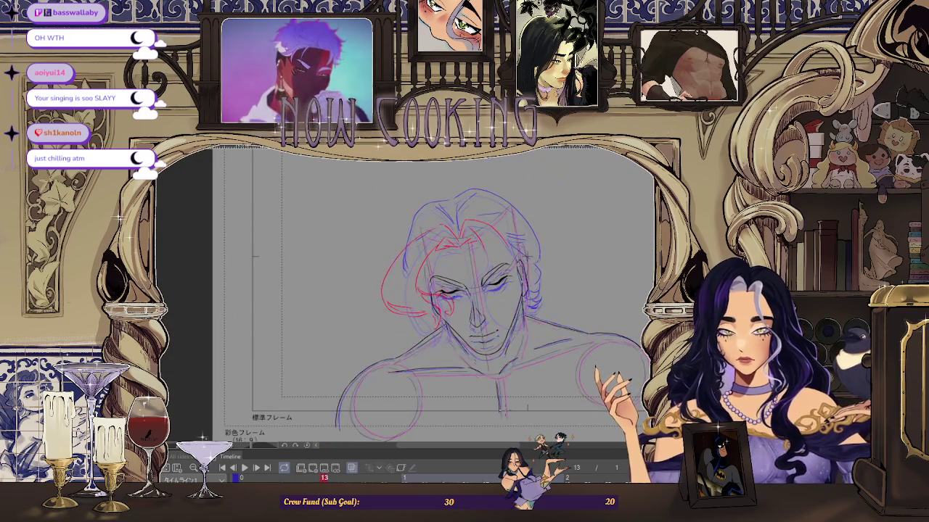
key("ctrl+0")
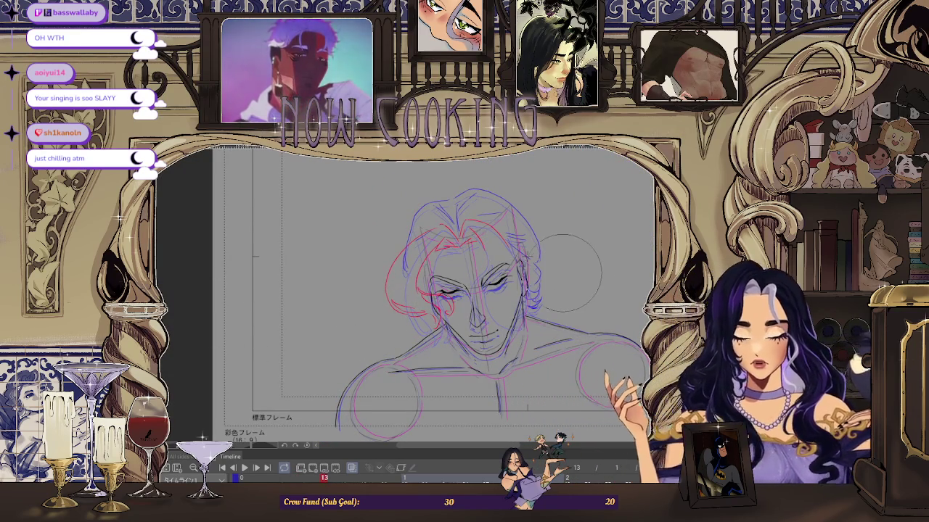
scroll(562, 282, "up", 2)
key("ctrl+0")
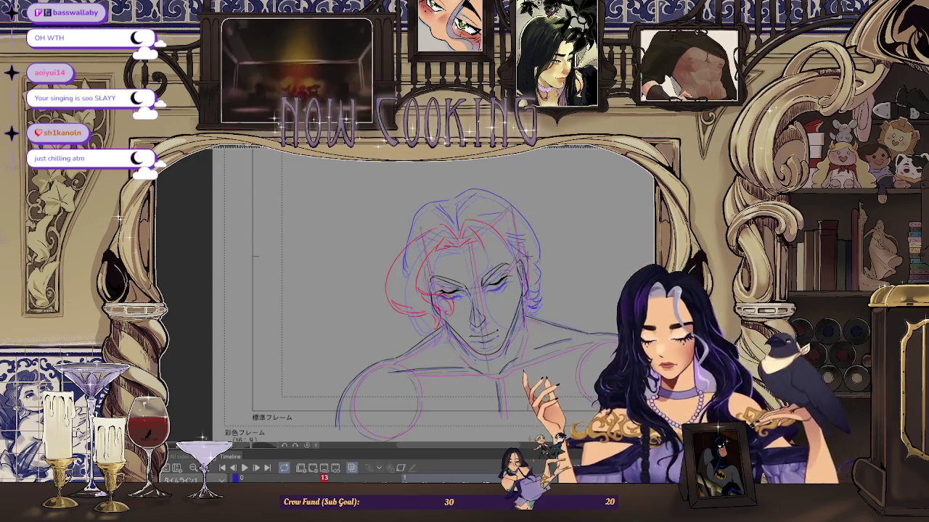
scroll(446, 270, "up", 1)
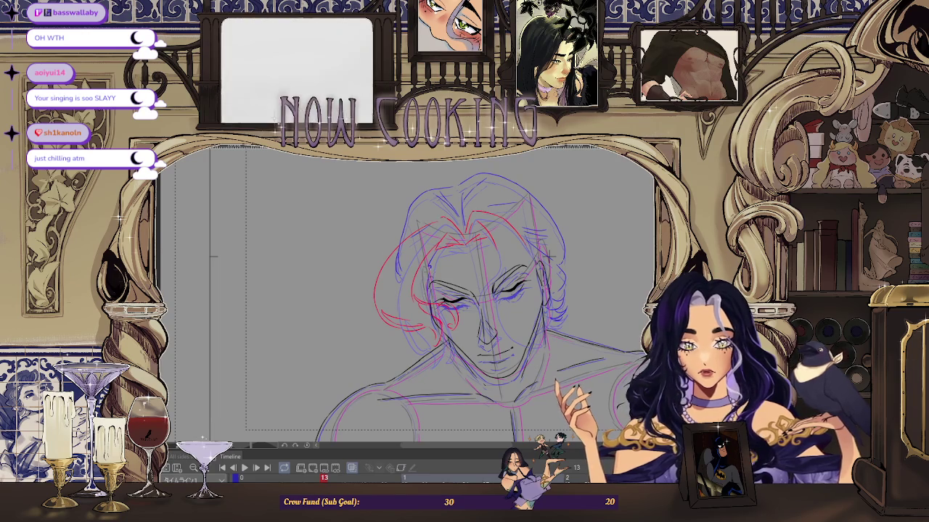
scroll(433, 303, "down", 1)
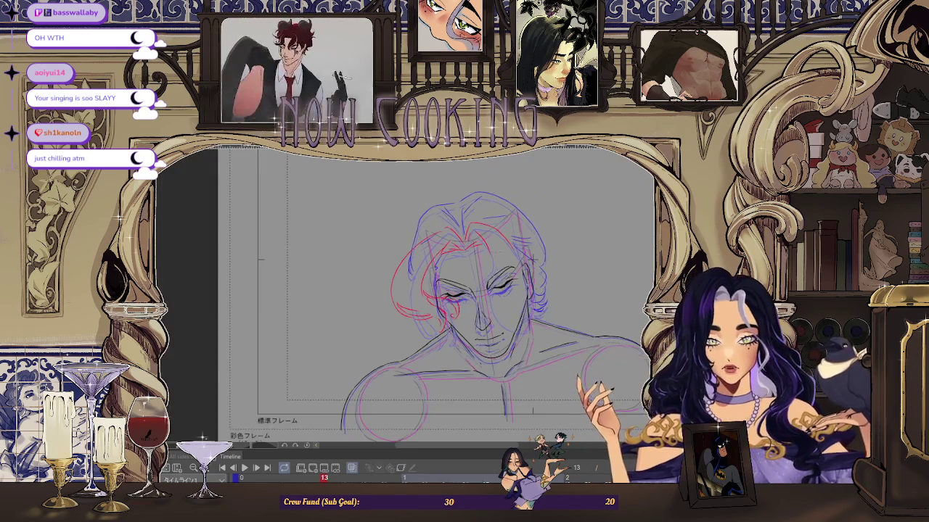
Step: Turn off Onion Skin so only frame 13's hair sketch and line art show
left_click(353, 469)
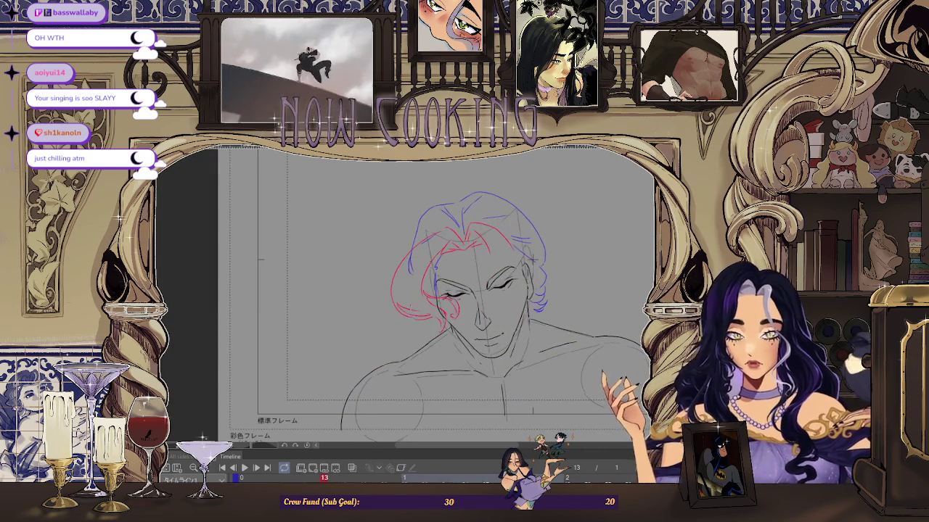
scroll(413, 254, "up", 2)
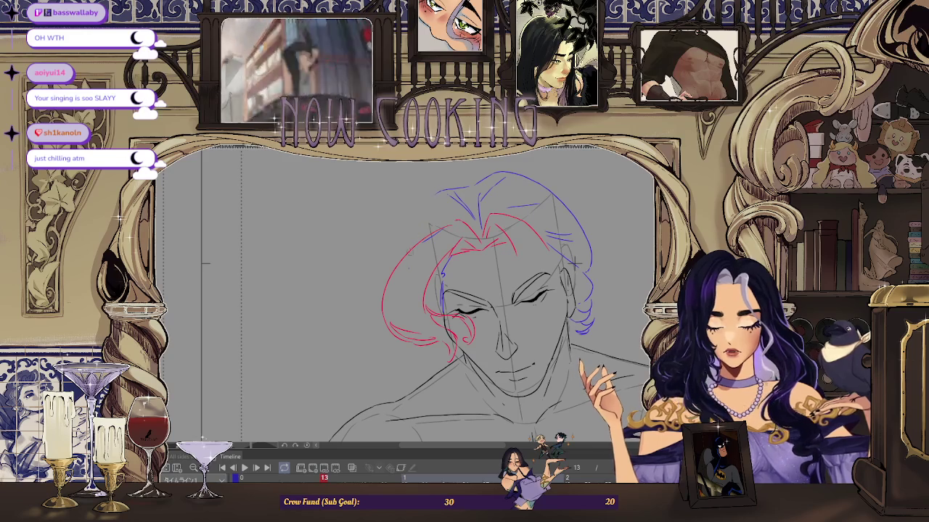
scroll(464, 305, "down", 1)
scroll(464, 304, "down", 1)
scroll(464, 305, "down", 1)
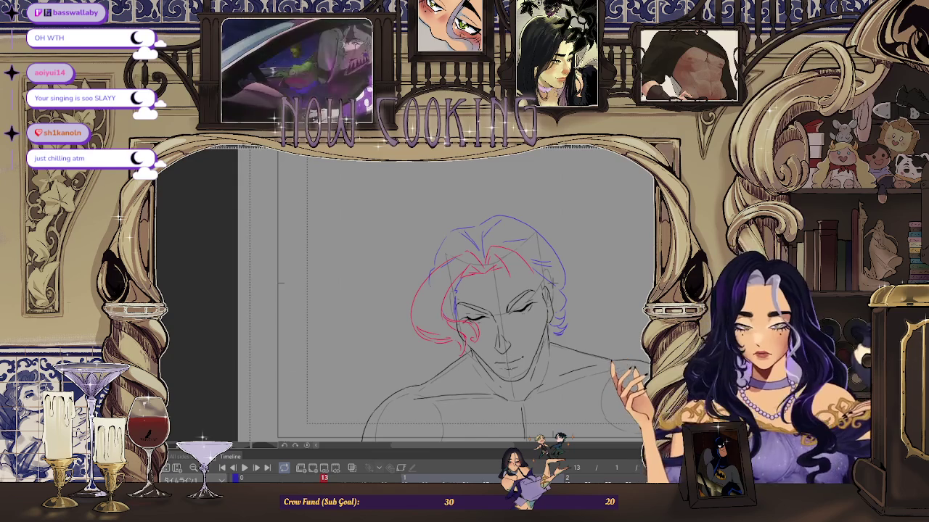
Step: Mirror the canvas horizontally and zoom out to check proportions, then flip it back
key("h")
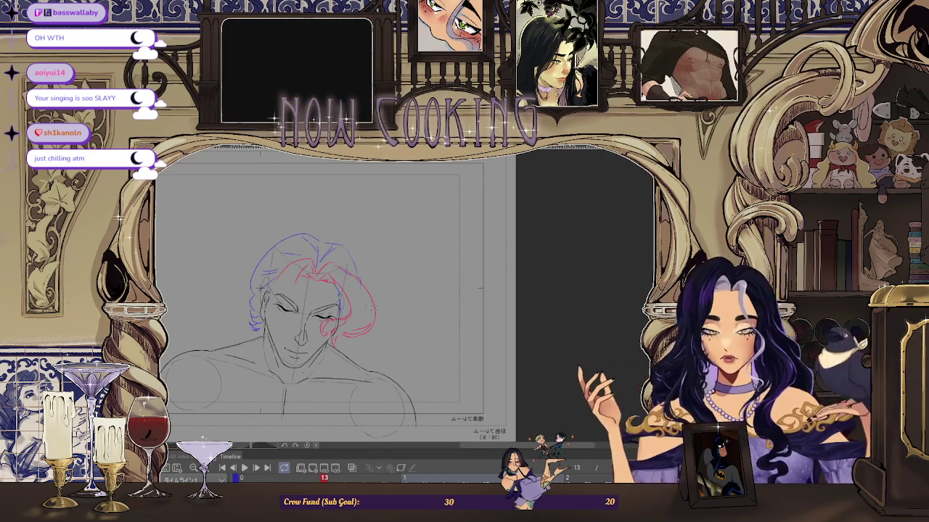
scroll(319, 304, "up", 2)
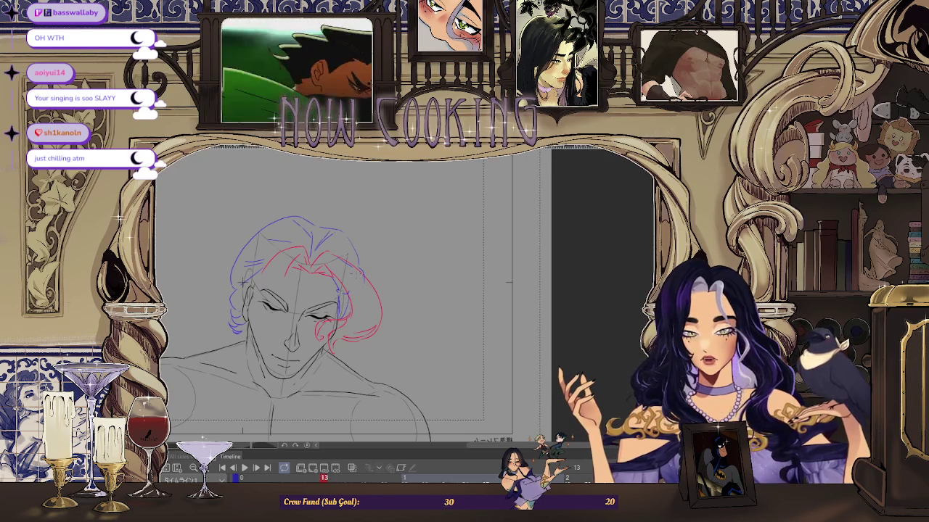
key("ctrl+minus")
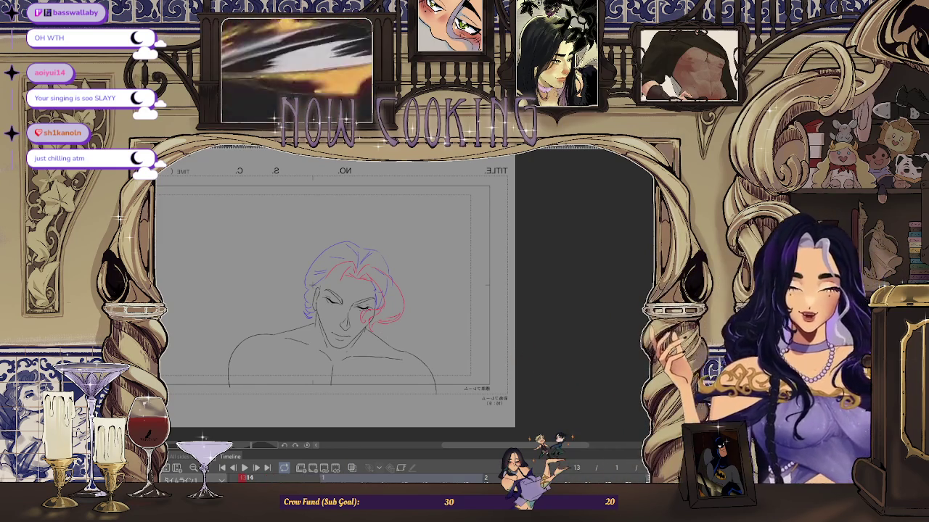
key("h")
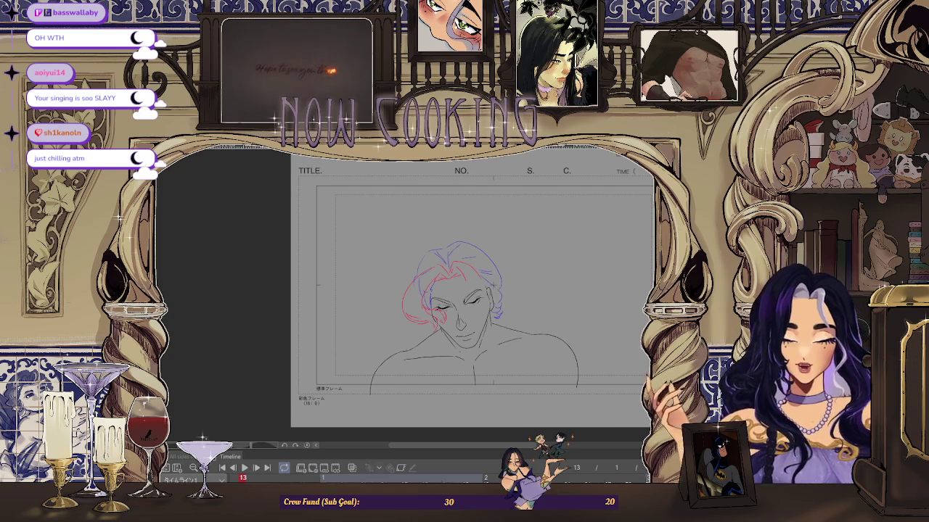
Step: Zoom in on the face and erase part of the red outer hair stroke
key("ctrl+plus")
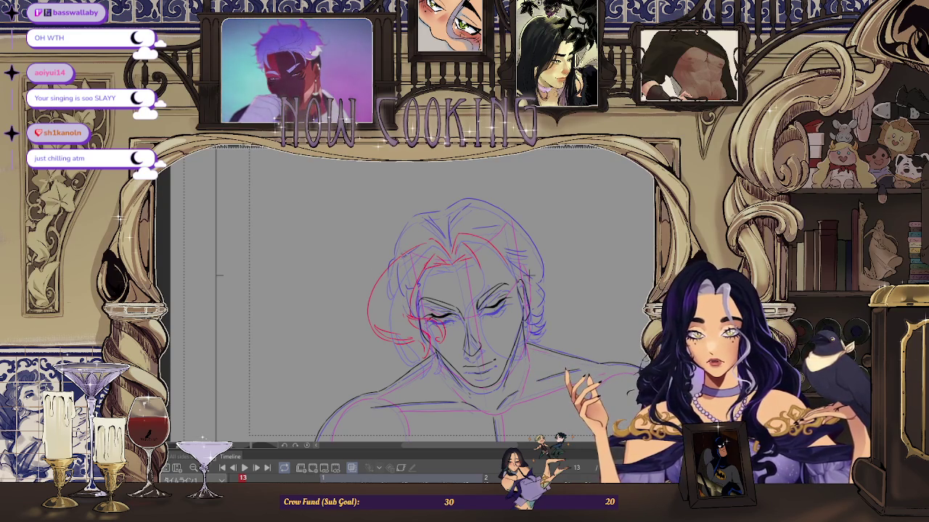
left_click_drag(379, 279, 372, 330)
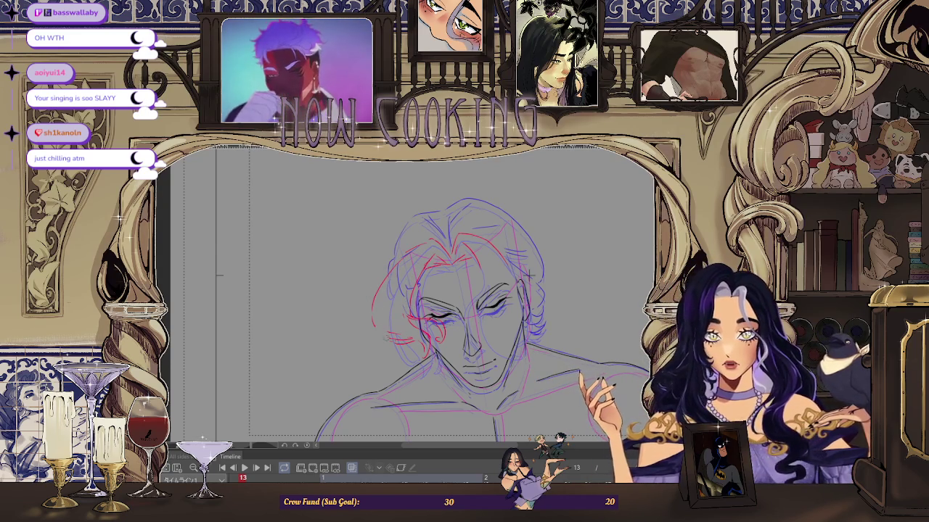
scroll(528, 272, "up", 2)
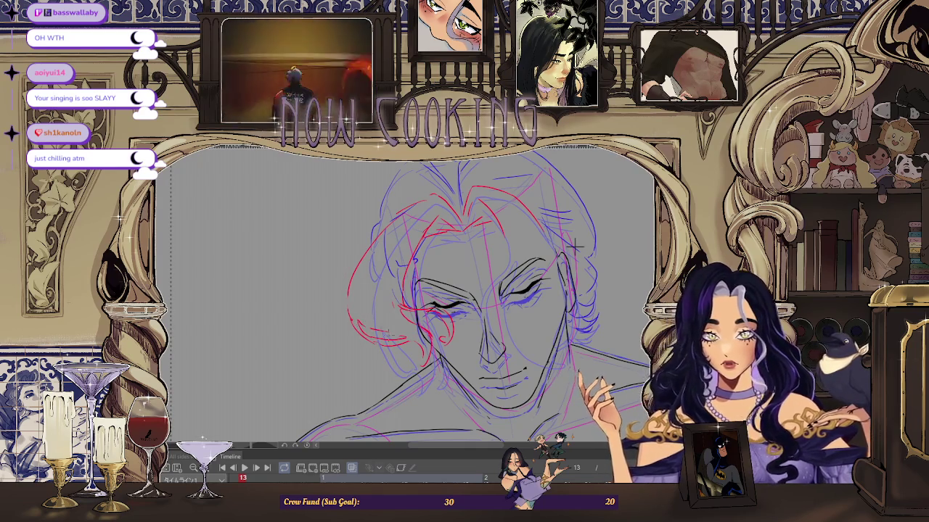
scroll(577, 245, "down", 2)
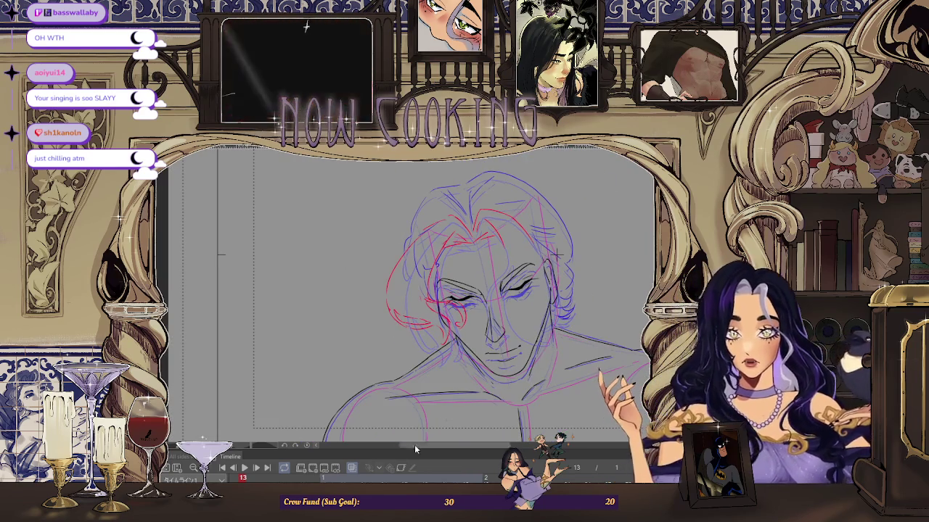
Step: Move to a later frame and turn the onion-skin ghosts back on
key("space")
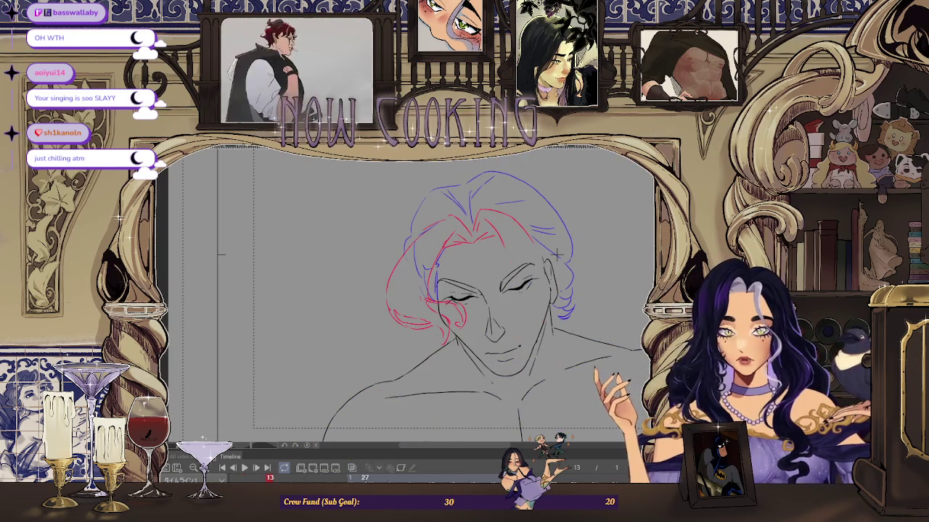
left_click(353, 468)
scroll(555, 254, "up", 2)
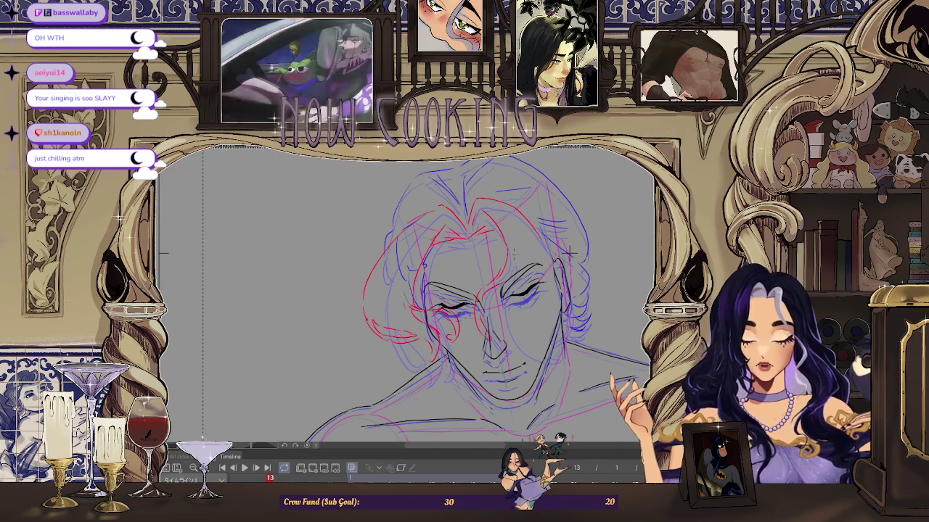
scroll(571, 253, "up", 1)
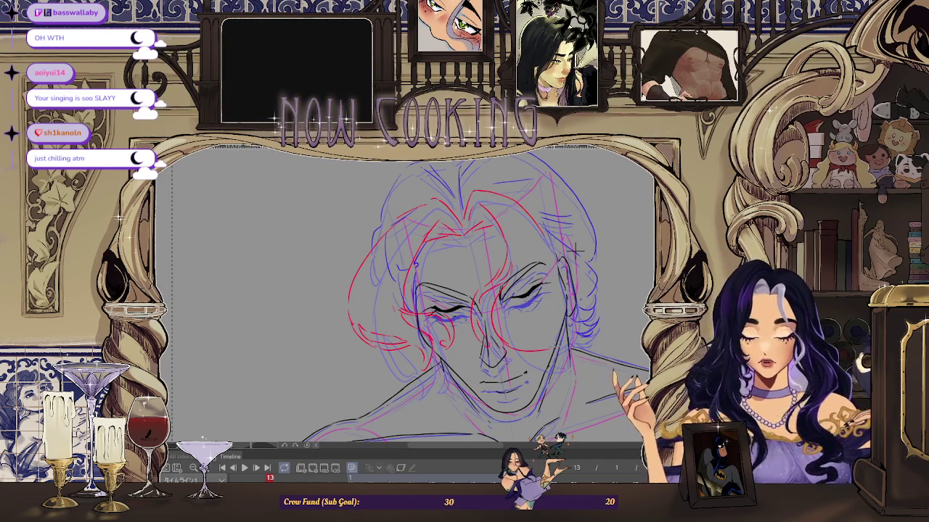
scroll(573, 250, "down", 2)
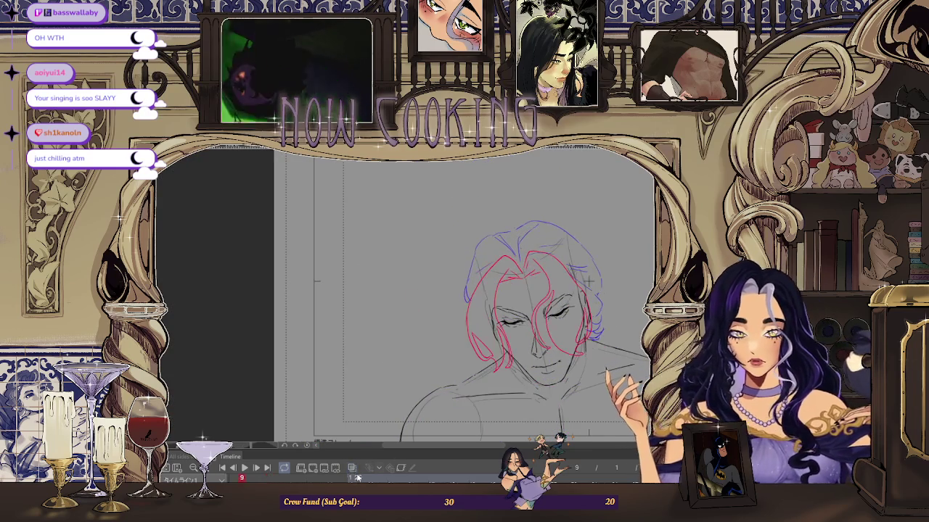
left_click(351, 468)
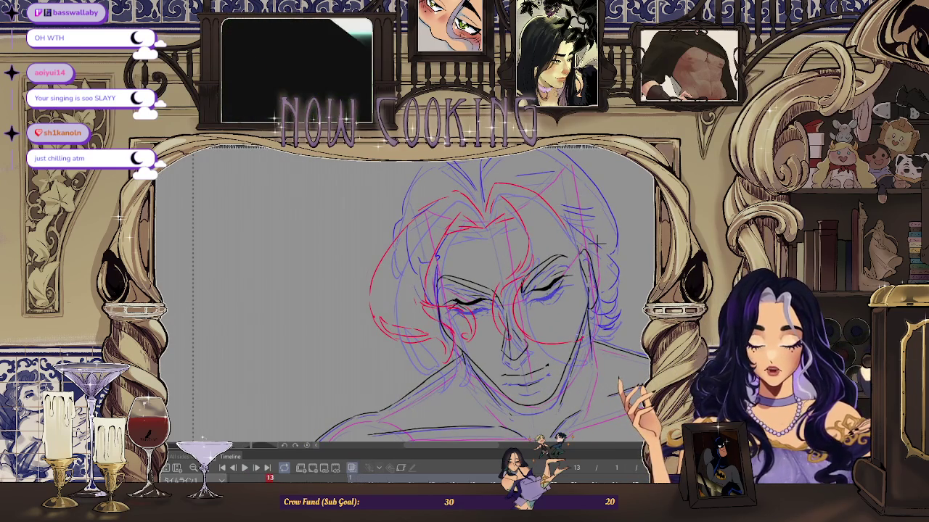
scroll(594, 243, "down", 3)
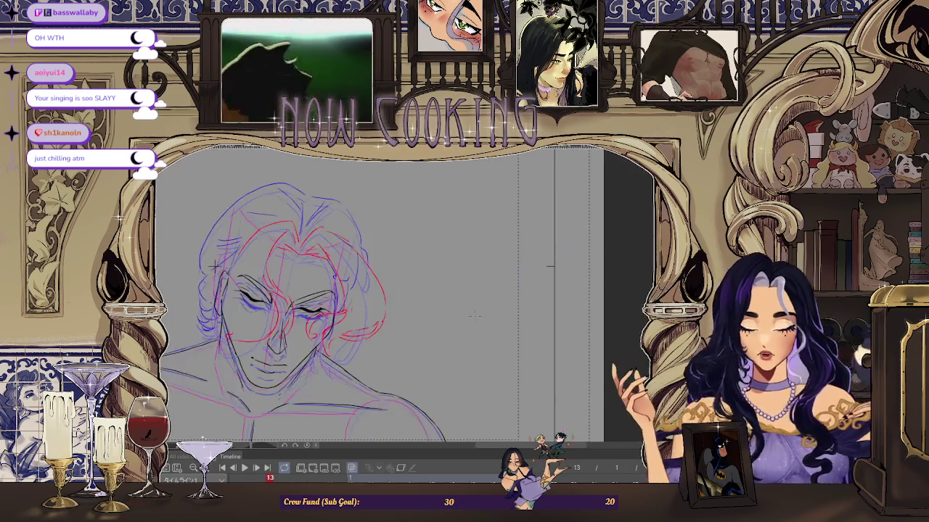
scroll(392, 290, "up", 2)
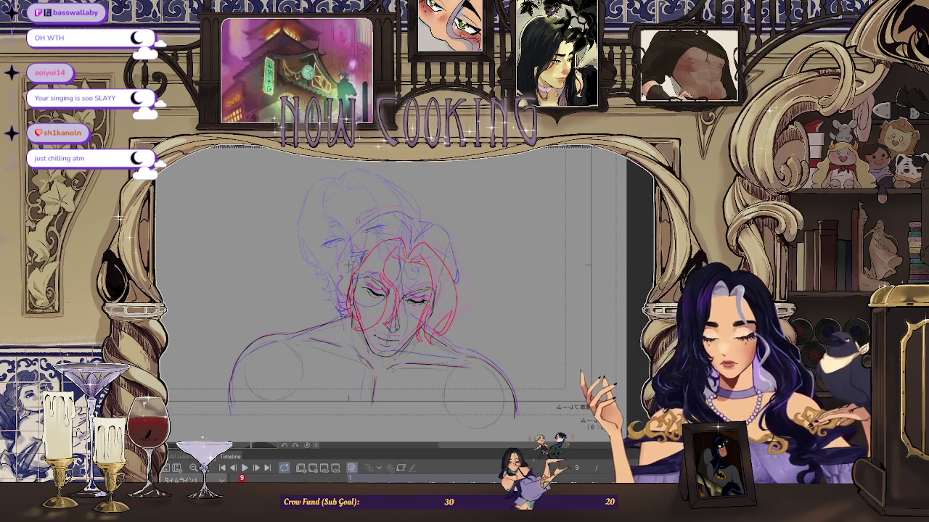
scroll(333, 262, "up", 2)
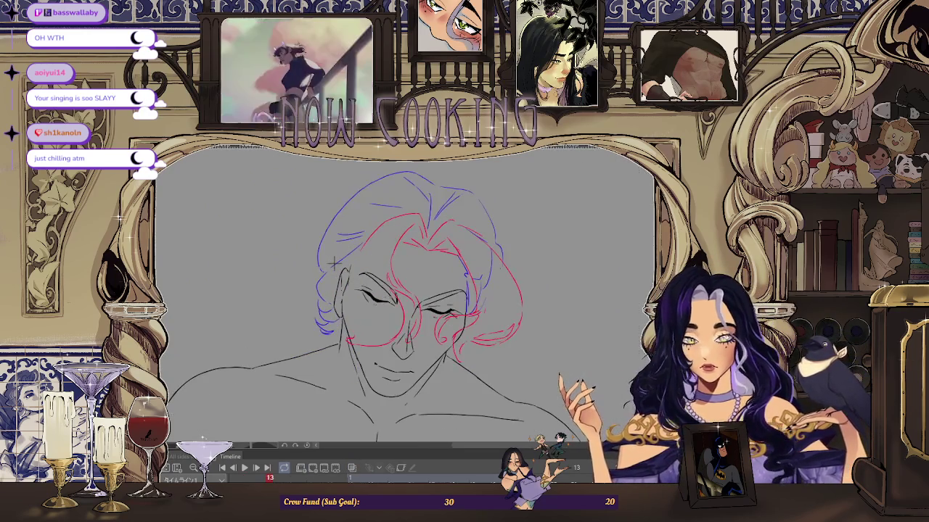
key("alt+o")
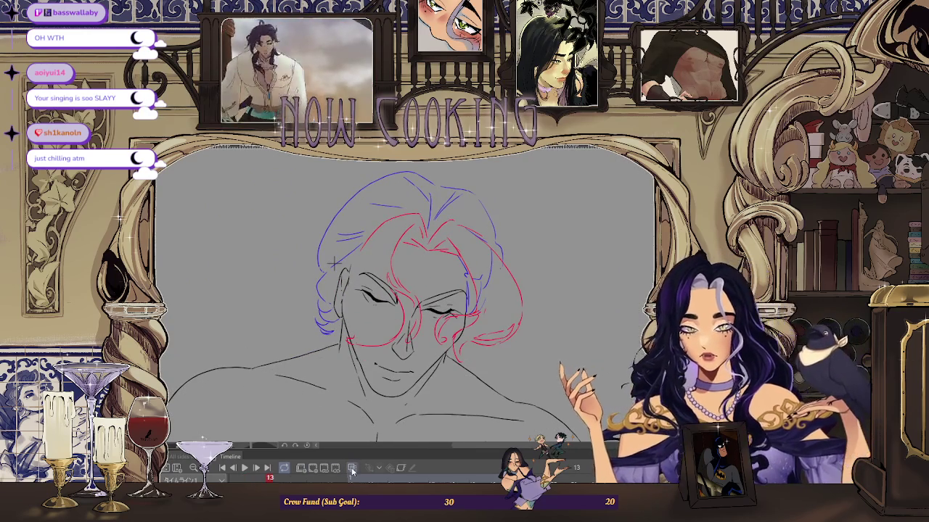
scroll(335, 262, "up", 1)
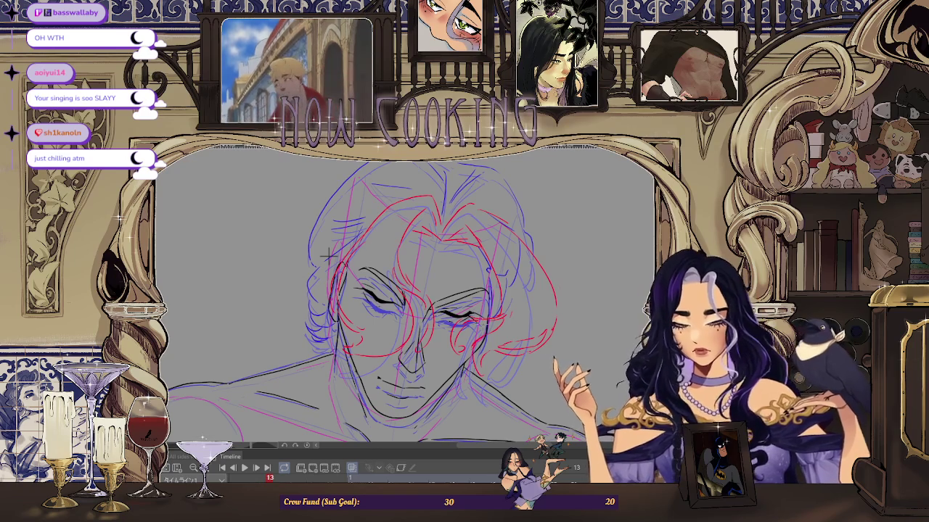
Step: Flip between frames 9 and 13 repeatedly to check the hair motion
key("Left")
key("Right")
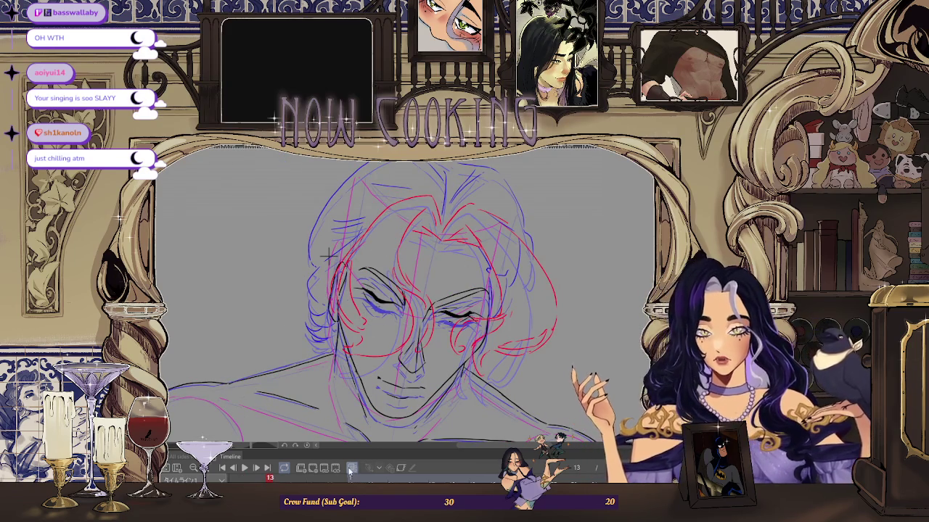
key("Left")
key("Right")
key("Left")
key("Right")
scroll(322, 253, "up", 2)
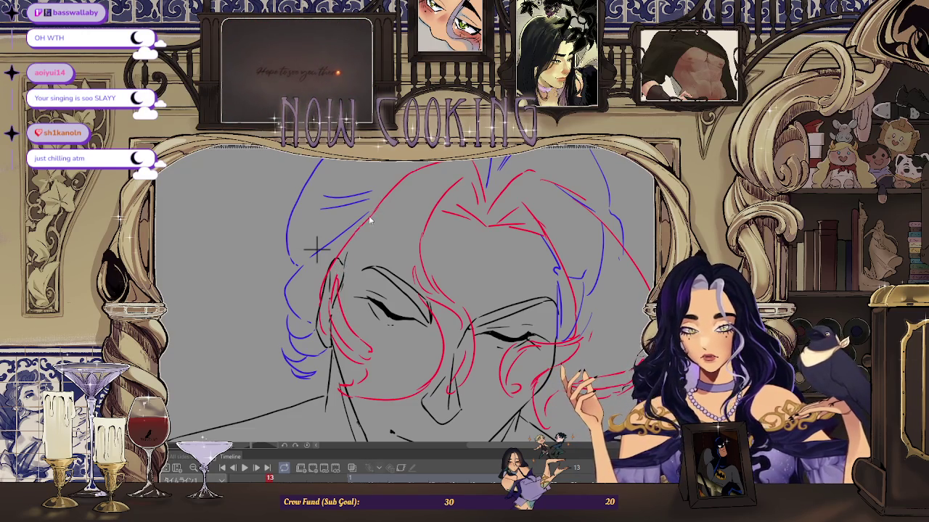
scroll(315, 249, "down", 2)
key("Left")
key("Right")
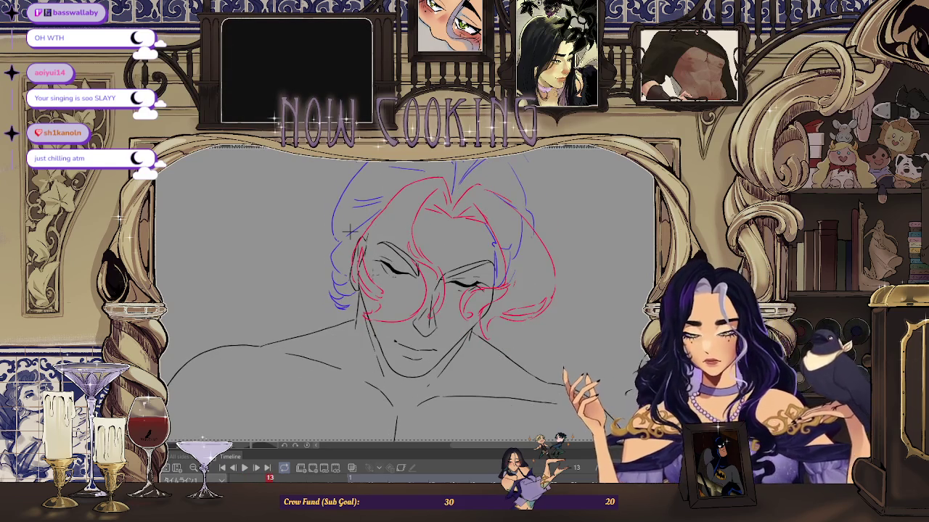
scroll(350, 231, "up", 1)
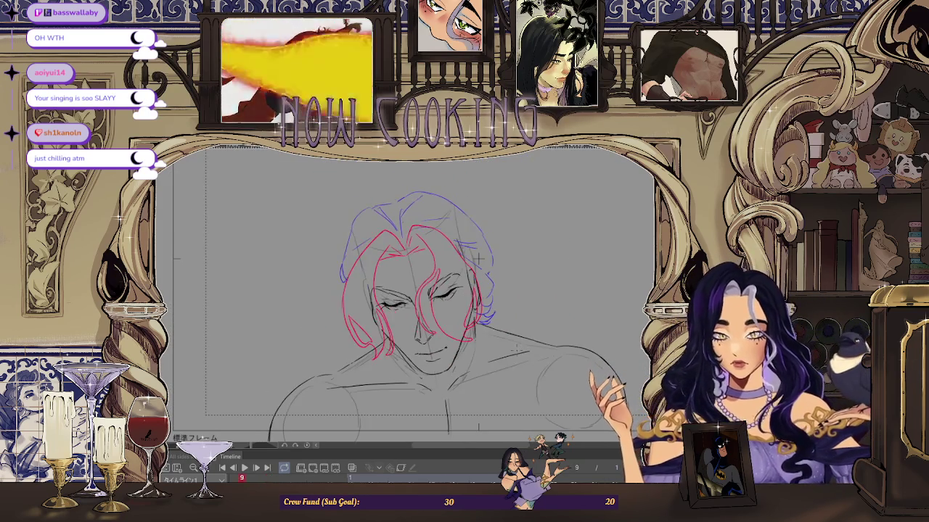
scroll(479, 257, "up", 2)
scroll(483, 247, "up", 2)
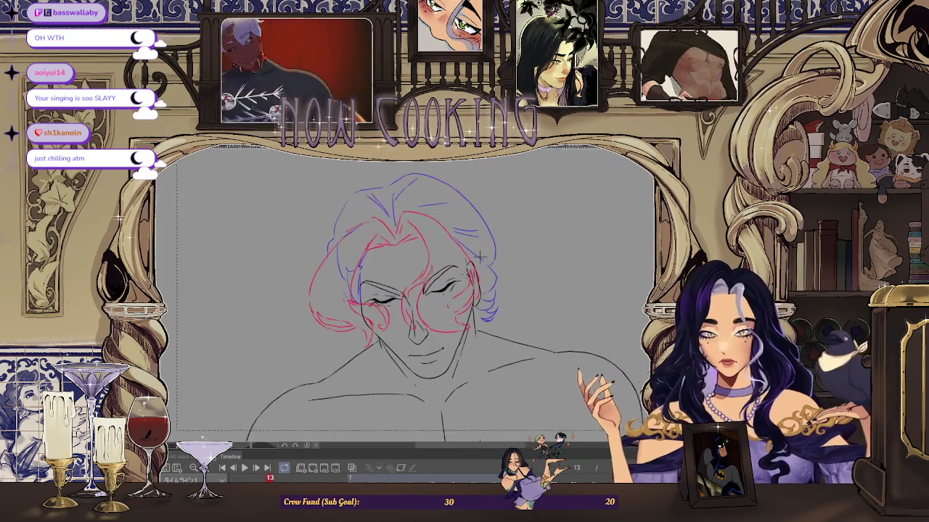
scroll(487, 233, "up", 2)
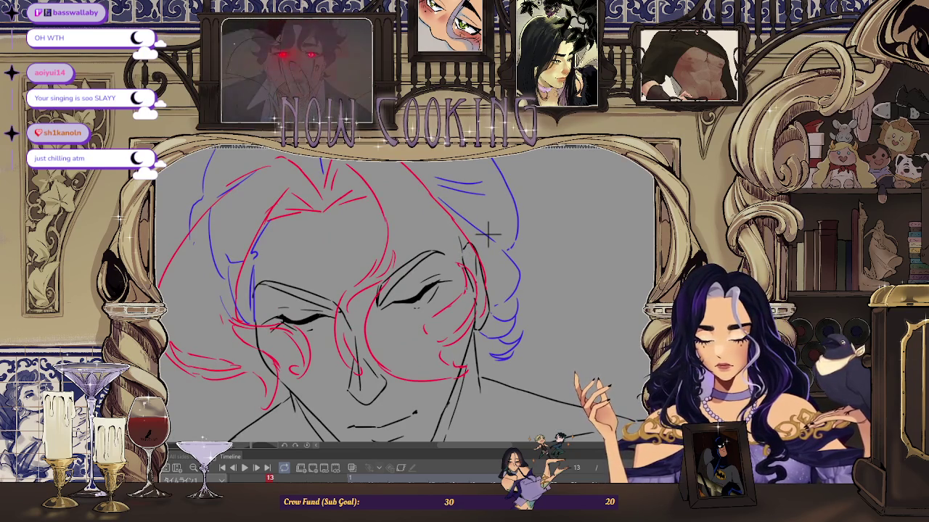
scroll(491, 225, "up", 1)
scroll(493, 217, "up", 1)
scroll(495, 212, "up", 1)
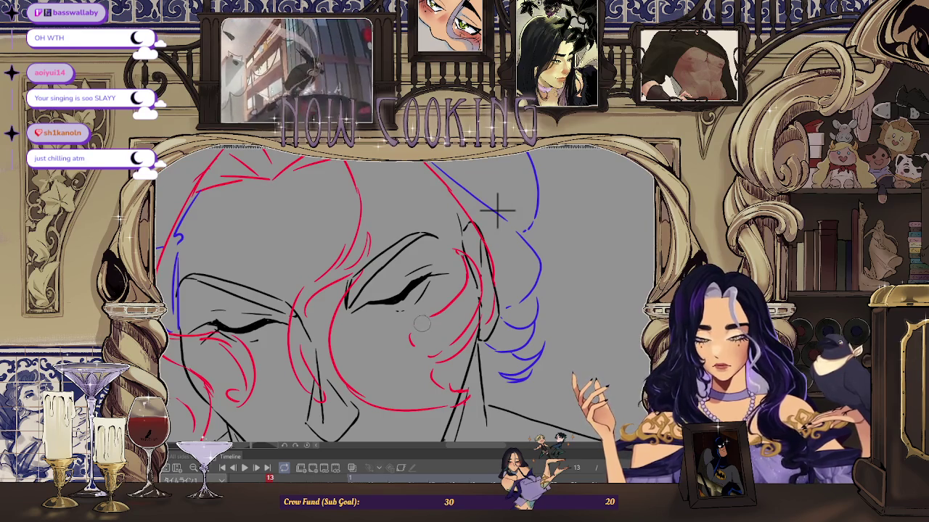
scroll(497, 210, "down", 1)
scroll(482, 228, "down", 1)
scroll(481, 224, "down", 1)
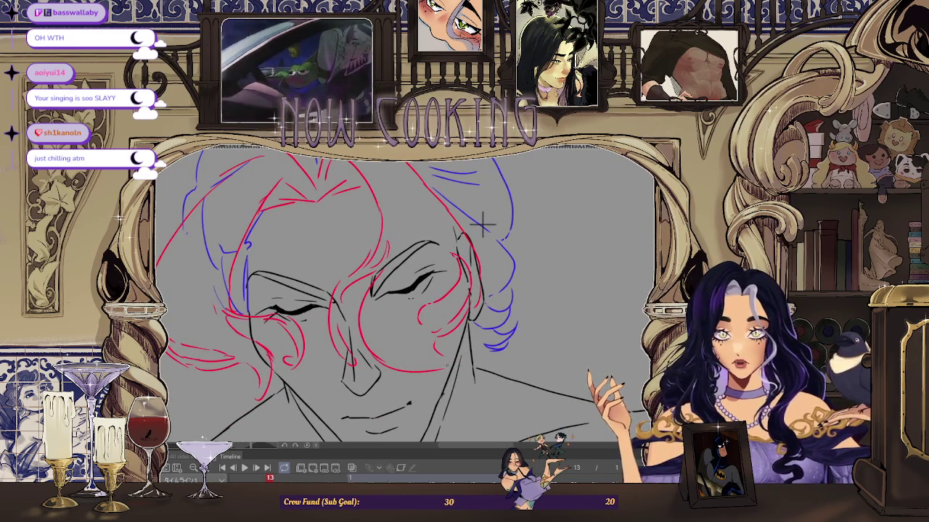
scroll(482, 224, "down", 1)
scroll(482, 290, "down", 1)
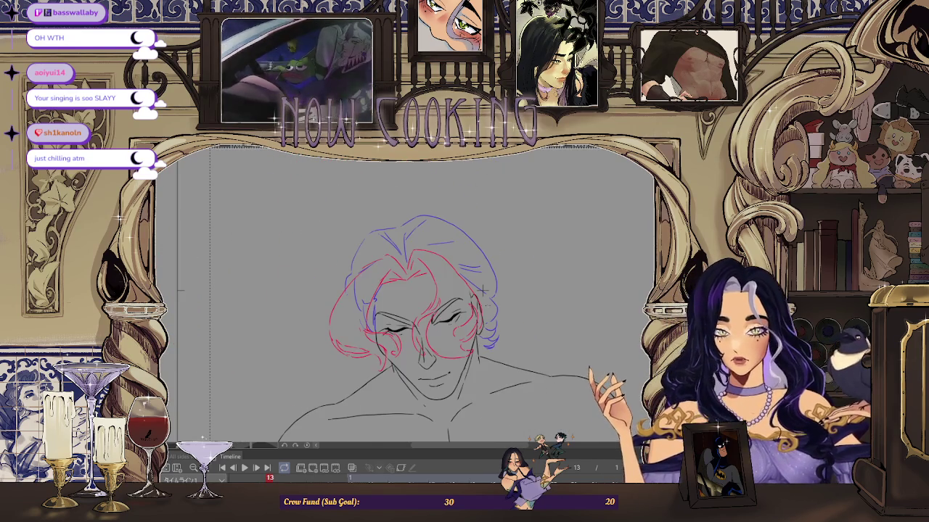
key("h")
key("h")
key("h")
key("h")
scroll(482, 290, "up", 2)
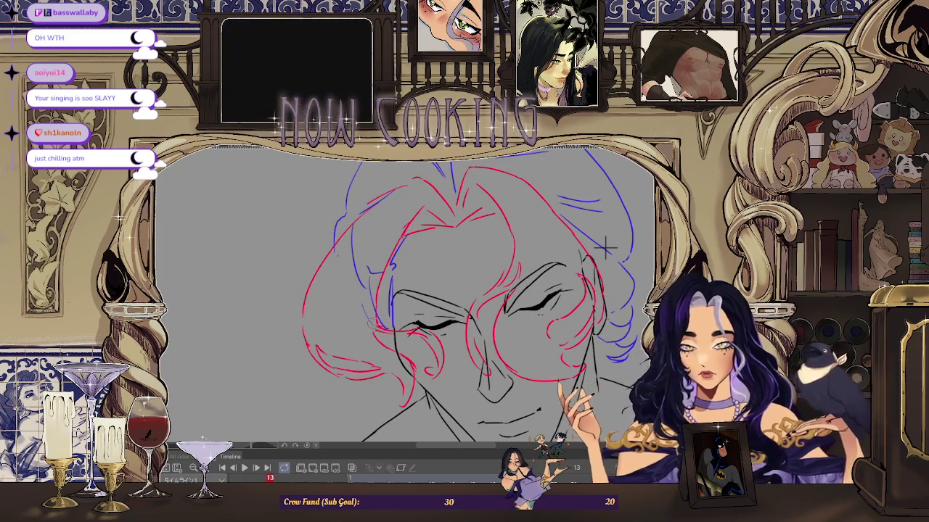
scroll(392, 323, "up", 1)
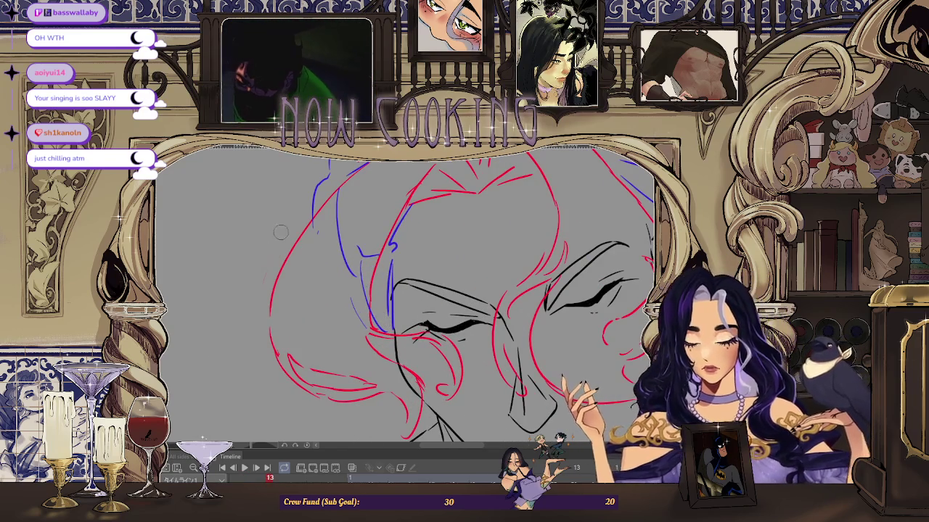
scroll(279, 233, "down", 2)
scroll(279, 233, "down", 1)
scroll(468, 274, "up", 1)
scroll(468, 274, "up", 1)
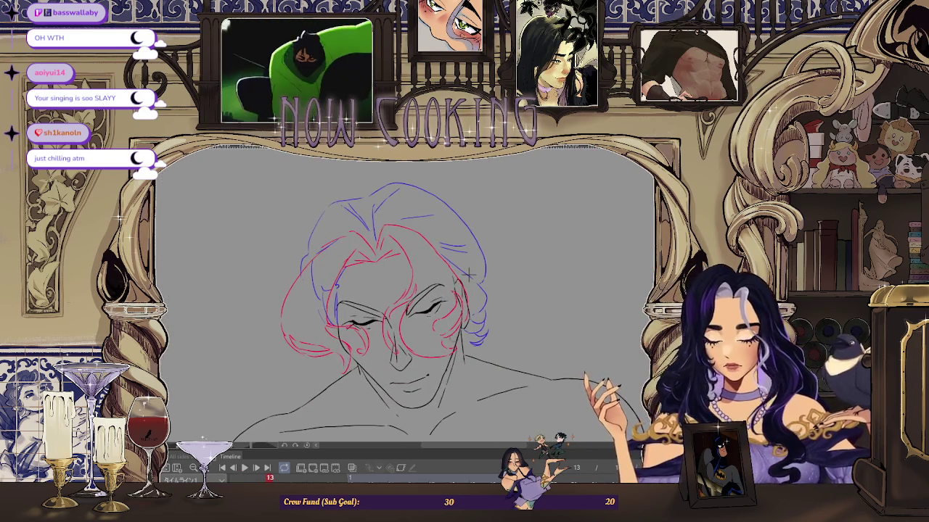
scroll(470, 274, "up", 1)
scroll(514, 266, "up", 1)
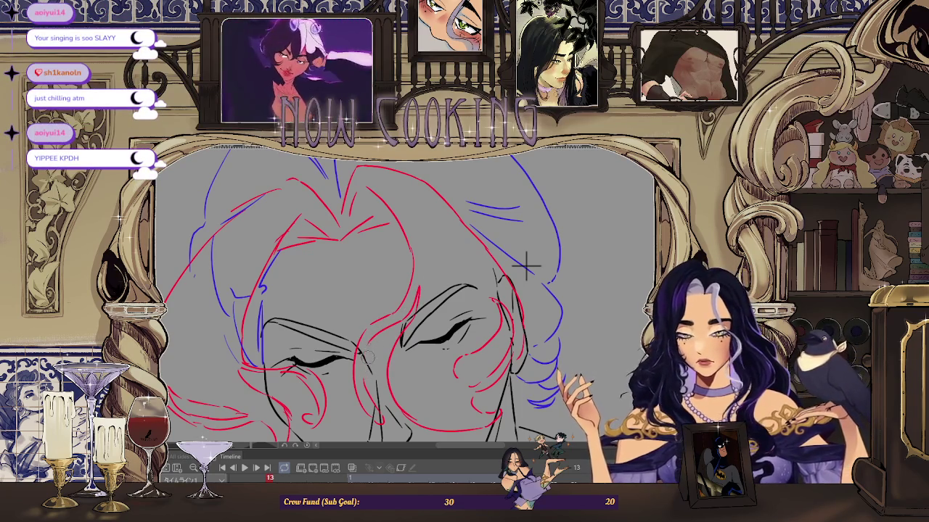
scroll(526, 266, "down", 1)
scroll(566, 239, "down", 1)
scroll(642, 190, "up", 3)
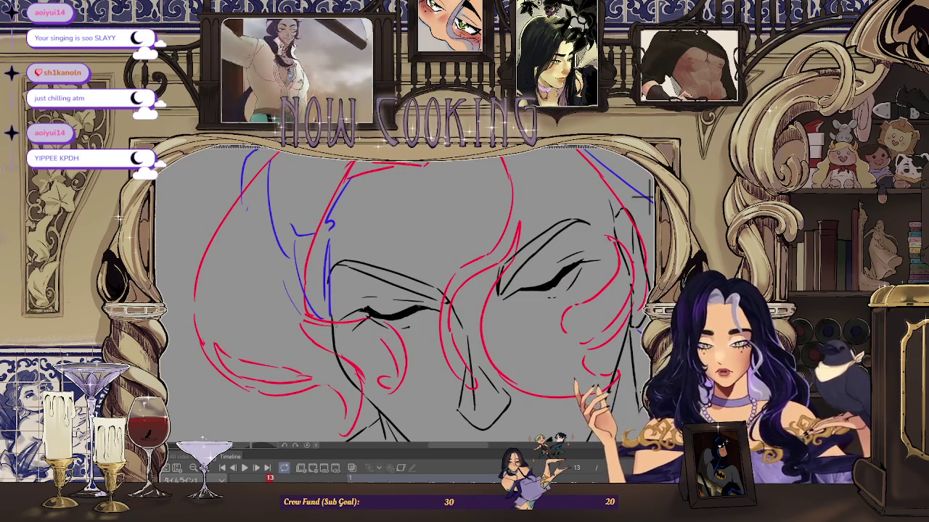
scroll(642, 190, "down", 2)
scroll(512, 268, "down", 1)
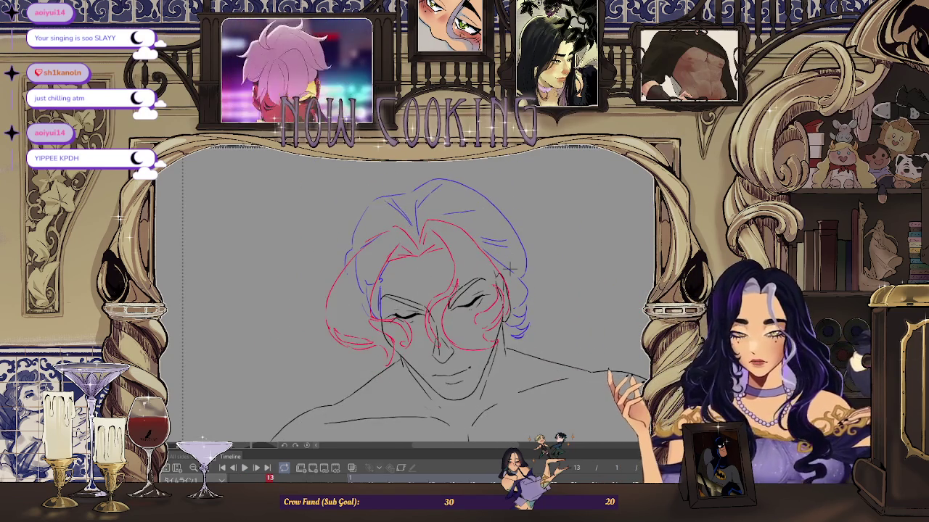
scroll(511, 267, "down", 2)
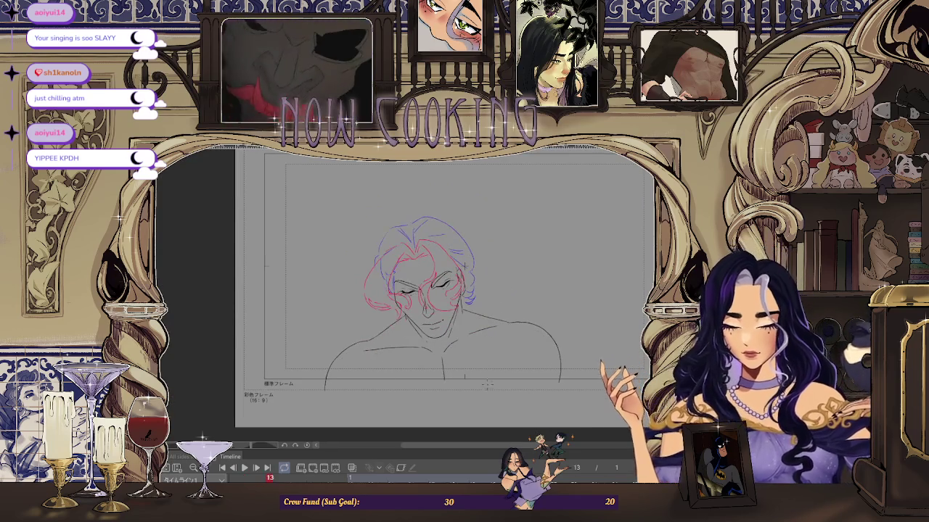
Step: Pan the drawing further left and adjust the zoom on the canvas
left_click_drag(653, 261, 574, 261)
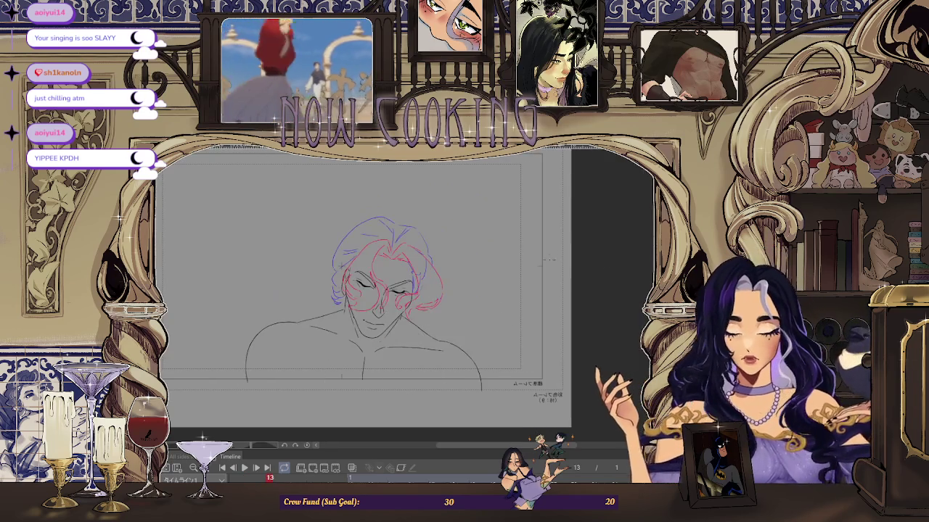
scroll(467, 380, "down", 1)
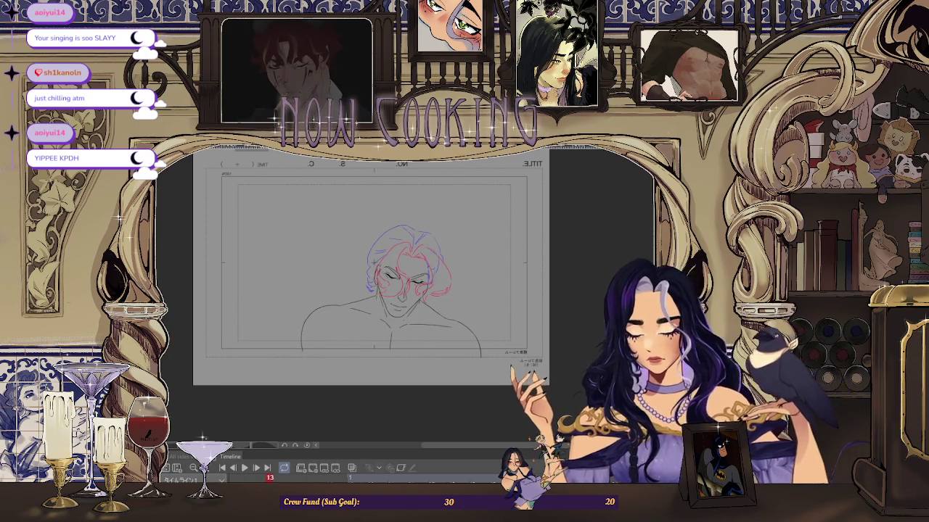
scroll(604, 392, "up", 1)
scroll(604, 393, "up", 1)
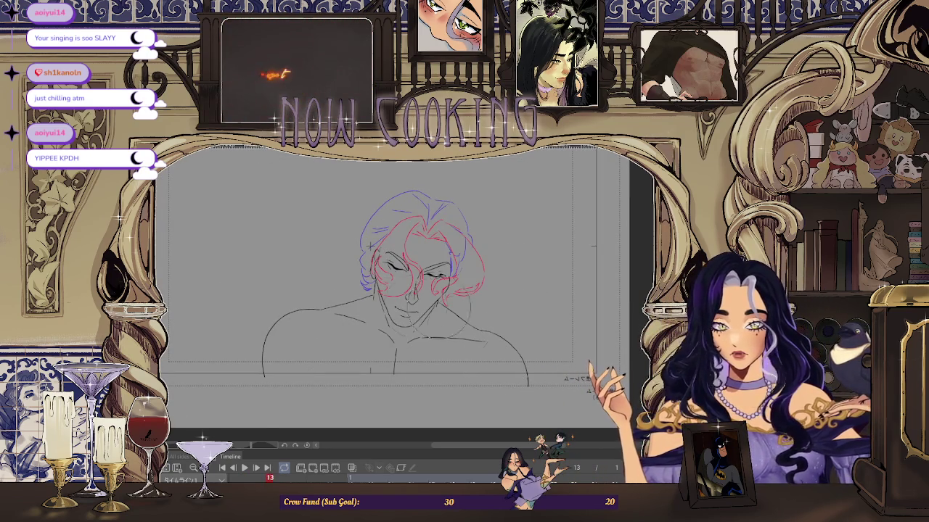
scroll(357, 276, "up", 1)
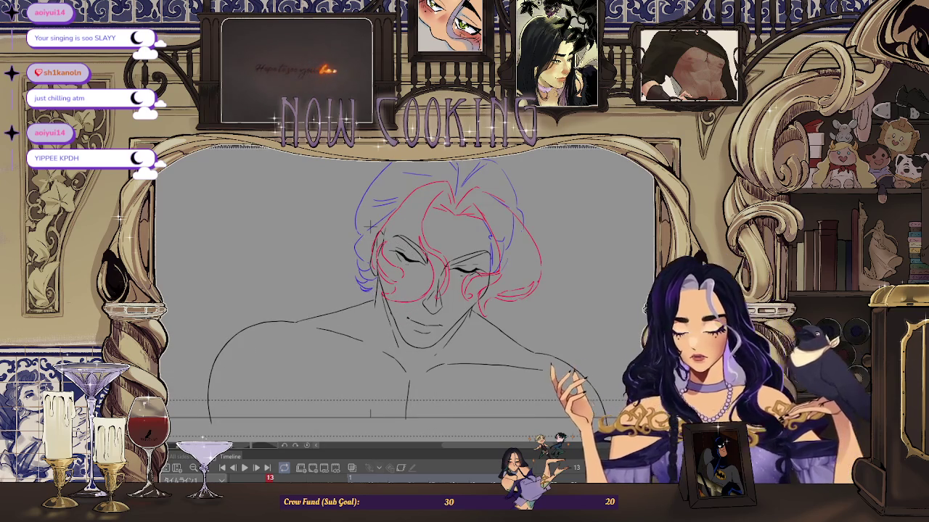
scroll(398, 190, "up", 1)
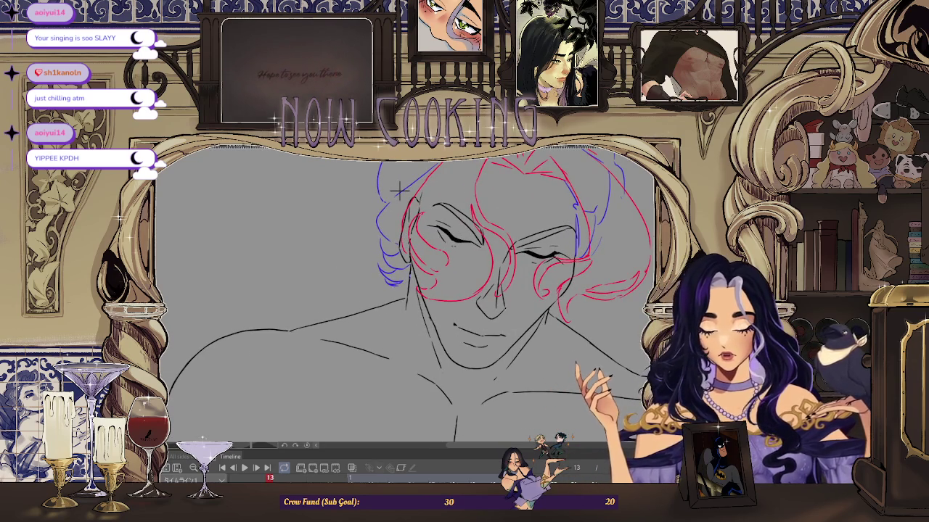
scroll(408, 284, "down", 1)
scroll(407, 285, "down", 1)
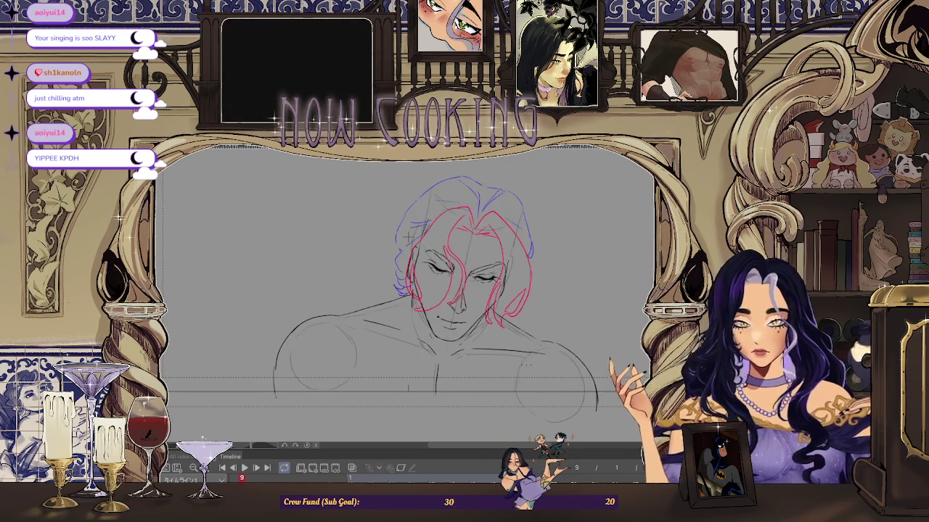
Step: Flip through the timeline until frame 9 with the shoulder guides is shown
key("h")
key("h")
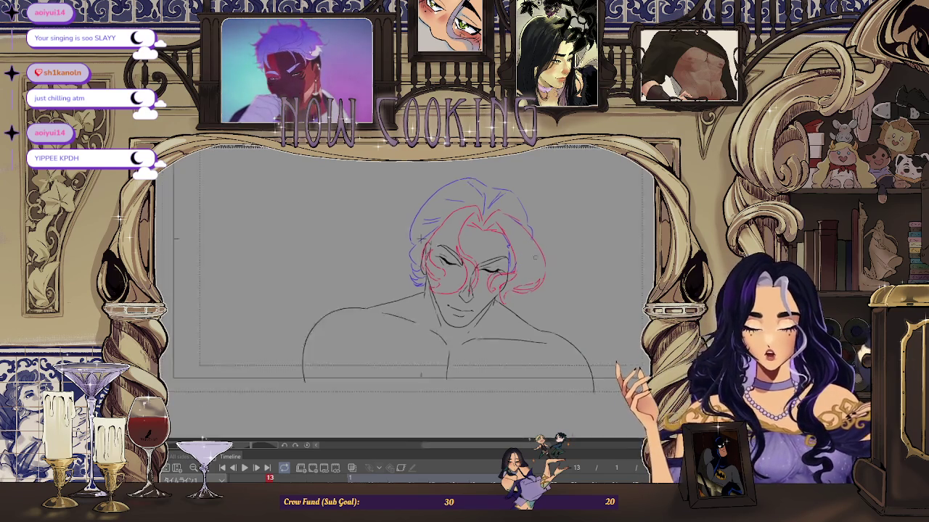
scroll(533, 254, "down", 2)
key("h")
key("h")
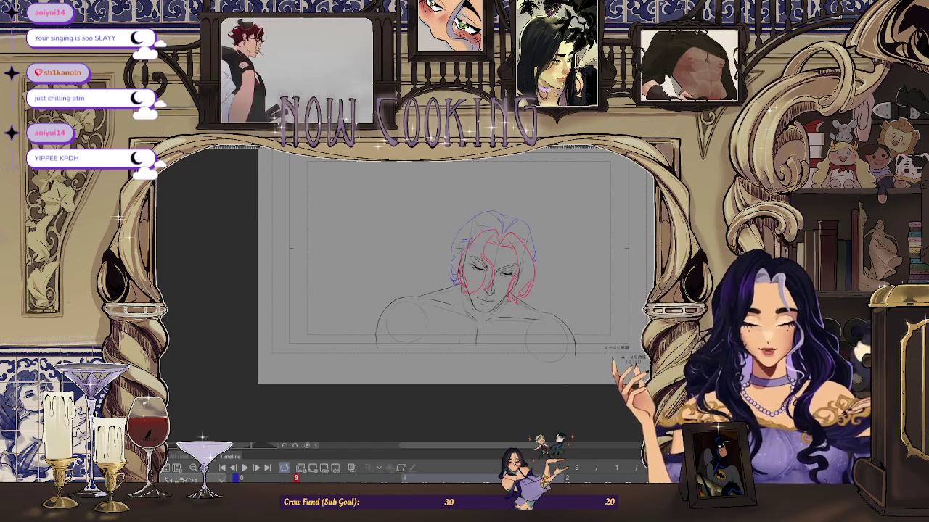
scroll(507, 250, "up", 5)
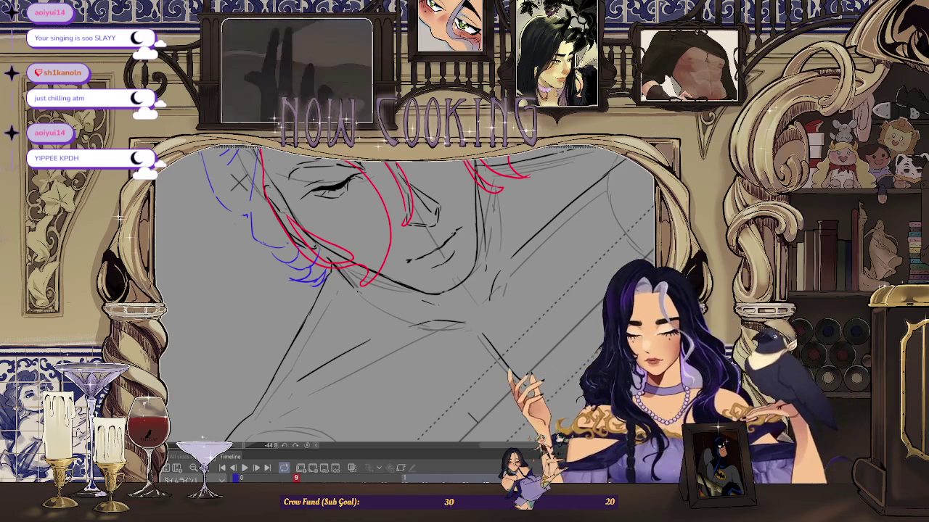
scroll(405, 294, "up", 2)
scroll(405, 294, "up", 2)
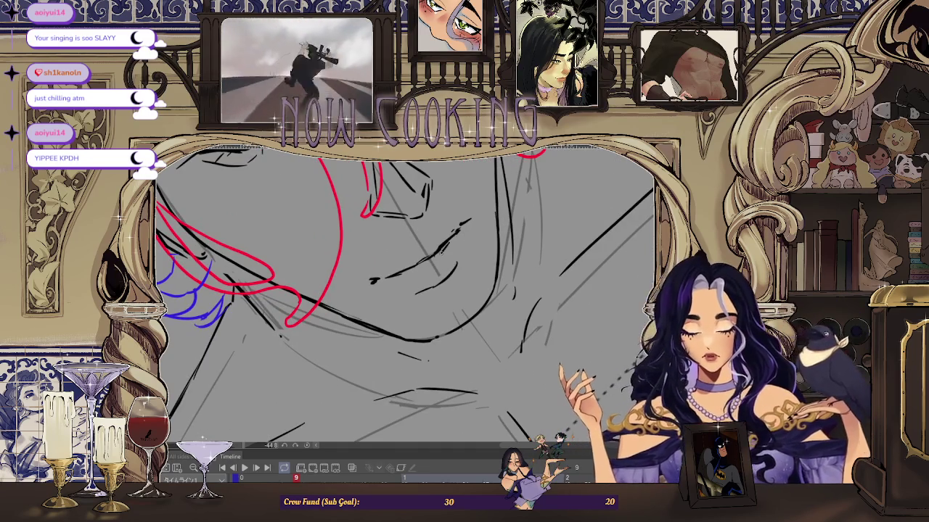
scroll(409, 268, "down", 3)
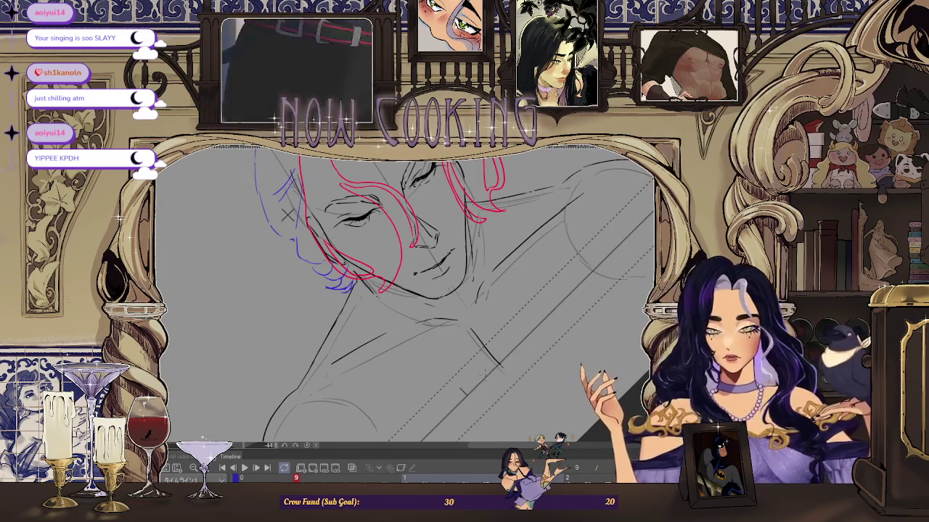
scroll(435, 274, "down", 1)
scroll(438, 273, "up", 3)
scroll(438, 273, "up", 2)
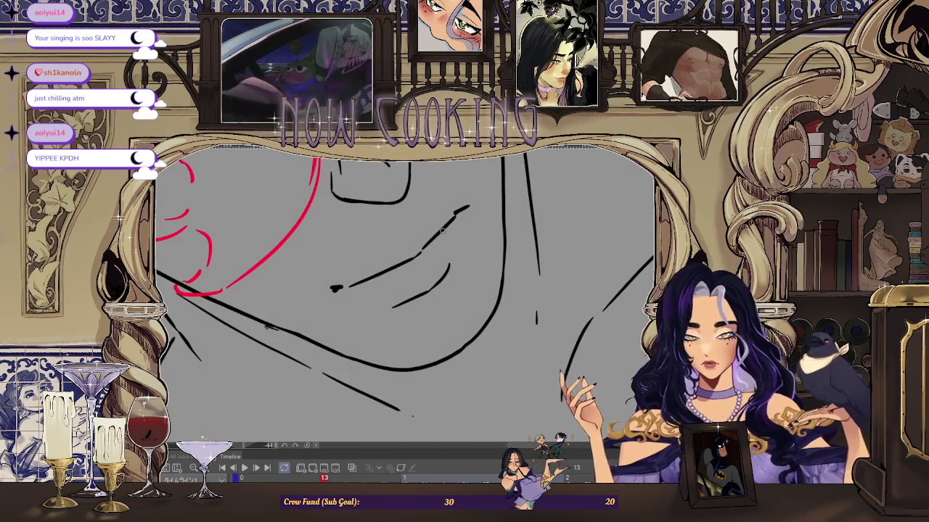
scroll(381, 275, "down", 2)
scroll(226, 216, "down", 2)
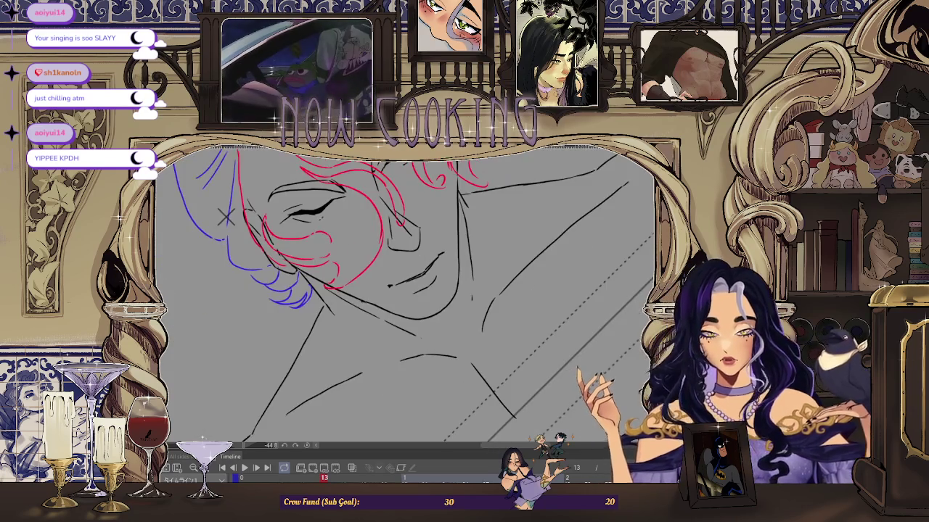
scroll(515, 298, "down", 3)
key("space")
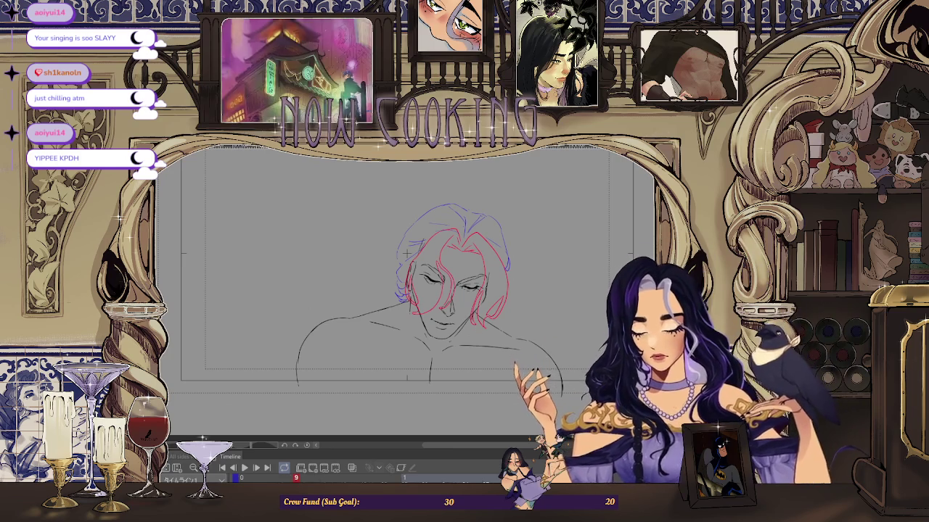
Step: Switch to frame 5 of the coloured red-bust animation and zoom in slightly
key("Right")
key("Right")
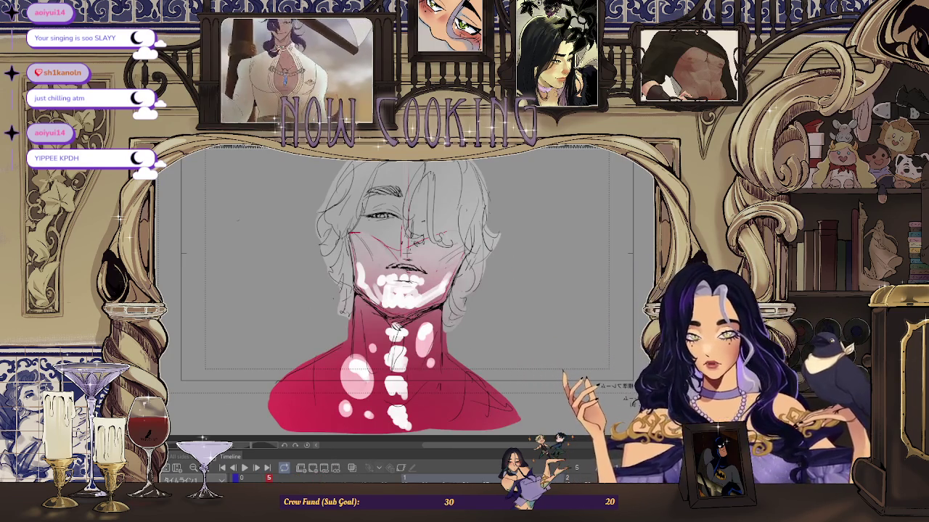
key("ctrl+plus")
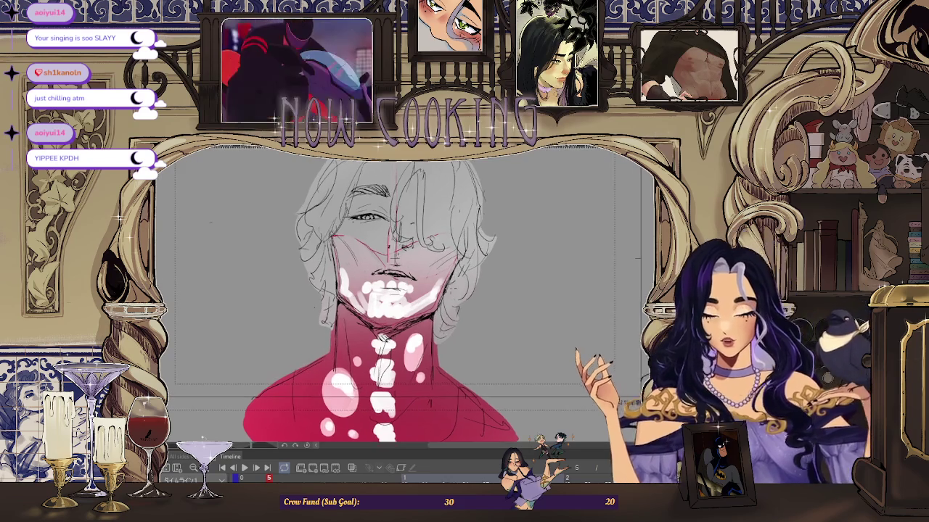
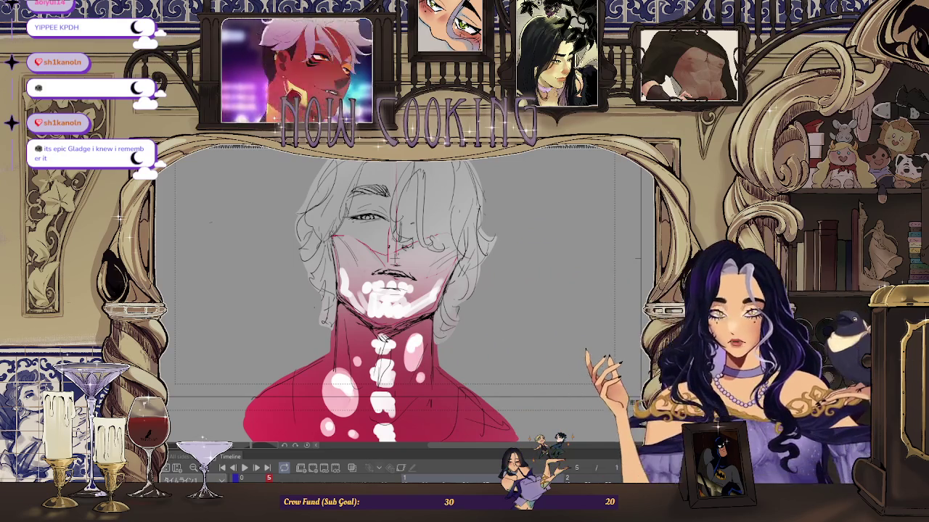
Step: Switch to the head-and-shoulders animation sketch and adjust the zoom
key("ctrl+Tab")
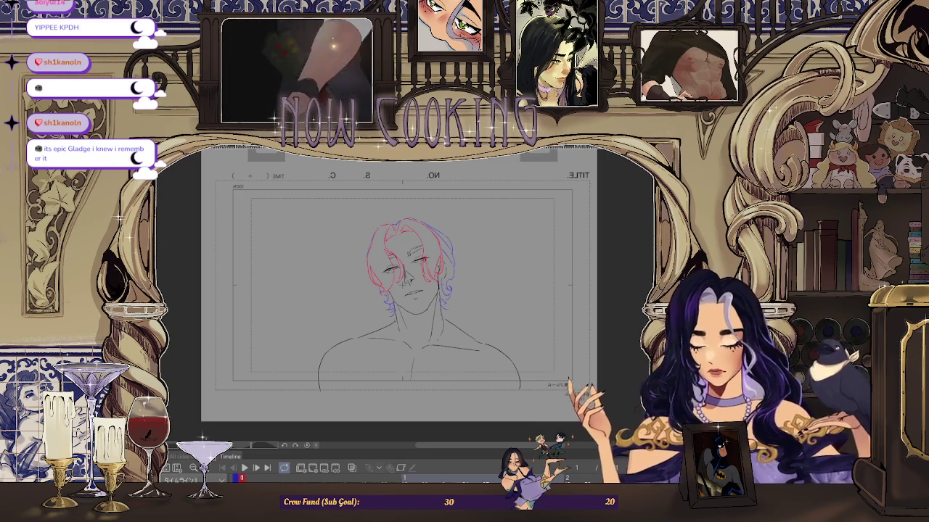
scroll(404, 283, "up", 3)
scroll(363, 341, "up", 2)
scroll(347, 361, "down", 2)
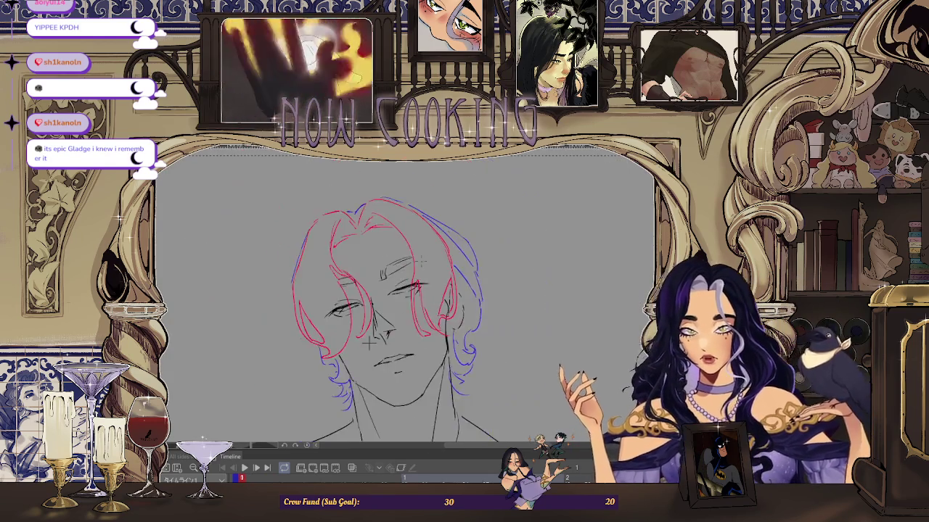
scroll(392, 309, "down", 1)
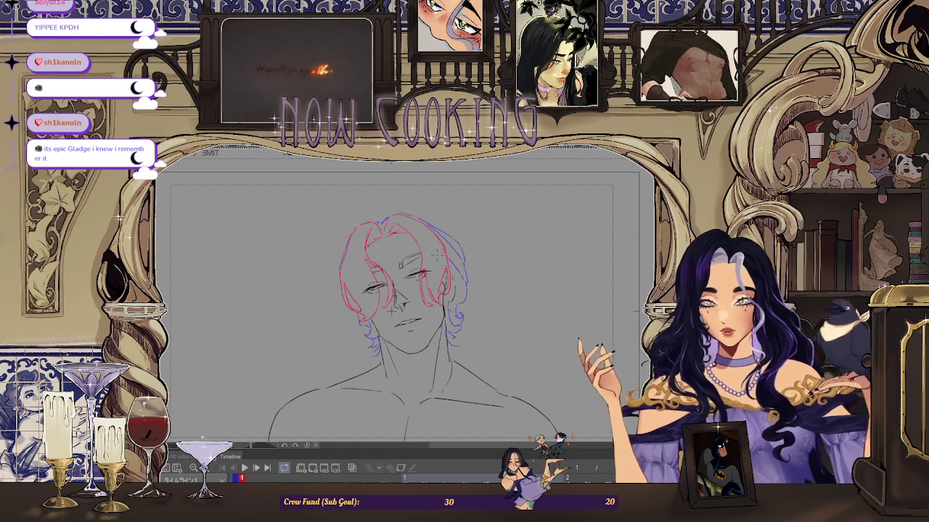
scroll(392, 310, "down", 1)
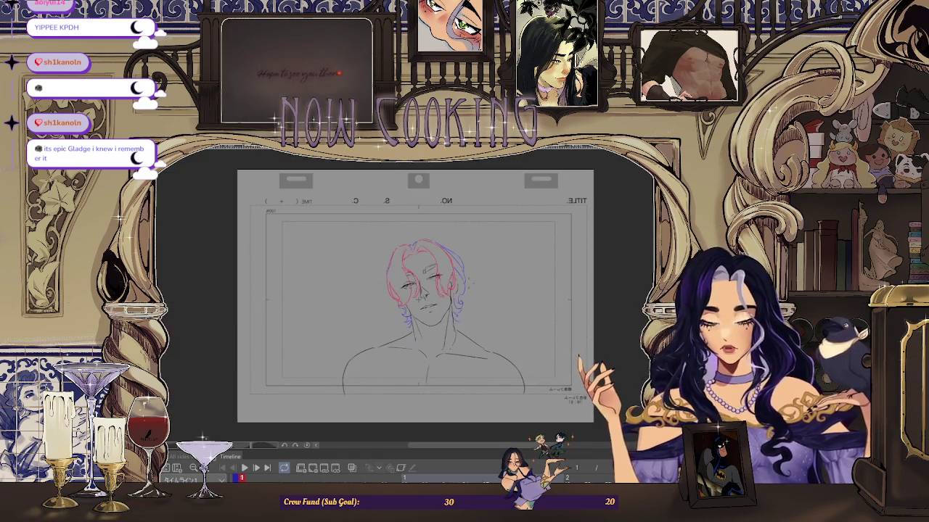
Step: Flip between the key drawings on frames 1 and 9, ending on frame 9
key("Right")
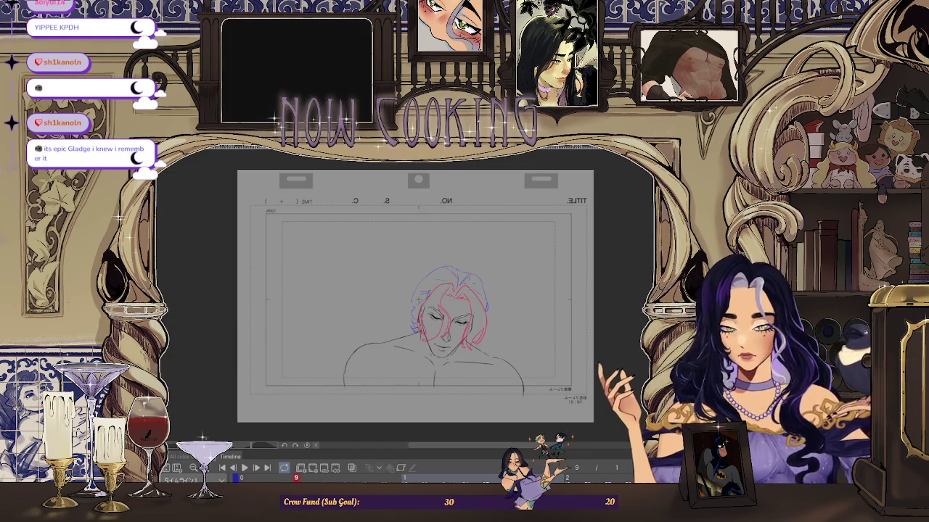
key("Left")
key("Right")
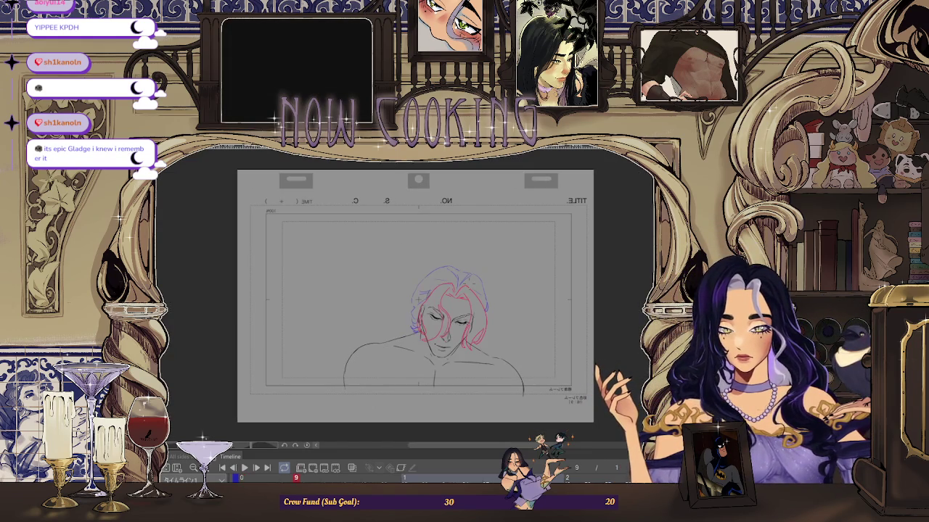
key("Left")
key("Right")
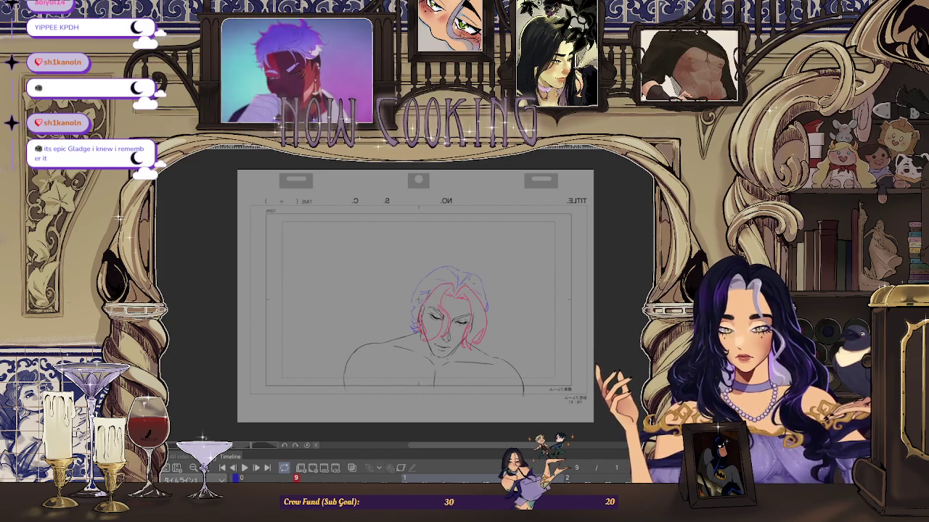
key("space")
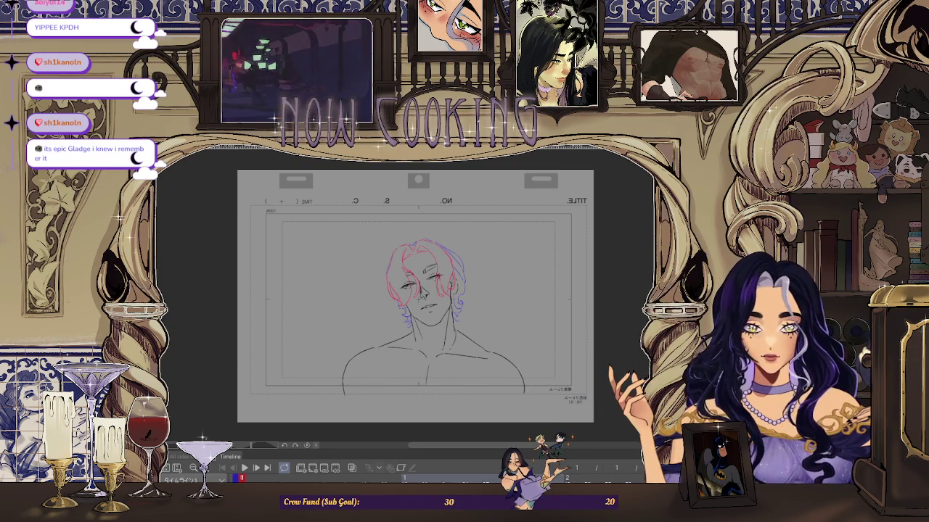
Step: Toggle the face and body sketch lines, grey out the hair linework, and go to the moodboard
key("Delete")
key("ctrl+z")
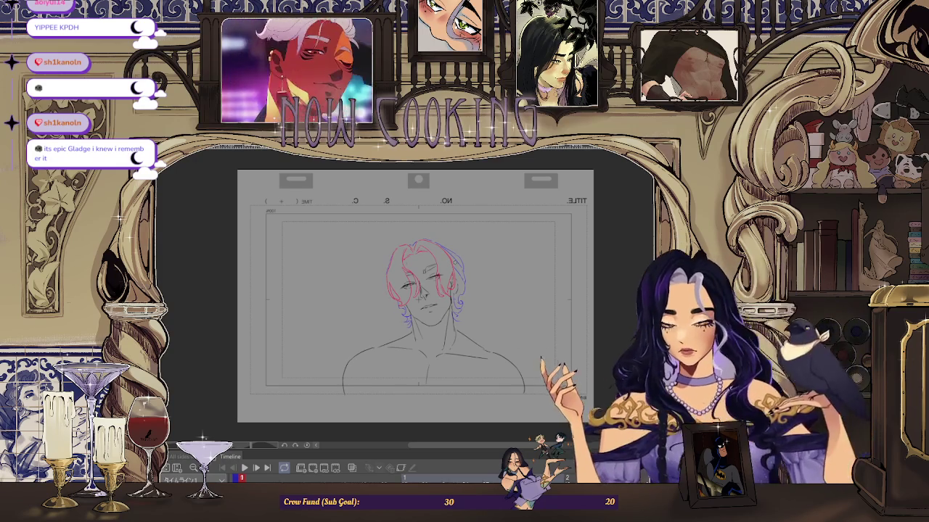
left_click_drag(449, 228, 444, 229)
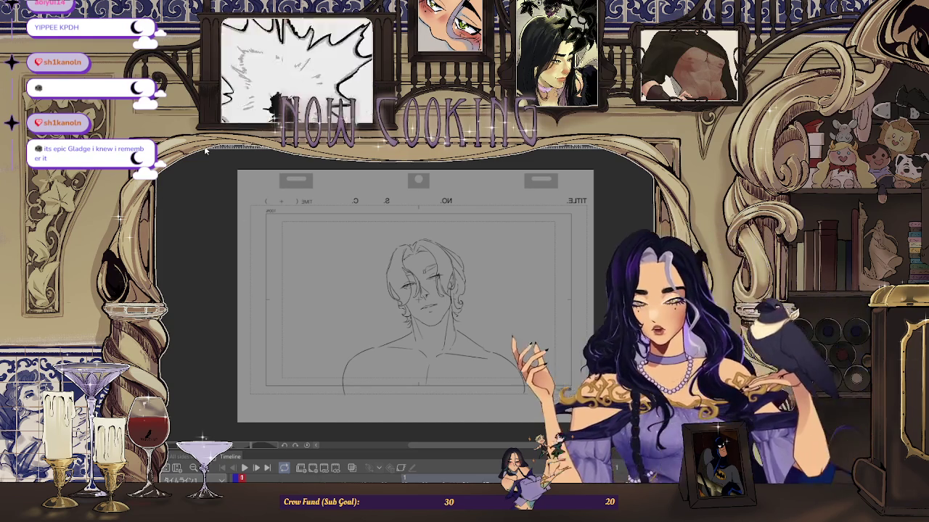
key("ctrl+Tab")
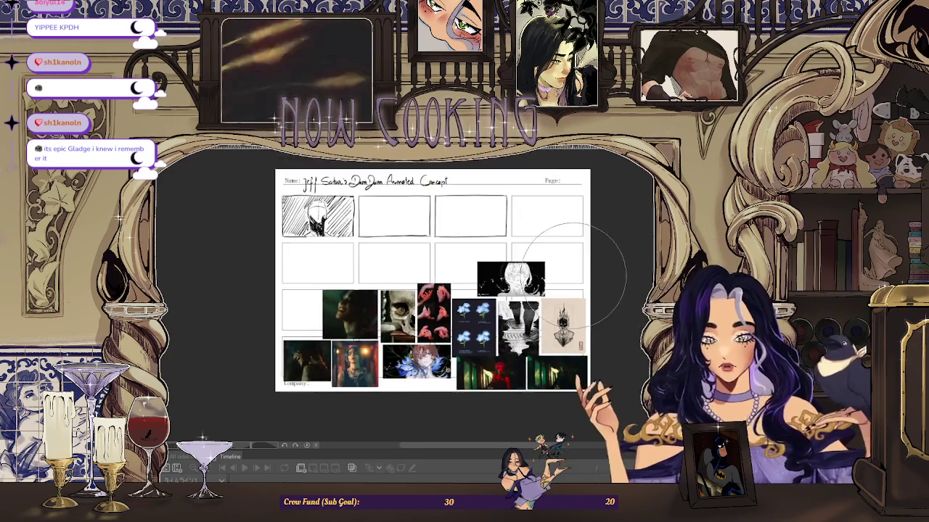
Step: Zoom around the moodboard to study the blue-green-haired young man's photo
scroll(491, 368, "up", 2)
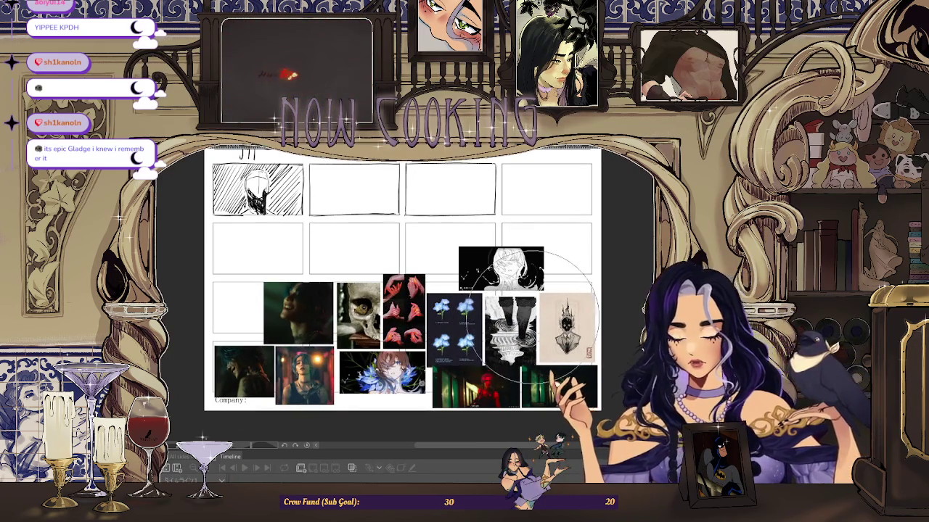
scroll(605, 274, "down", 1)
scroll(571, 280, "up", 1)
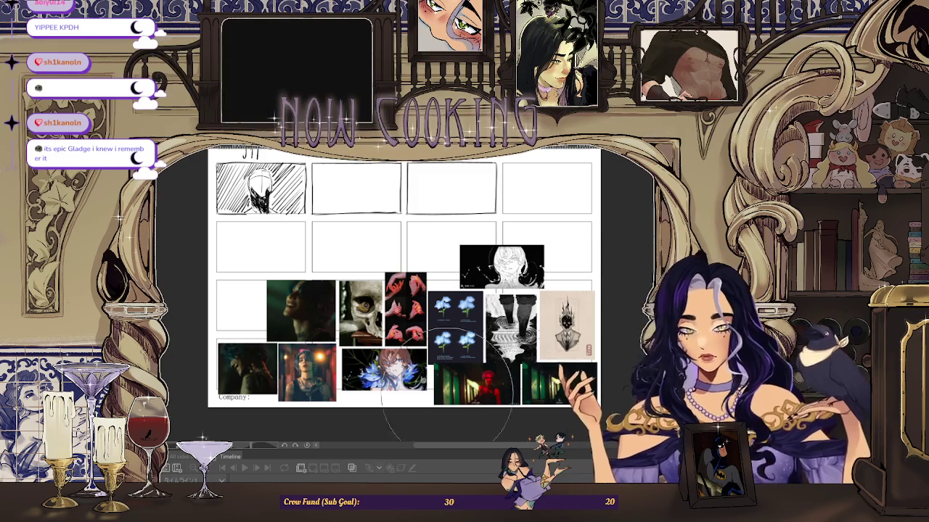
scroll(537, 343, "up", 1)
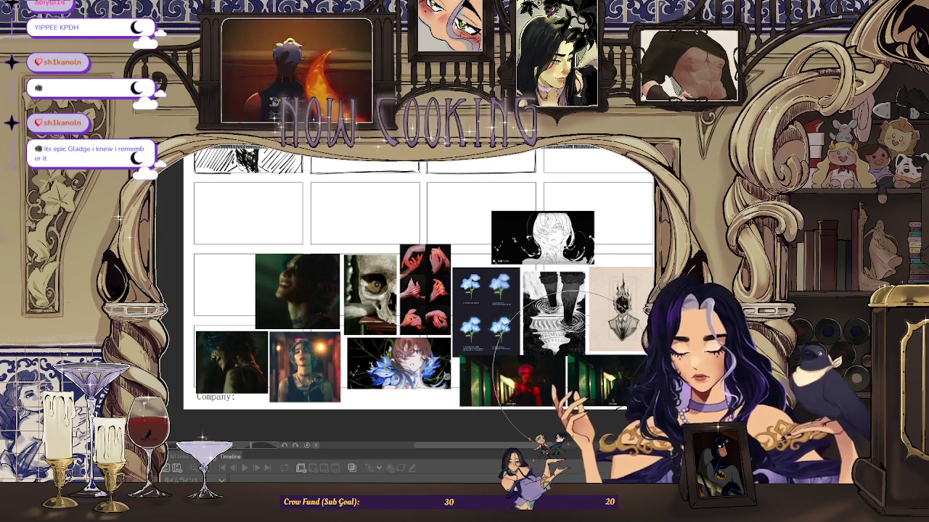
scroll(566, 359, "down", 2)
scroll(595, 355, "up", 1)
scroll(595, 355, "up", 1)
scroll(595, 355, "up", 1)
scroll(595, 356, "up", 1)
scroll(548, 338, "up", 1)
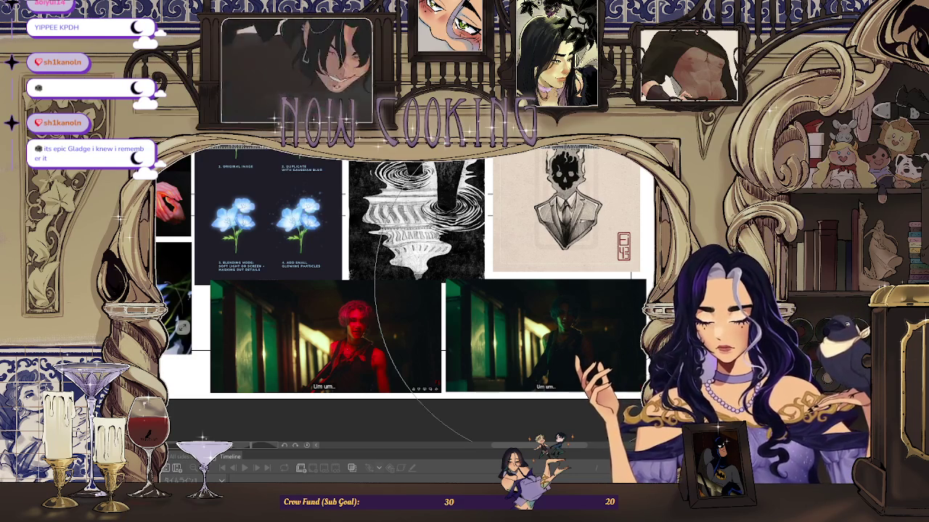
scroll(566, 276, "down", 4)
scroll(446, 319, "up", 1)
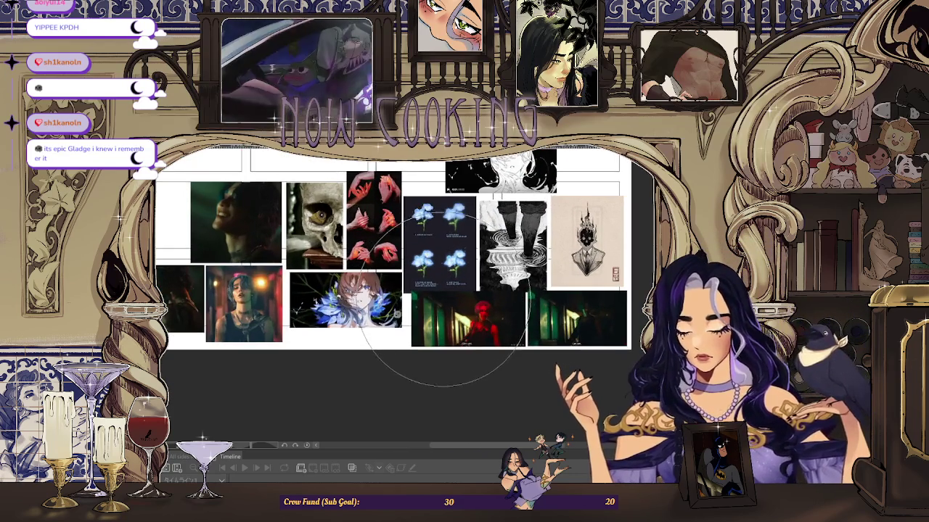
scroll(446, 319, "up", 1)
scroll(450, 322, "up", 1)
scroll(477, 334, "up", 1)
scroll(551, 326, "up", 2)
scroll(579, 318, "up", 1)
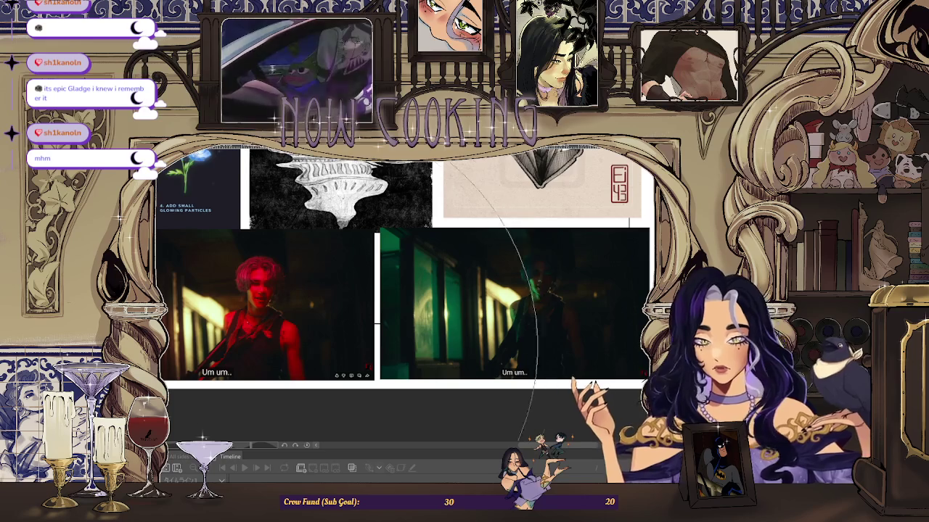
scroll(551, 320, "down", 1)
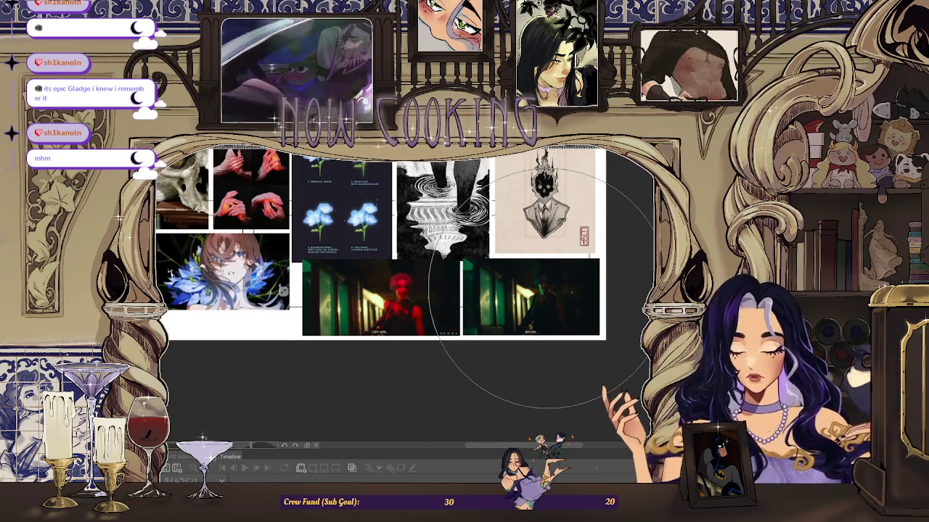
scroll(540, 291, "up", 1)
scroll(540, 294, "up", 2)
scroll(544, 305, "down", 1)
scroll(547, 316, "down", 2)
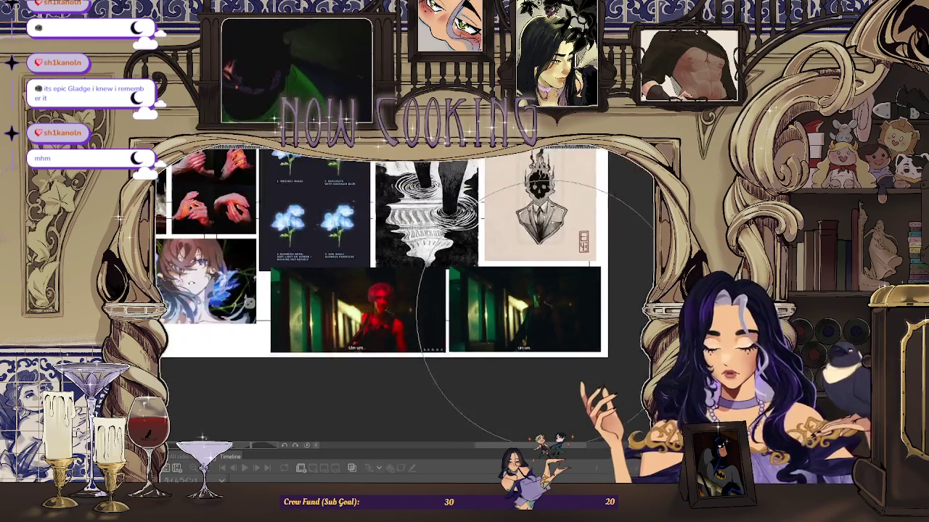
scroll(544, 313, "up", 1)
scroll(555, 320, "up", 1)
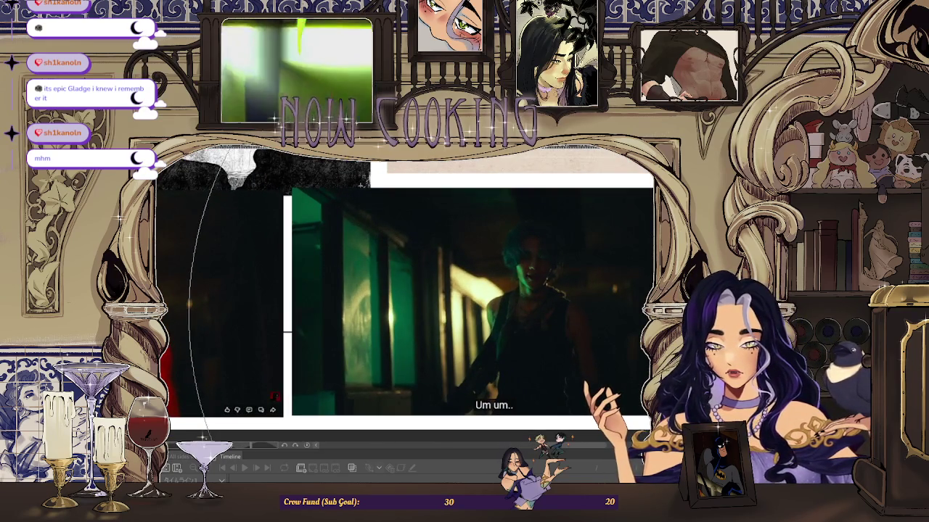
scroll(555, 319, "down", 2)
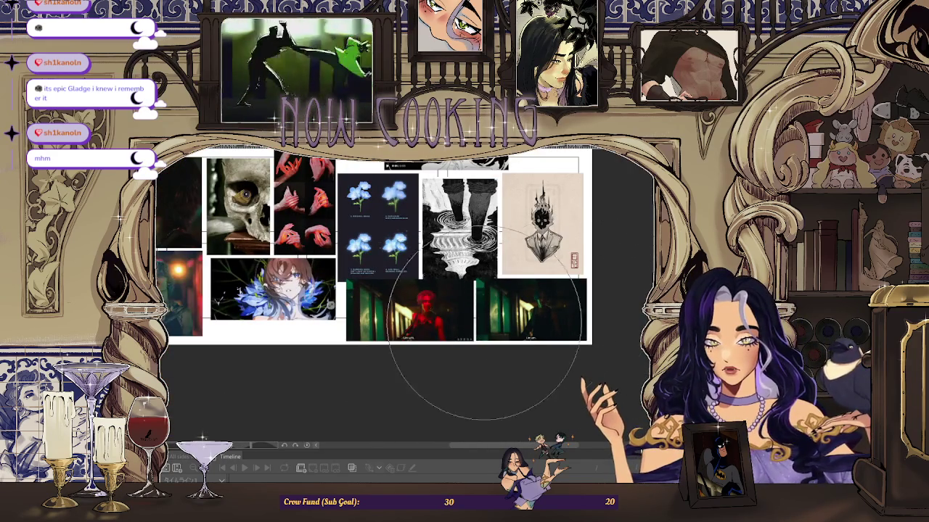
scroll(526, 313, "up", 1)
scroll(526, 313, "up", 1)
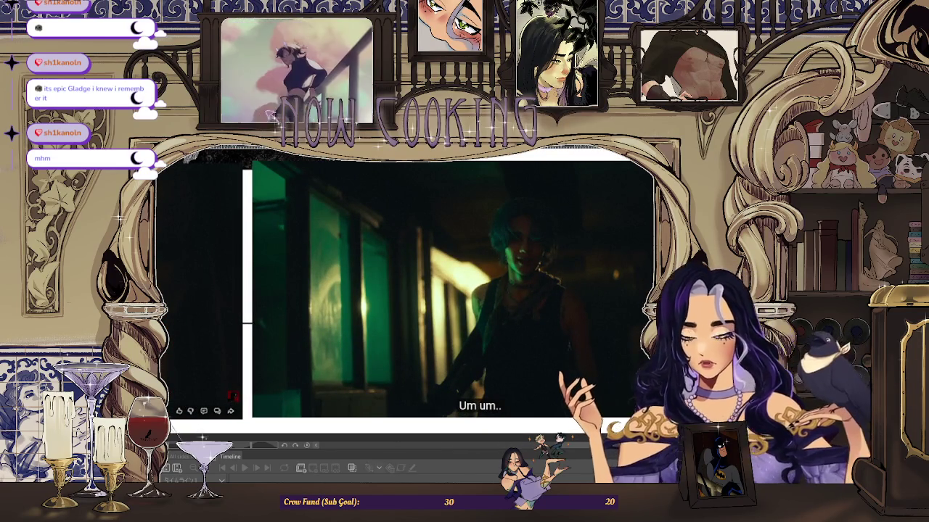
Step: Fit the whole reference collage to the window, then zoom back in on the references
key("ctrl+0")
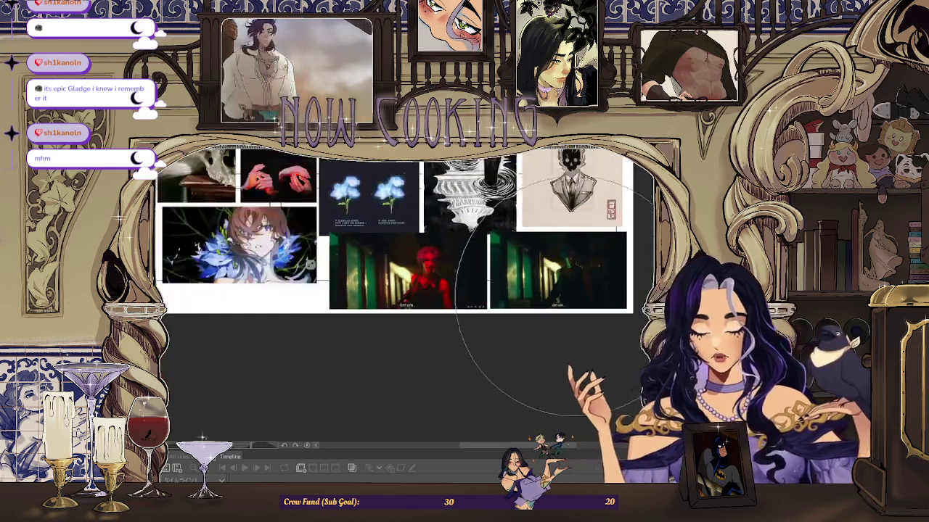
scroll(549, 310, "down", 2)
scroll(450, 305, "up", 3)
scroll(378, 297, "up", 2)
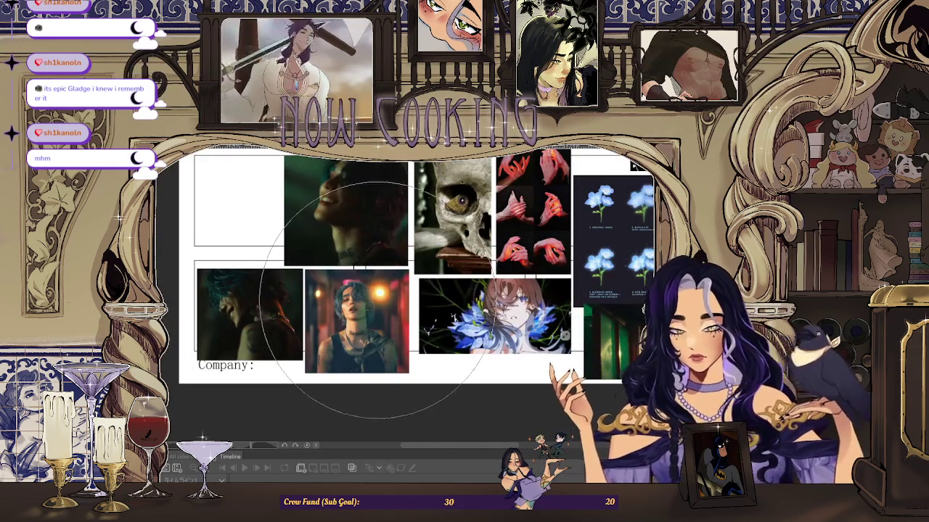
scroll(305, 312, "up", 1)
scroll(254, 319, "down", 2)
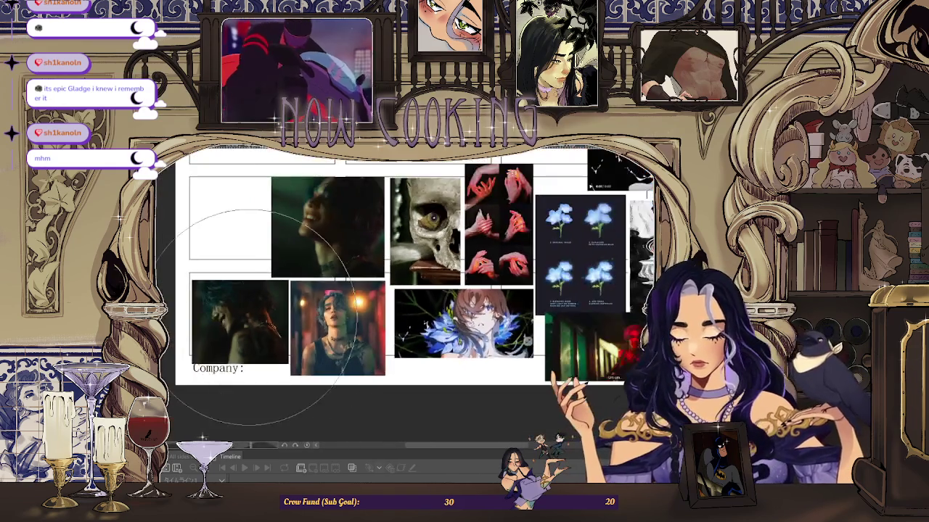
scroll(254, 317, "down", 1)
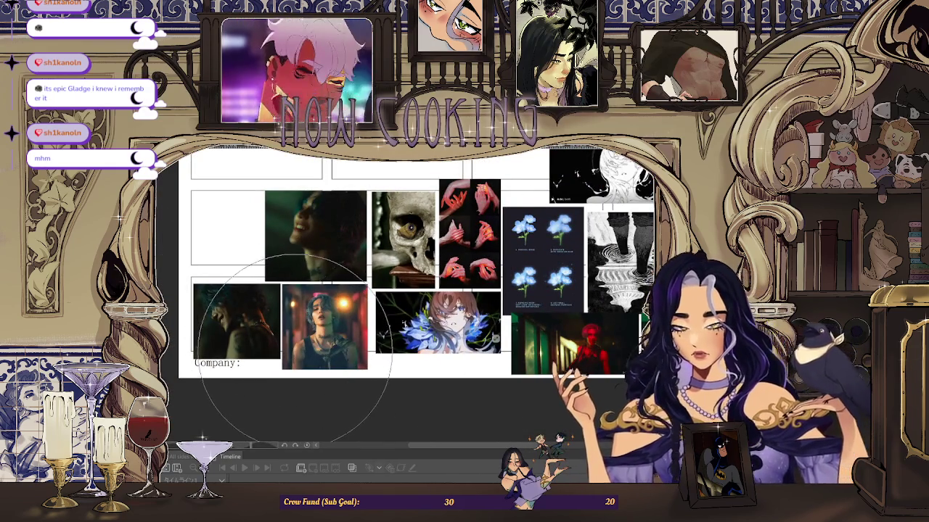
scroll(290, 326, "up", 2)
scroll(283, 330, "down", 3)
scroll(552, 341, "up", 2)
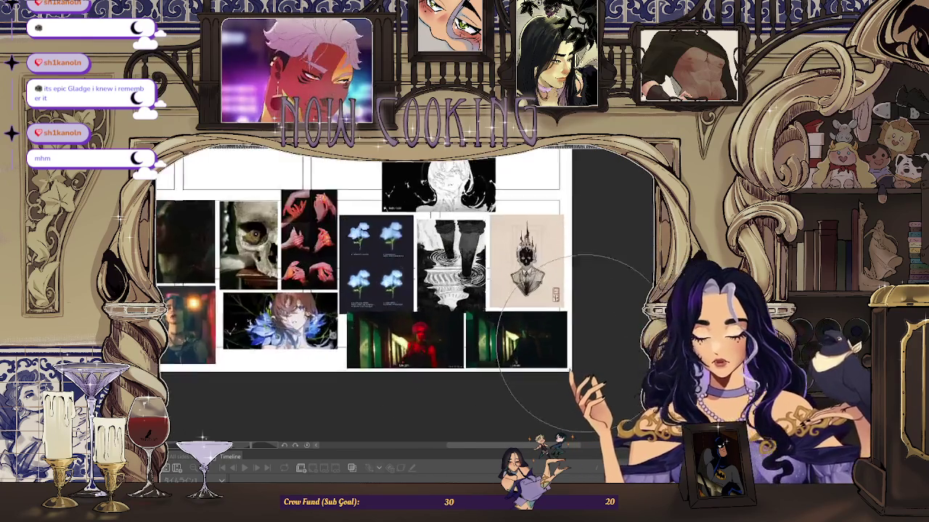
scroll(576, 341, "up", 1)
scroll(595, 290, "down", 2)
scroll(428, 337, "up", 1)
scroll(435, 319, "up", 2)
scroll(327, 297, "up", 2)
scroll(305, 297, "up", 1)
scroll(296, 298, "up", 2)
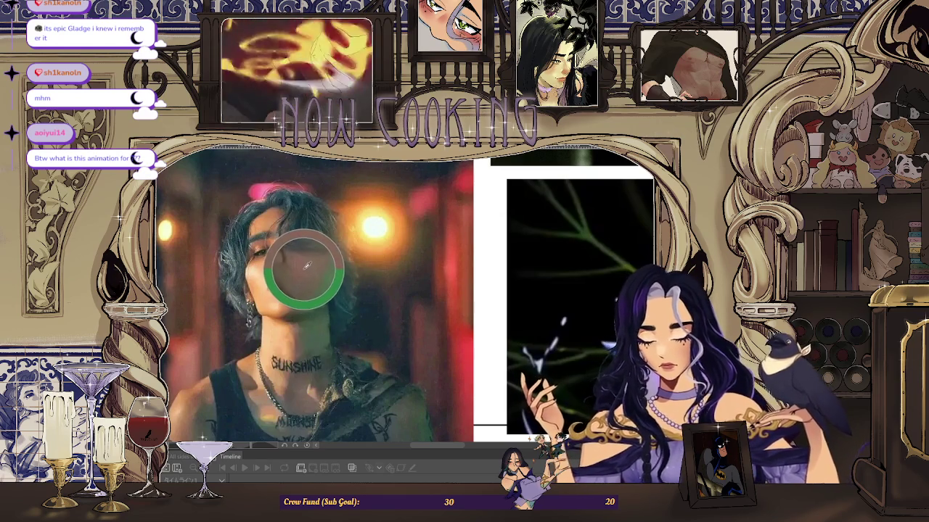
Step: Return to the animation canvas, zoom in on the face, and paint it brown
key("alt+Tab")
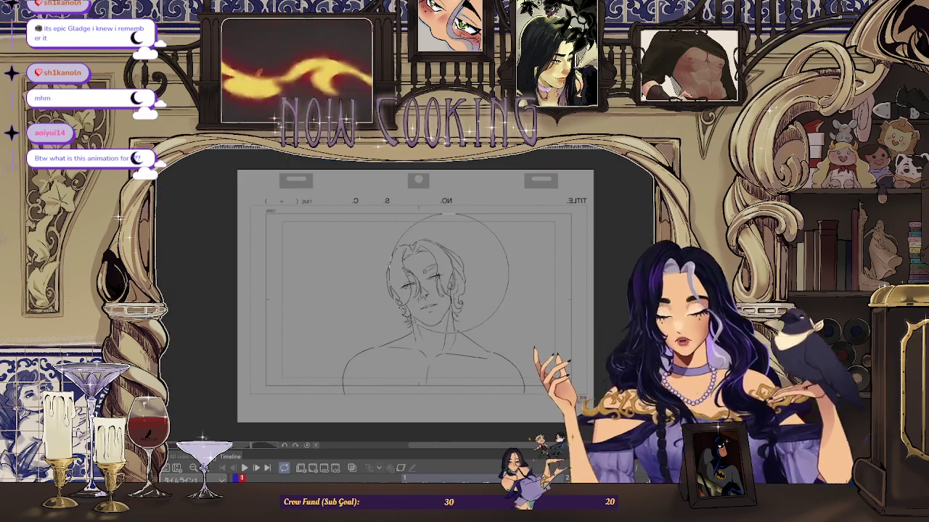
key("ctrl+plus")
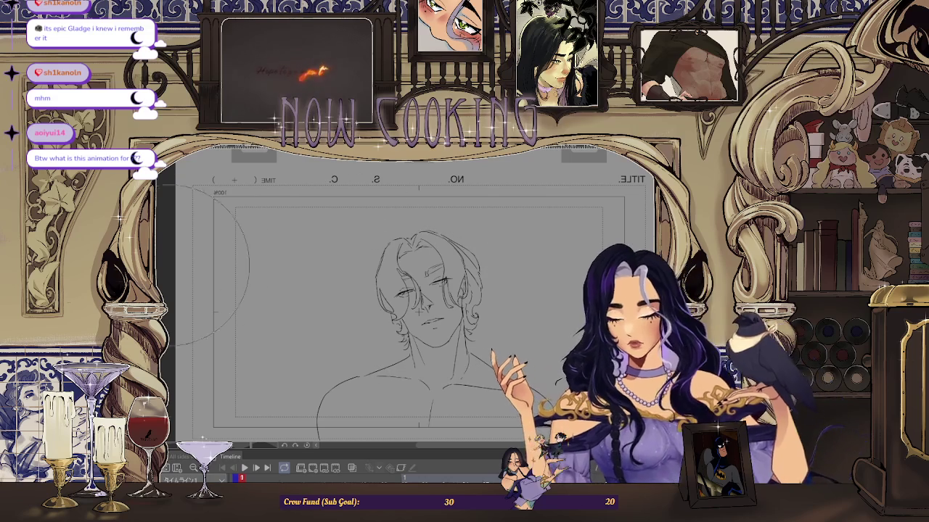
key("ctrl+plus")
left_click_drag(427, 274, 395, 345)
left_click_drag(406, 279, 403, 347)
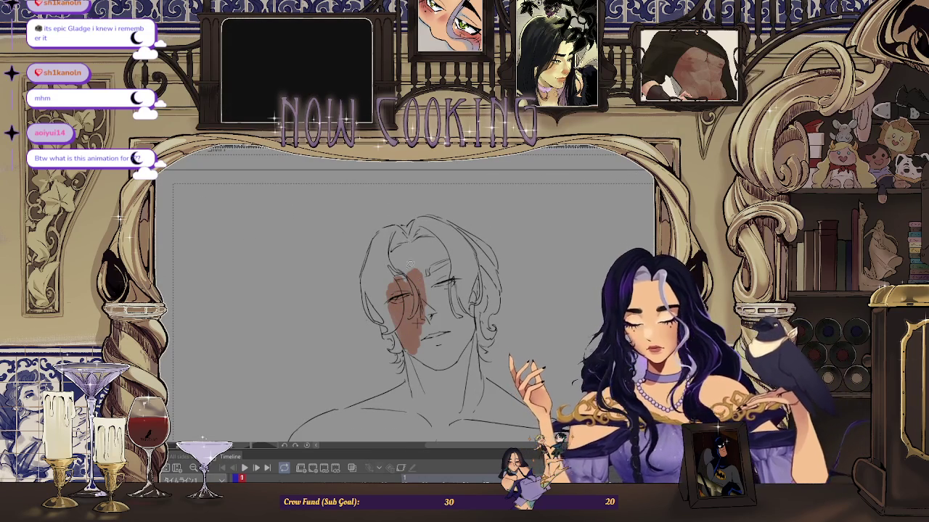
Step: Zoom in further and lasso-fill brown skin extending along the arm
key("ctrl+plus")
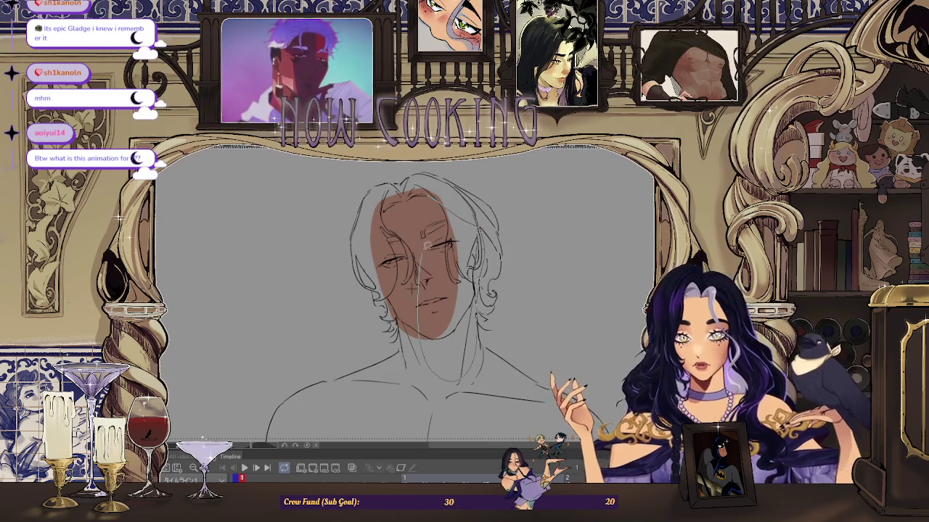
scroll(425, 250, "up", 3)
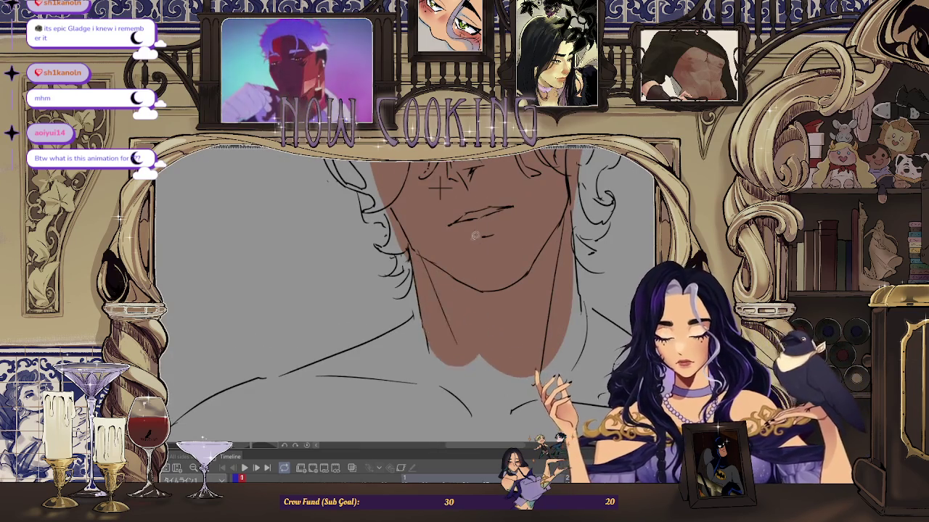
scroll(413, 272, "down", 3)
scroll(400, 288, "up", 5)
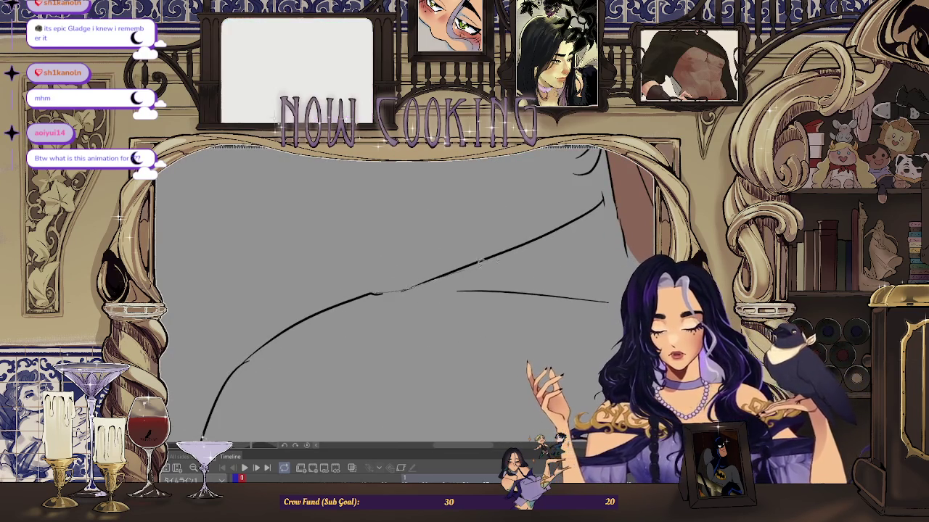
scroll(464, 267, "up", 3)
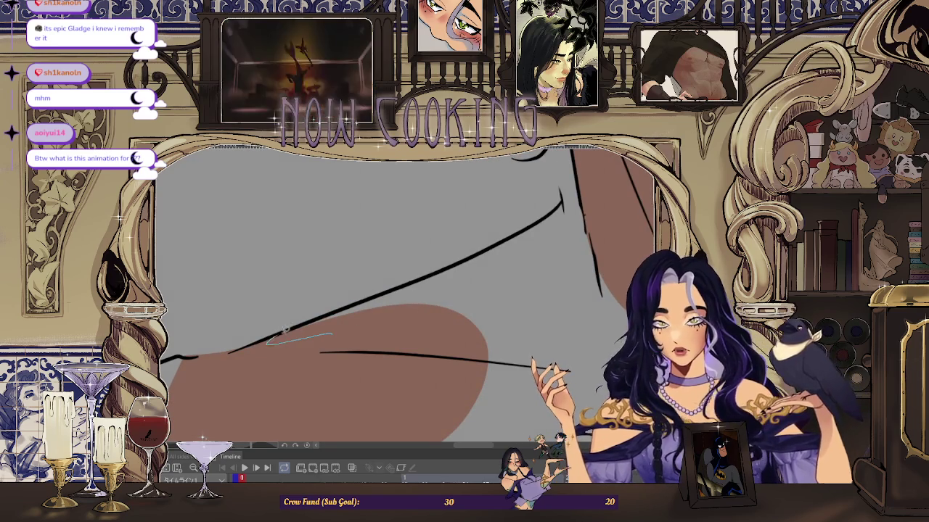
scroll(455, 258, "down", 3)
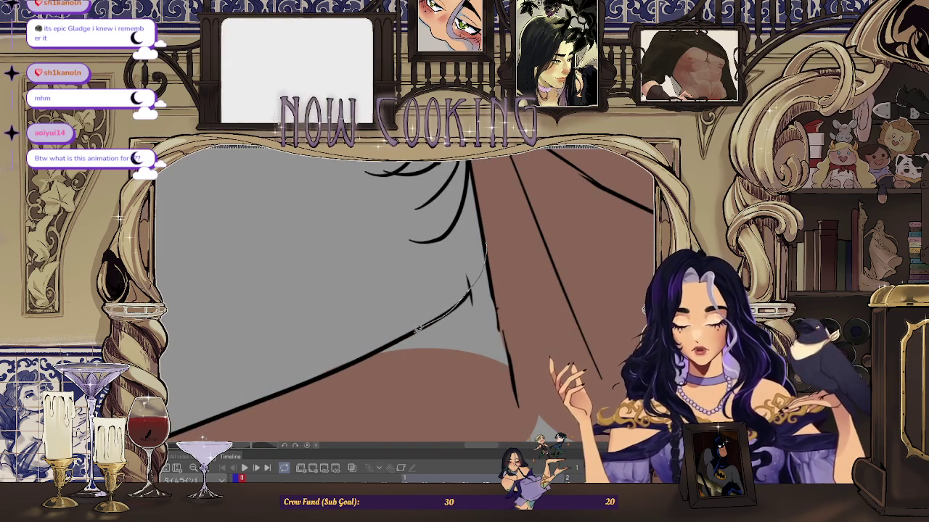
scroll(421, 327, "down", 2)
scroll(435, 304, "down", 3)
scroll(474, 277, "up", 5)
scroll(474, 277, "up", 2)
scroll(503, 256, "up", 1)
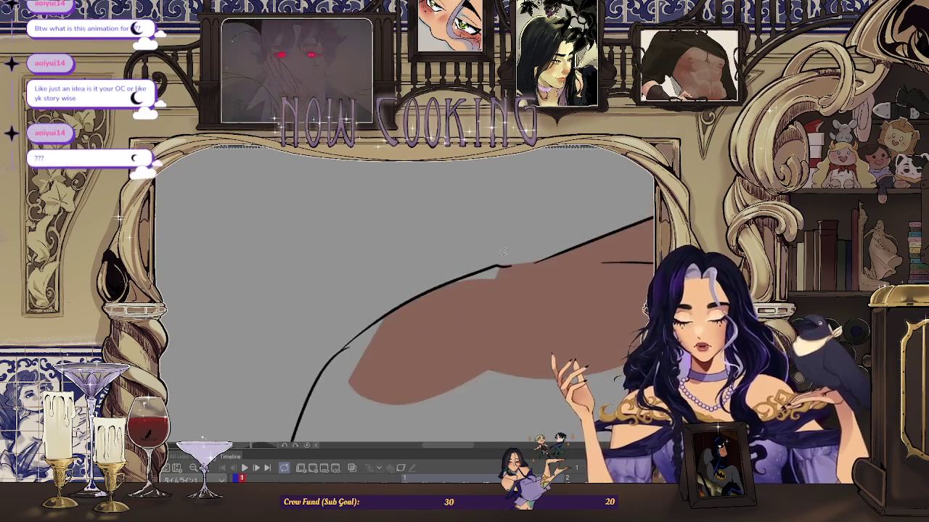
scroll(450, 279, "up", 2)
scroll(522, 252, "down", 3)
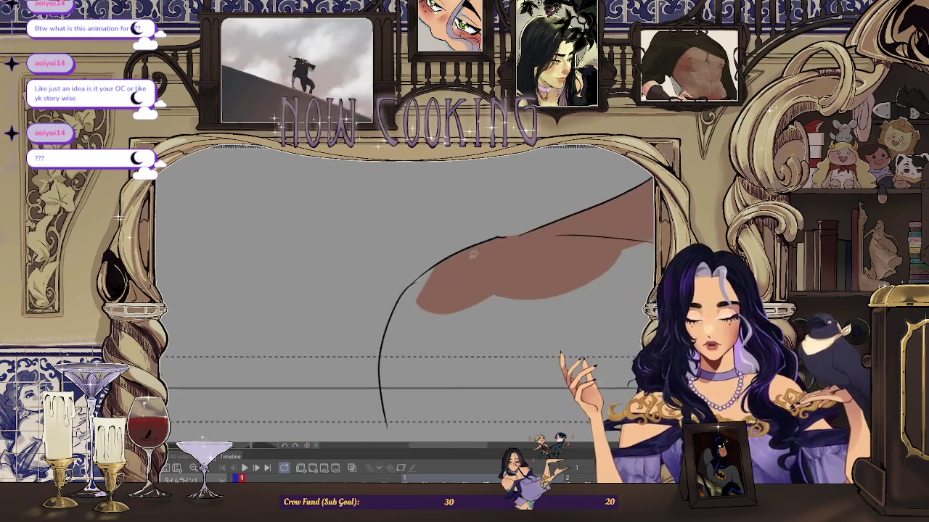
scroll(442, 243, "up", 1)
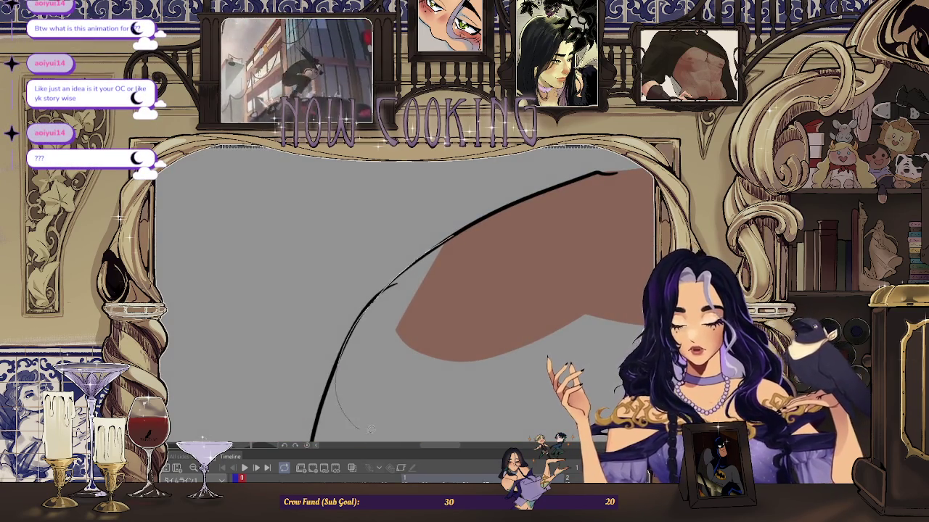
scroll(354, 418, "down", 2)
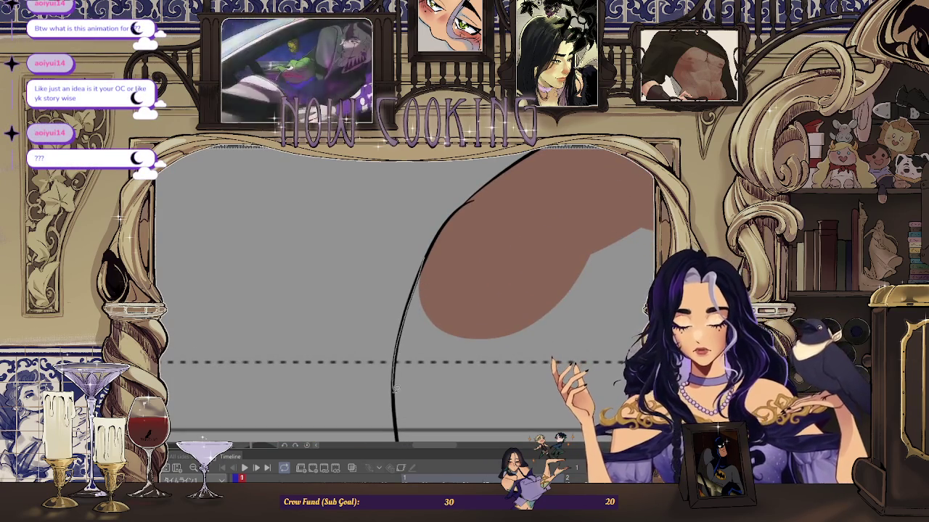
scroll(396, 381, "down", 2)
scroll(315, 354, "down", 2)
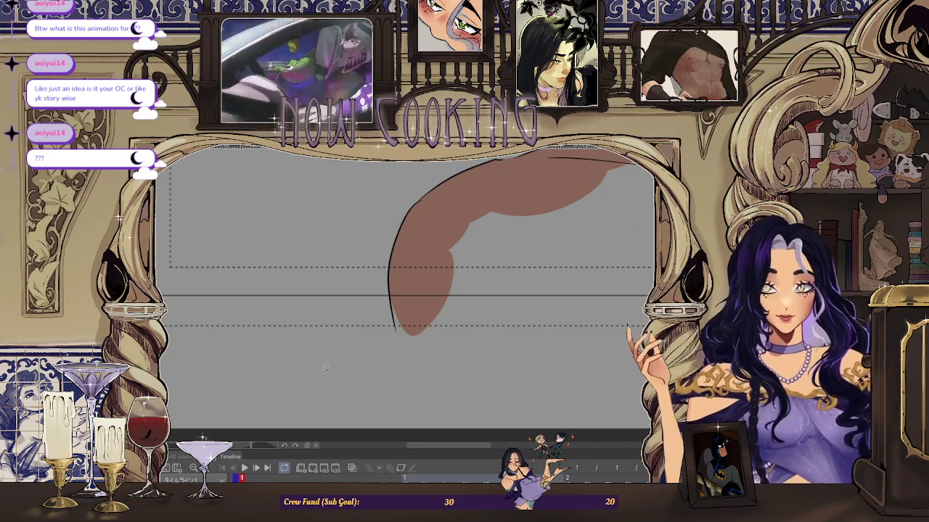
scroll(323, 374, "down", 1)
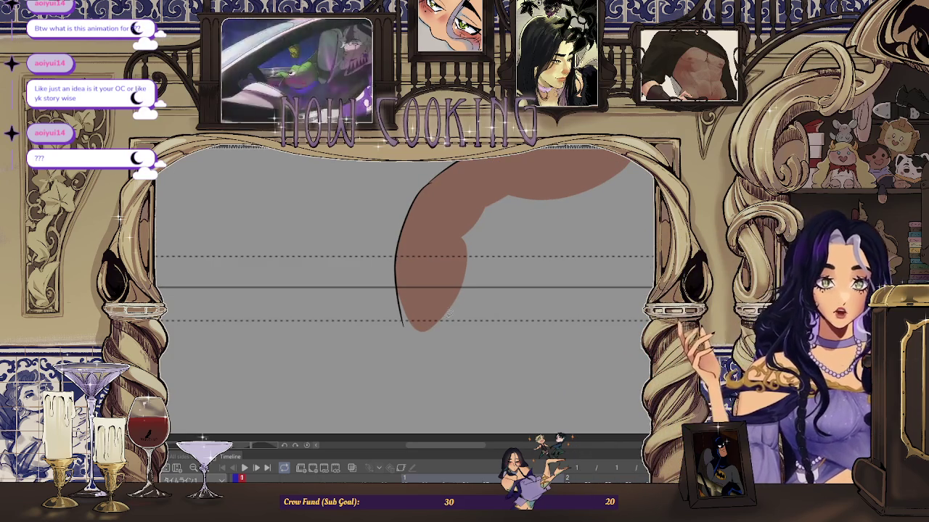
scroll(376, 344, "down", 1)
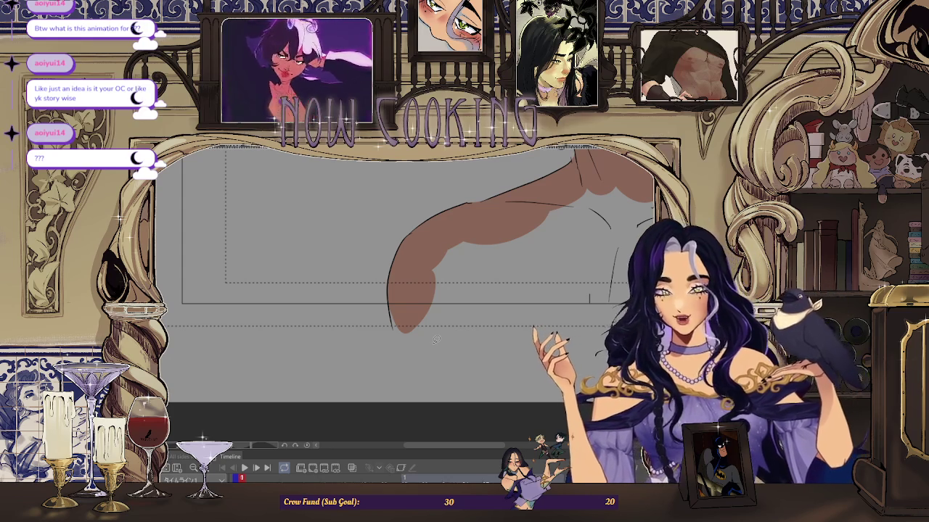
scroll(408, 306, "up", 3)
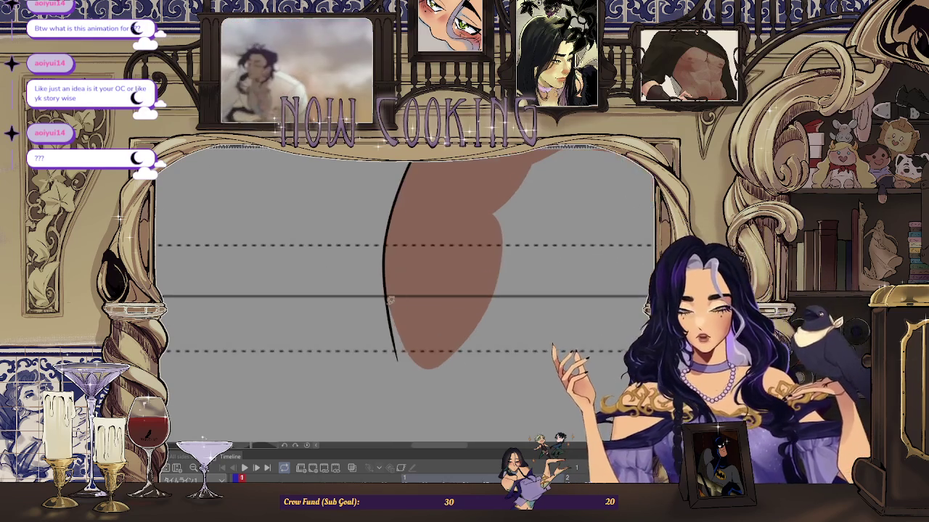
left_click_drag(626, 259, 416, 326)
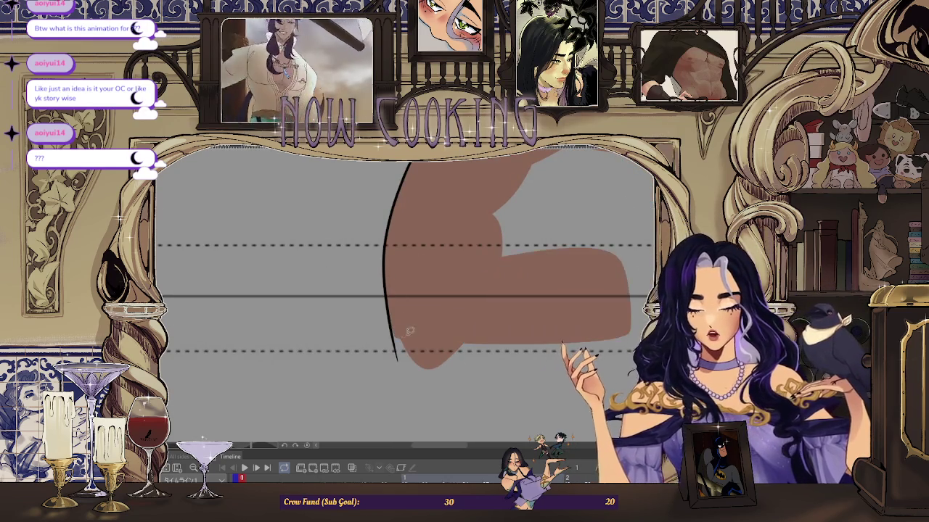
Step: Lasso-fill the shoulder area brown and extend it to the shoulder curve
scroll(392, 317, "up", 3)
scroll(277, 342, "down", 2)
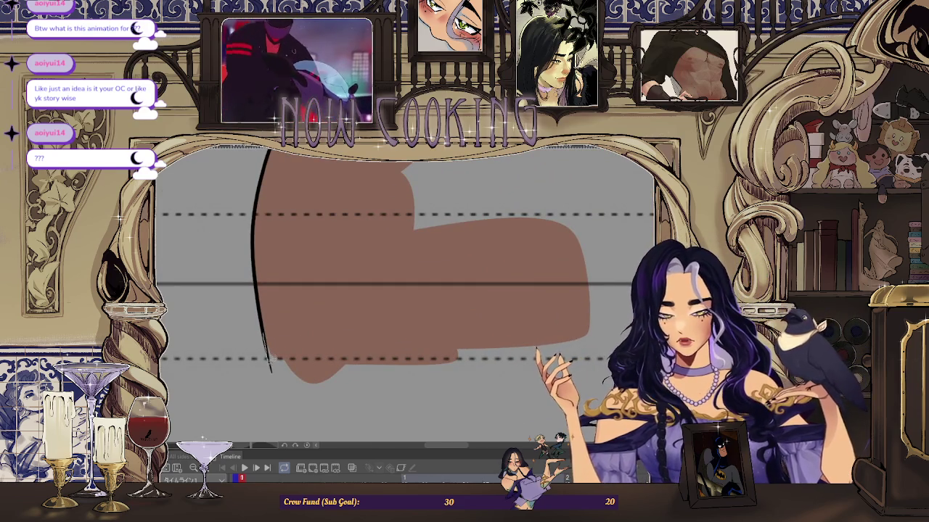
left_click_drag(456, 298, 274, 372)
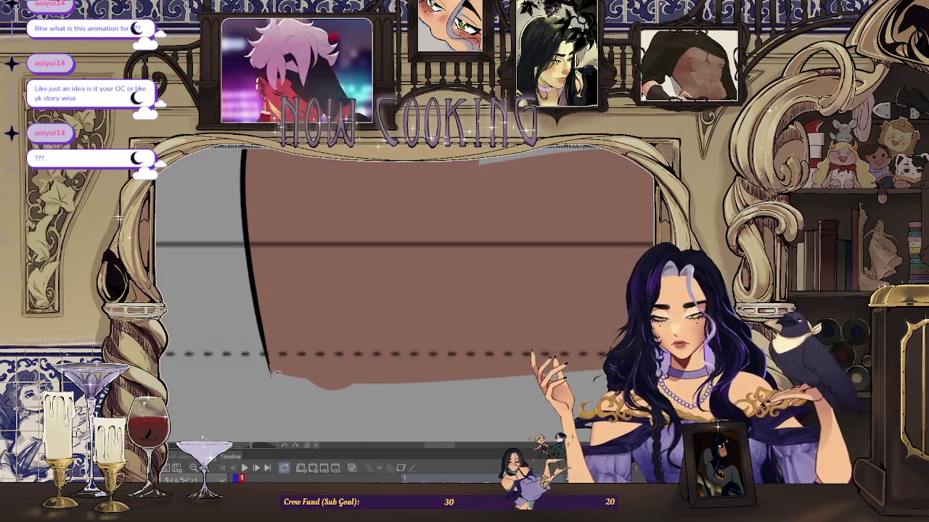
scroll(405, 290, "down", 2)
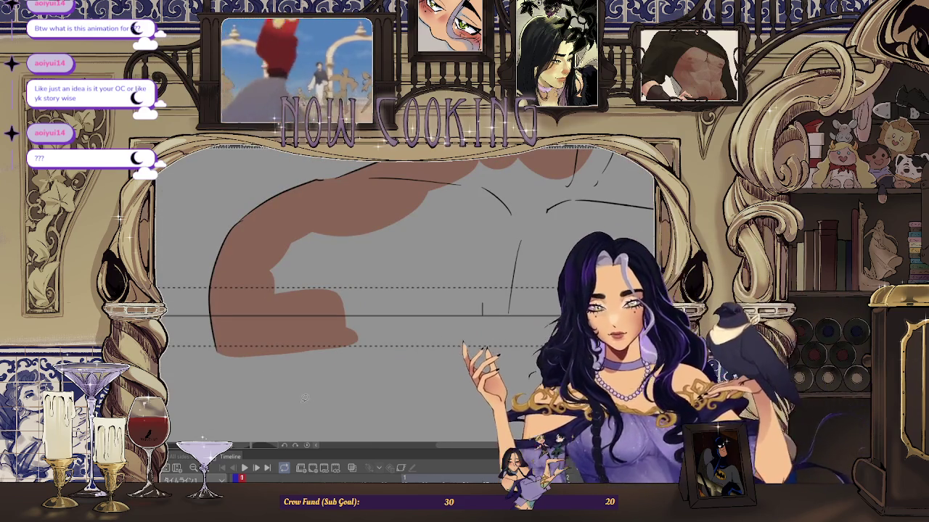
key("space")
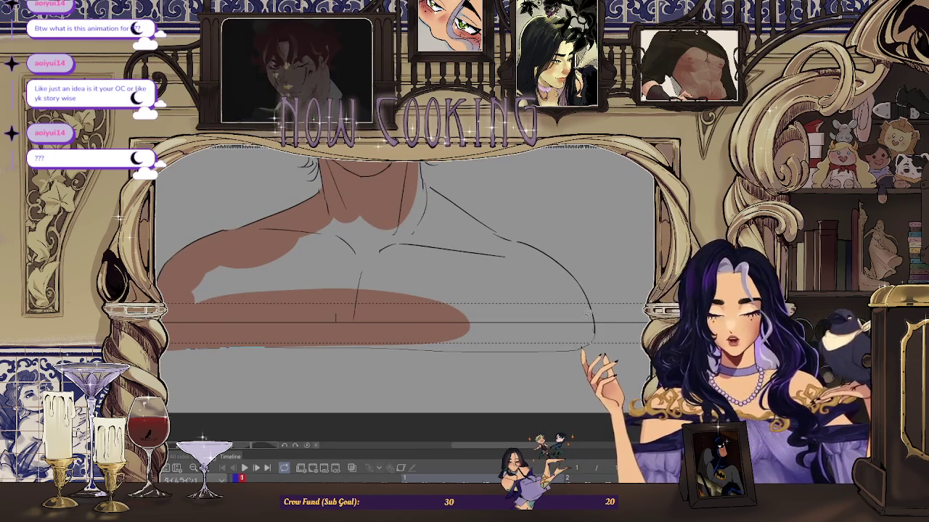
left_click_drag(386, 298, 304, 349)
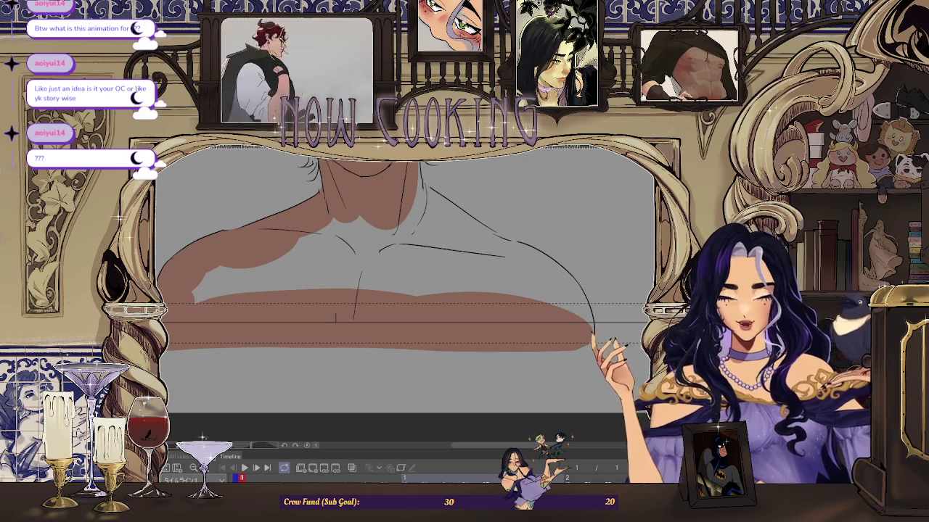
scroll(336, 317, "up", 5)
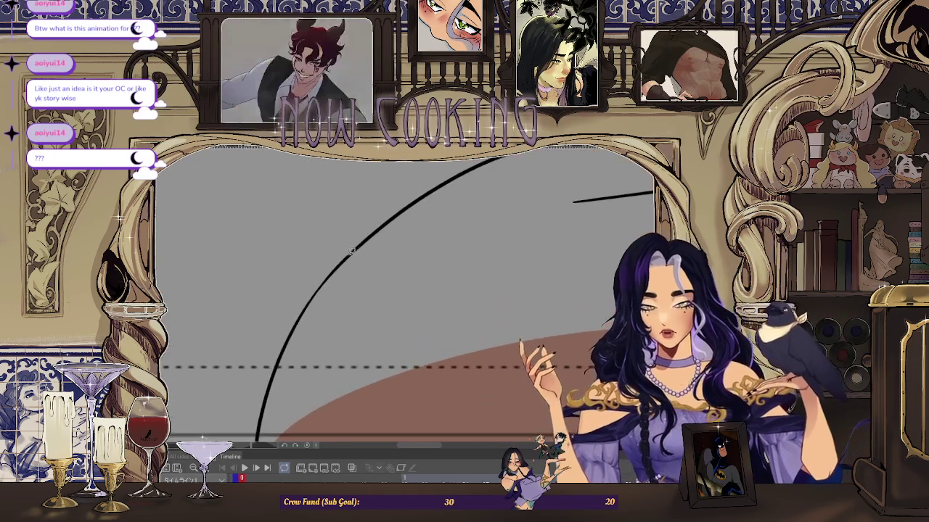
Step: Rotate the view and lasso-fill the brown skin gaps along the shoulder line
scroll(483, 232, "down", 3)
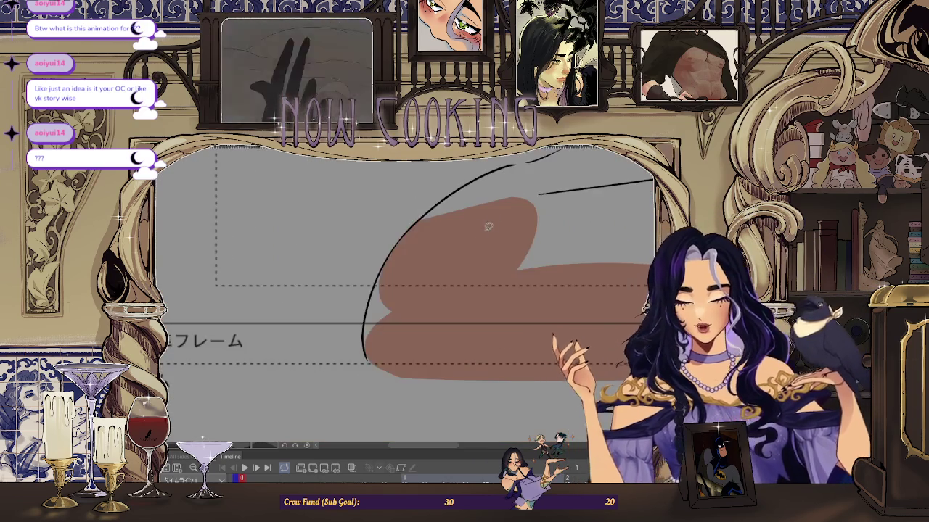
scroll(472, 249, "up", 2)
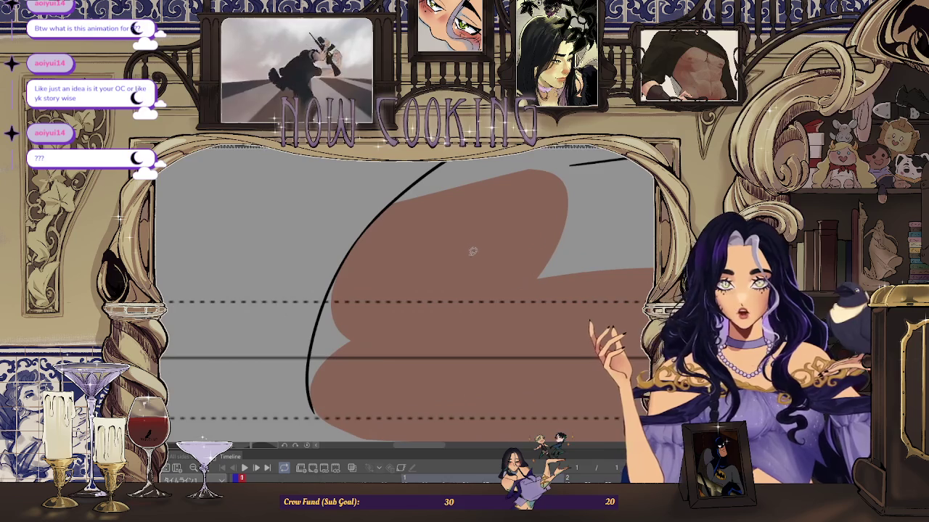
scroll(337, 294, "up", 2)
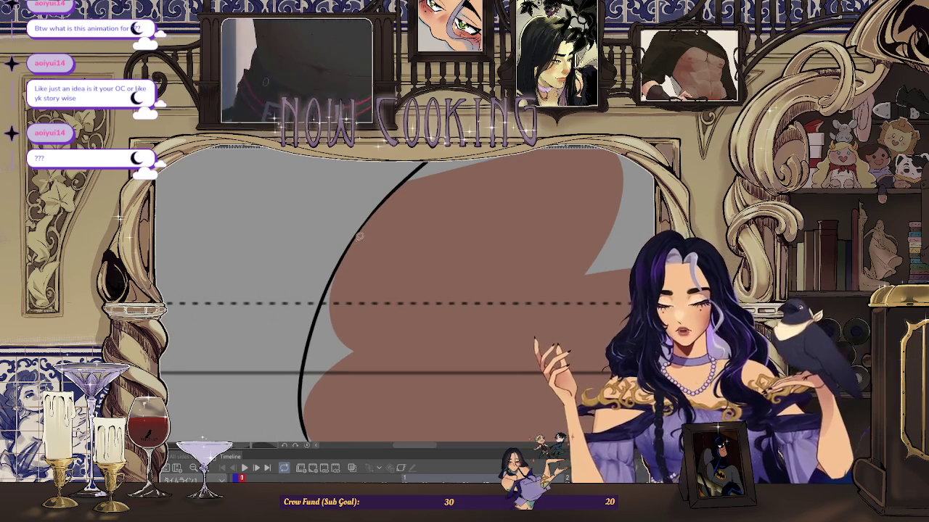
left_click_drag(310, 422, 293, 322)
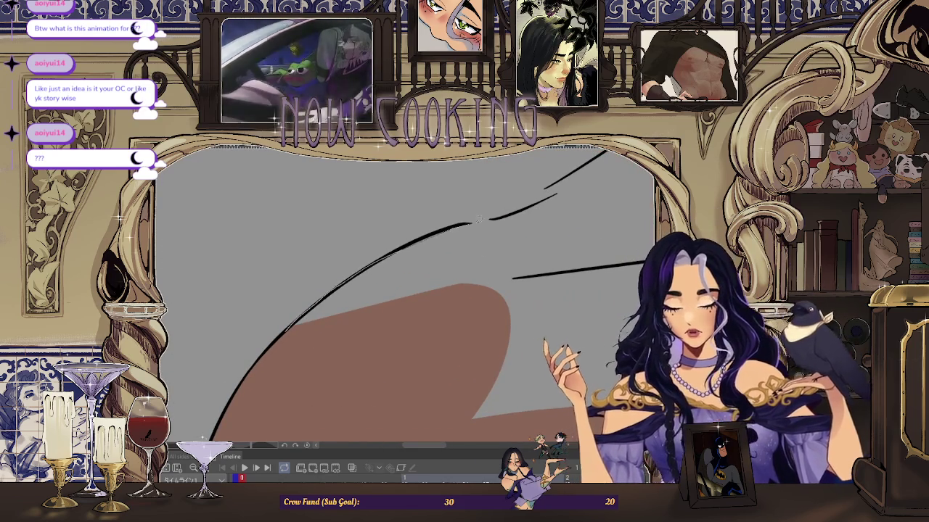
left_click_drag(413, 365, 339, 306)
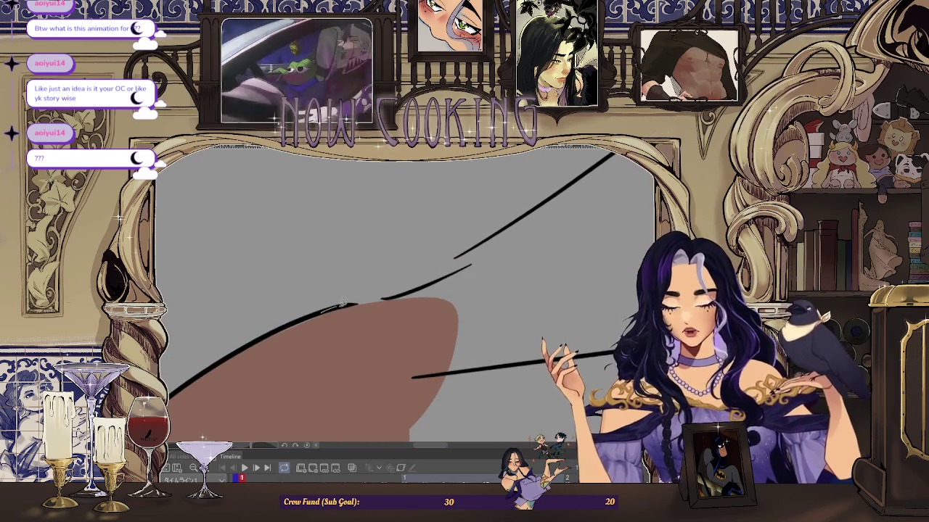
left_click_drag(591, 268, 318, 312)
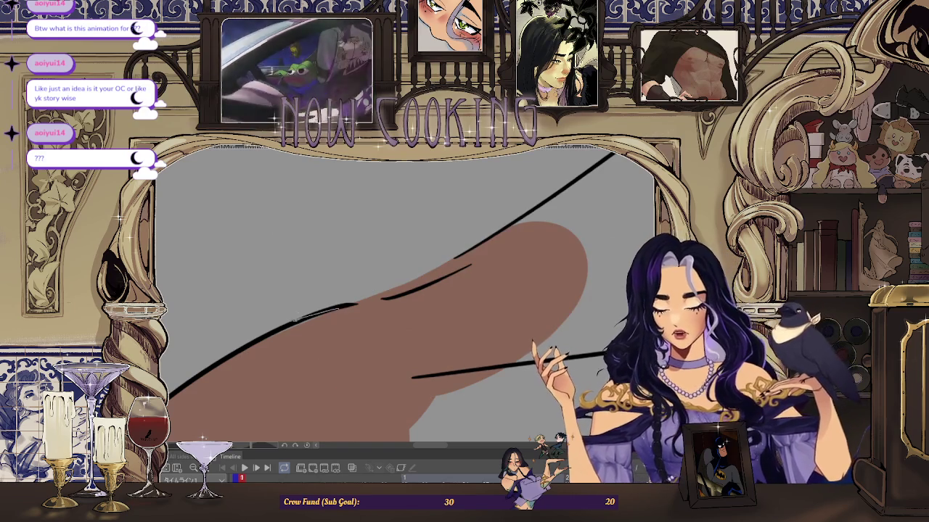
left_click_drag(305, 356, 342, 300)
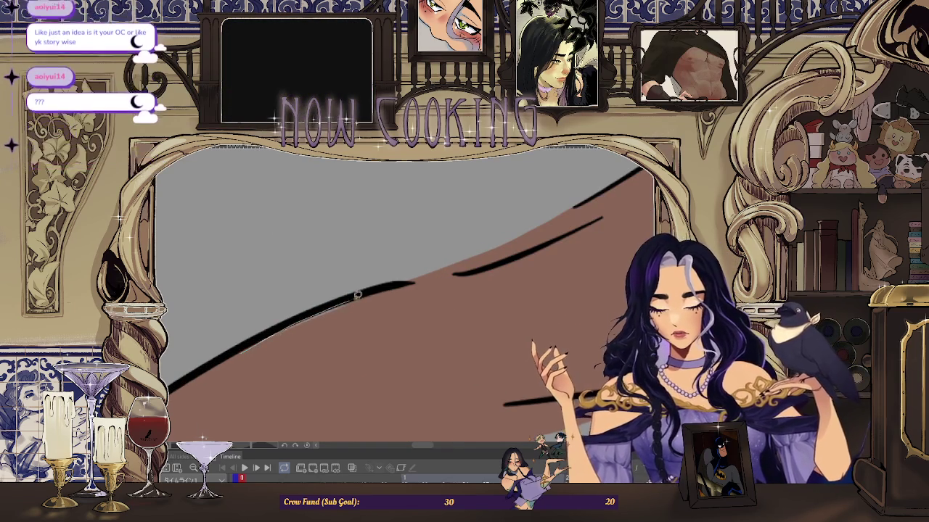
mouse_move(243, 374)
left_mouse_down()
mouse_move(198, 338)
mouse_move(443, 191)
mouse_move(320, 313)
left_mouse_up()
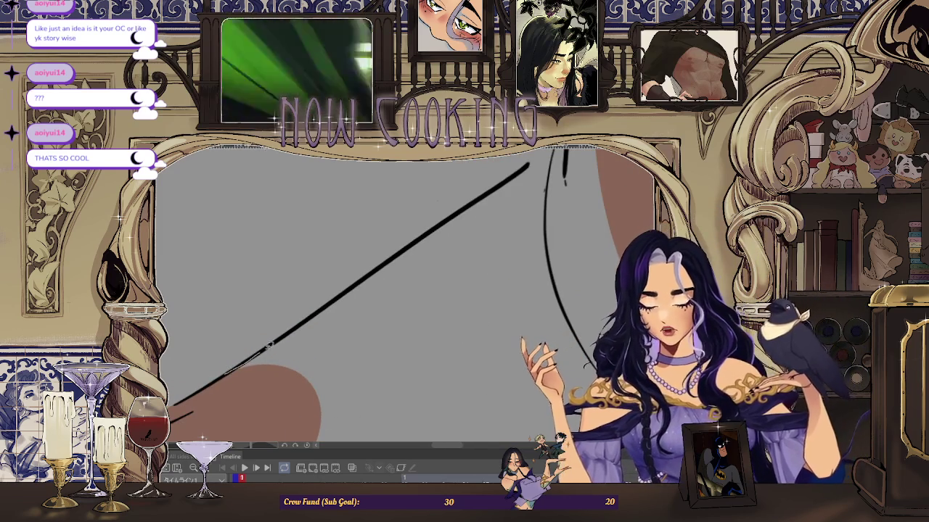
left_click_drag(419, 251, 360, 312)
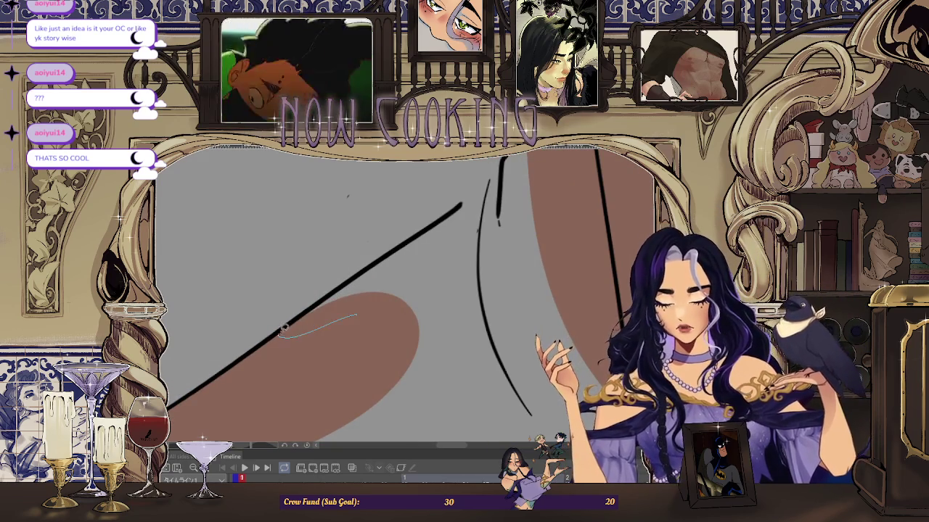
left_click_drag(478, 317, 419, 180)
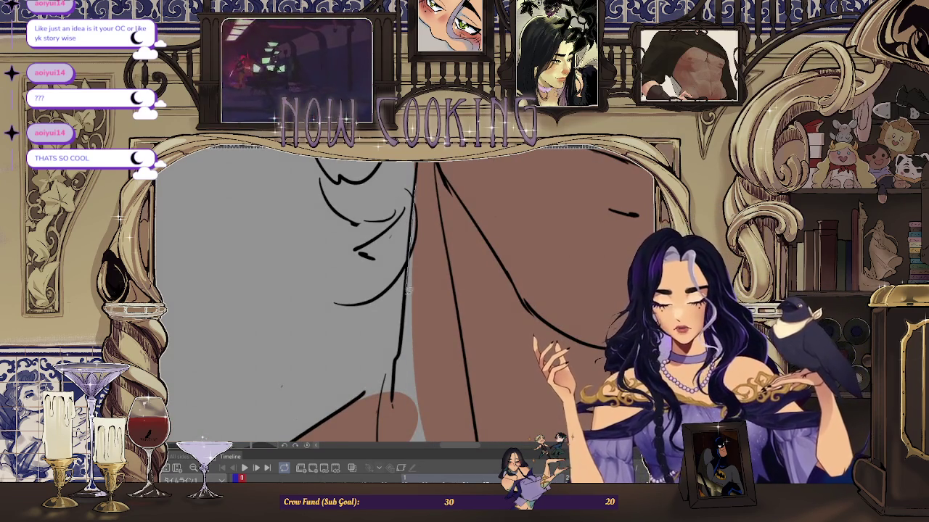
Step: Straighten the view on the face and chest, deselect, and zoom out to the frame border
left_click_drag(354, 412, 498, 179)
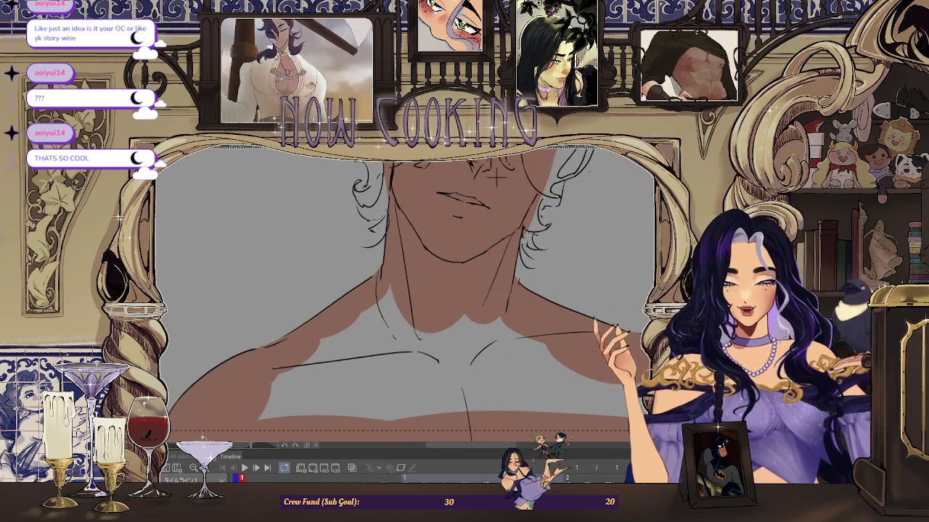
left_click_drag(496, 178, 466, 194)
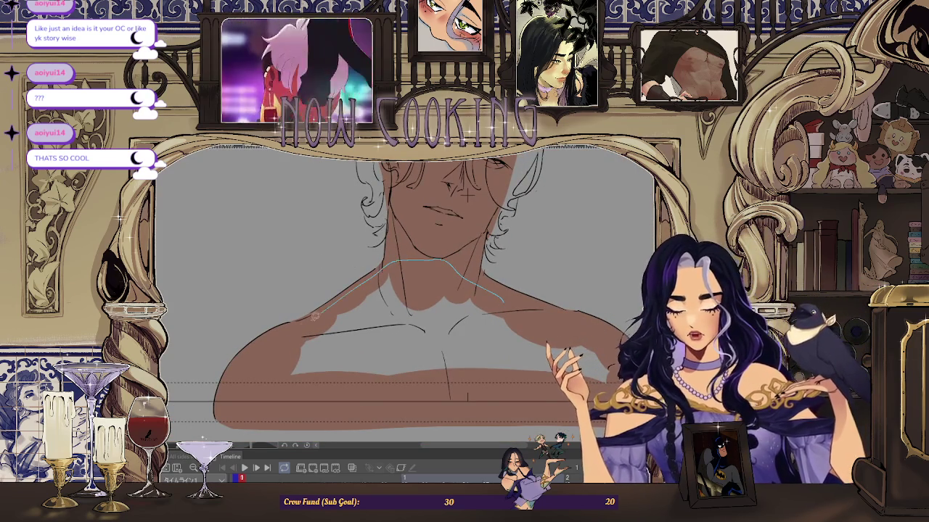
key("ctrl+d")
left_click_drag(627, 369, 367, 307)
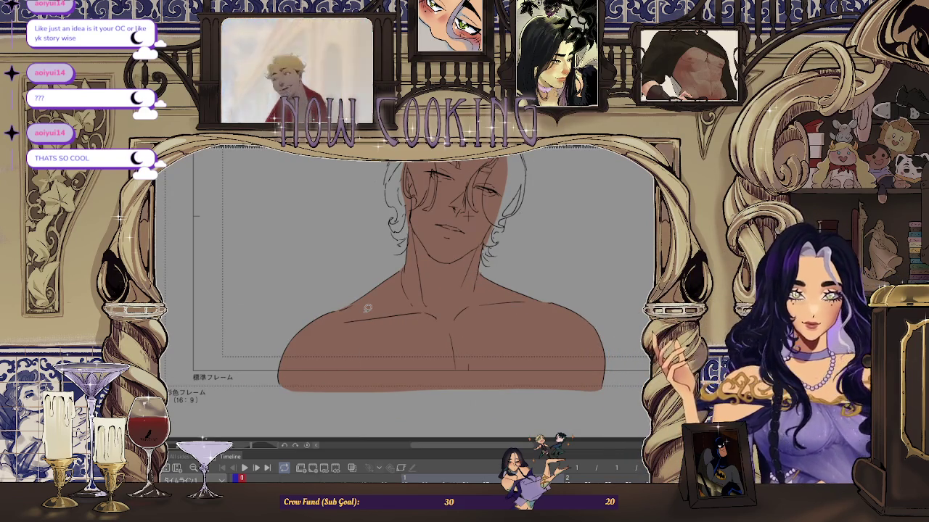
scroll(368, 308, "down", 3)
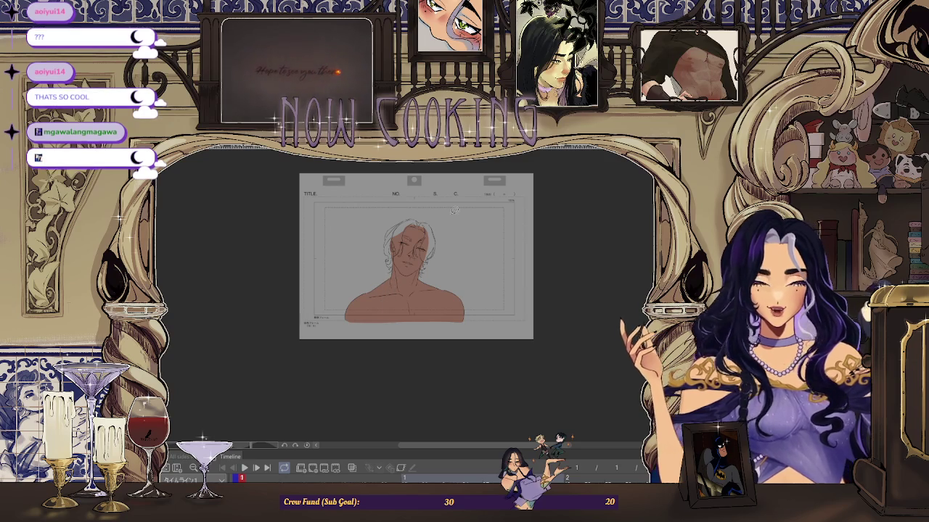
scroll(388, 247, "up", 5)
Step: Try redrawing the ear's inner stroke thinner, then undo it
scroll(388, 247, "up", 2)
scroll(376, 247, "up", 3)
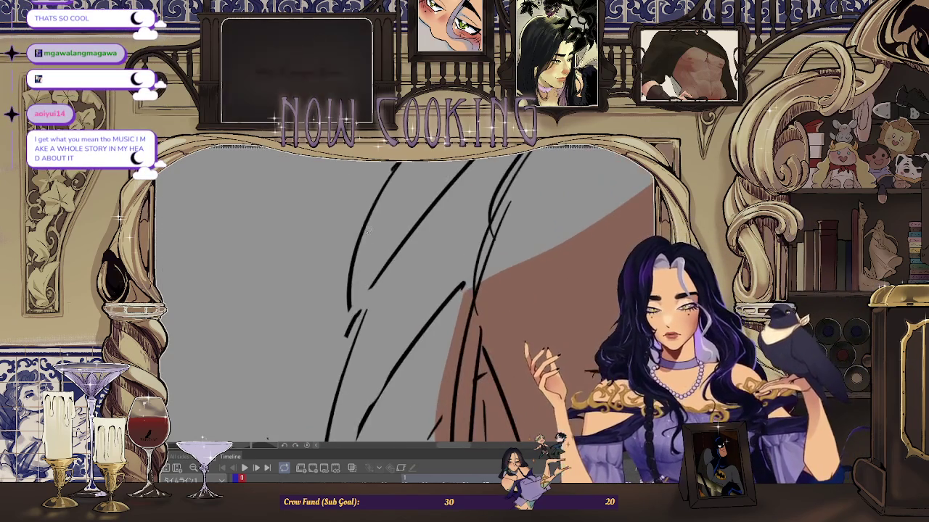
scroll(369, 421, "down", 4)
scroll(371, 363, "up", 2)
scroll(373, 309, "up", 2)
scroll(457, 266, "up", 2)
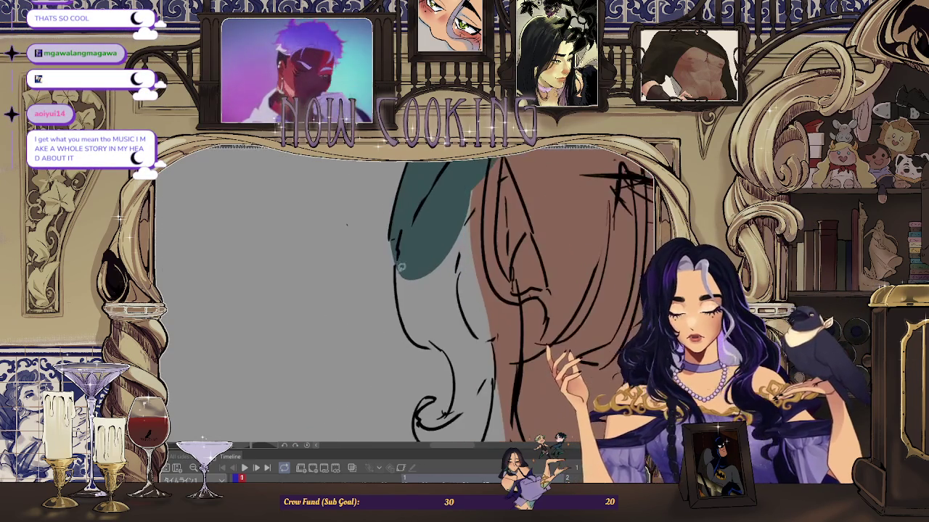
scroll(345, 225, "down", 3)
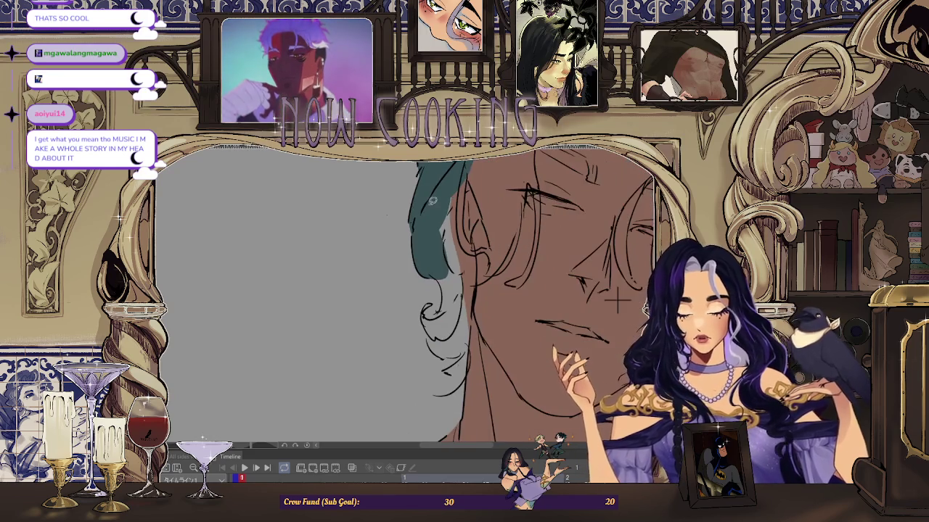
scroll(477, 234, "up", 3)
scroll(477, 234, "up", 1)
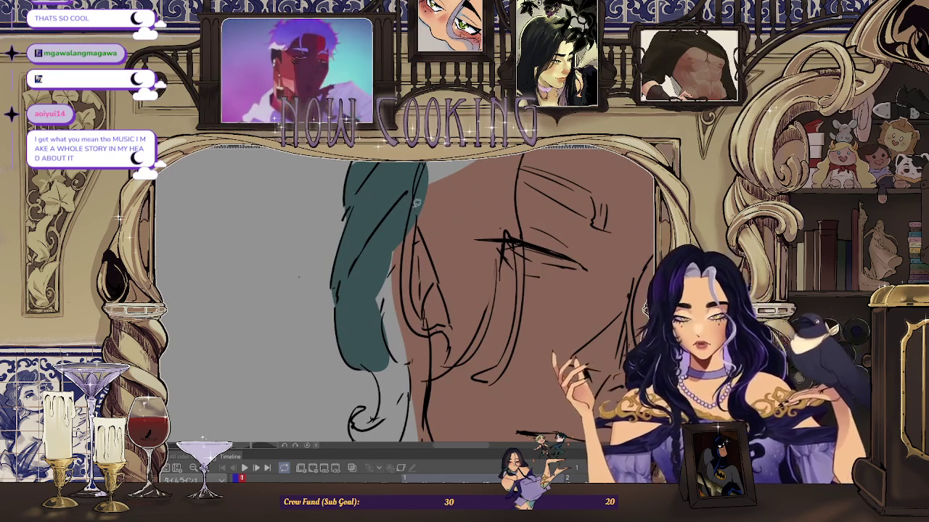
scroll(442, 241, "down", 2)
scroll(455, 231, "down", 1)
scroll(452, 249, "down", 1)
scroll(445, 310, "up", 2)
scroll(445, 311, "down", 2)
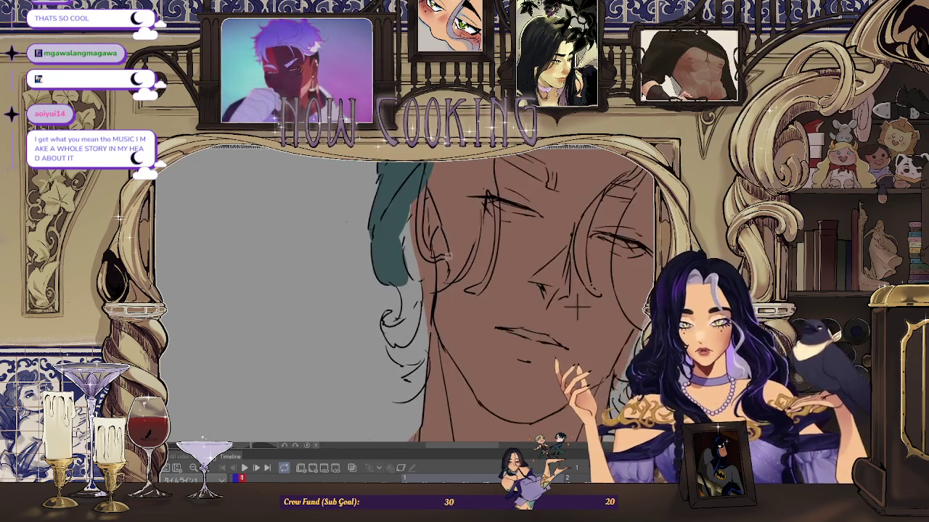
scroll(436, 304, "up", 2)
scroll(372, 303, "up", 1)
left_click_drag(366, 294, 347, 357)
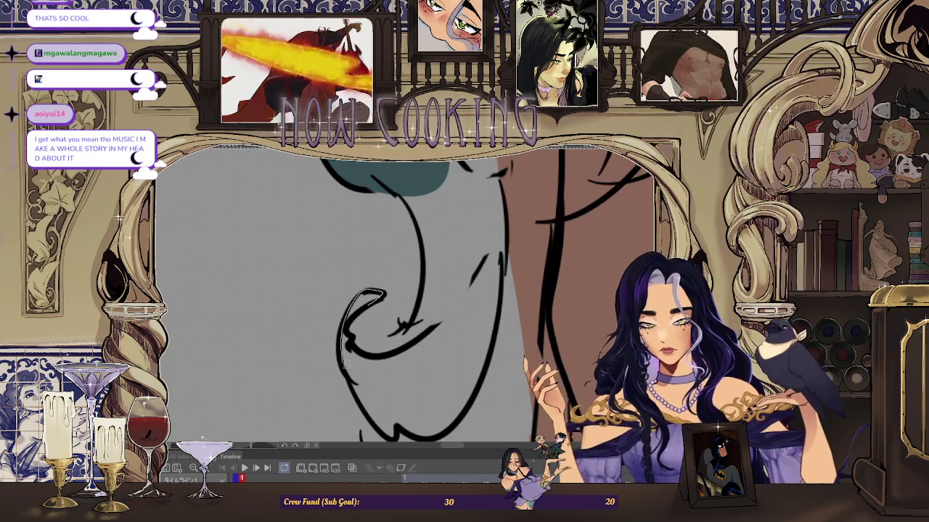
key("ctrl+z")
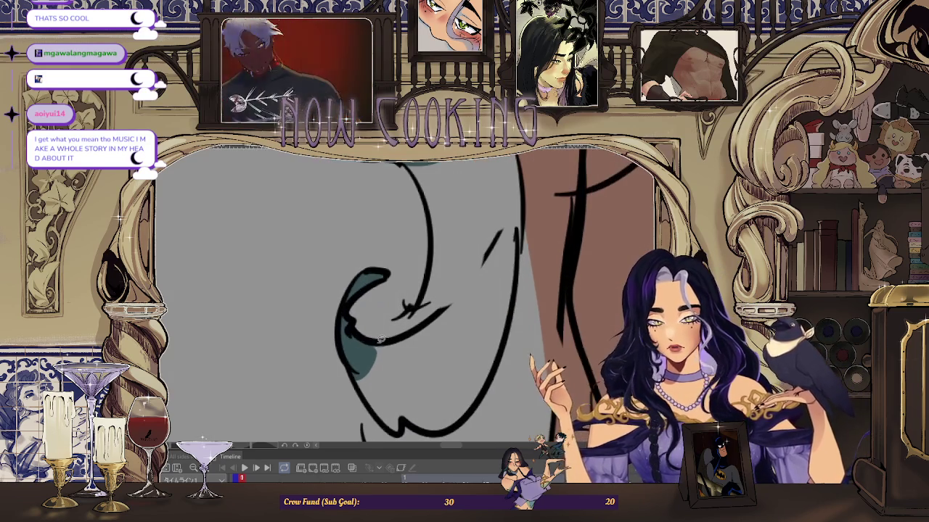
Step: Compare the front-face and back-of-head frames, ending on the front-face frame
scroll(435, 254, "down", 2)
scroll(367, 254, "down", 1)
scroll(367, 250, "down", 1)
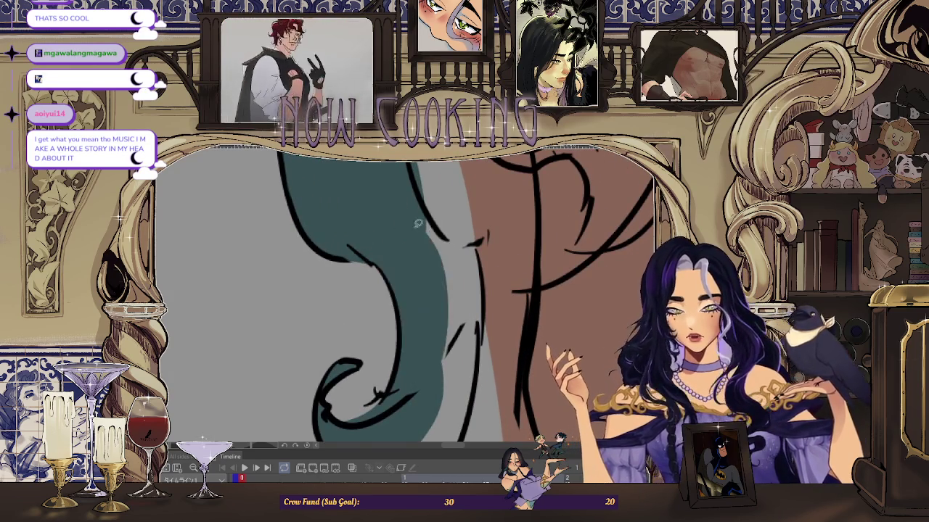
scroll(435, 210, "down", 1)
scroll(446, 195, "down", 2)
scroll(457, 233, "down", 1)
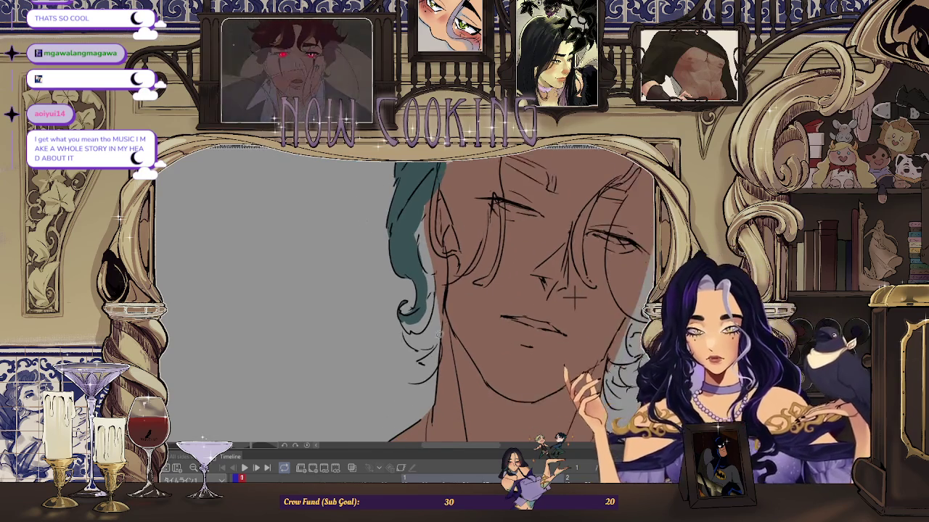
scroll(465, 254, "down", 1)
scroll(470, 276, "down", 1)
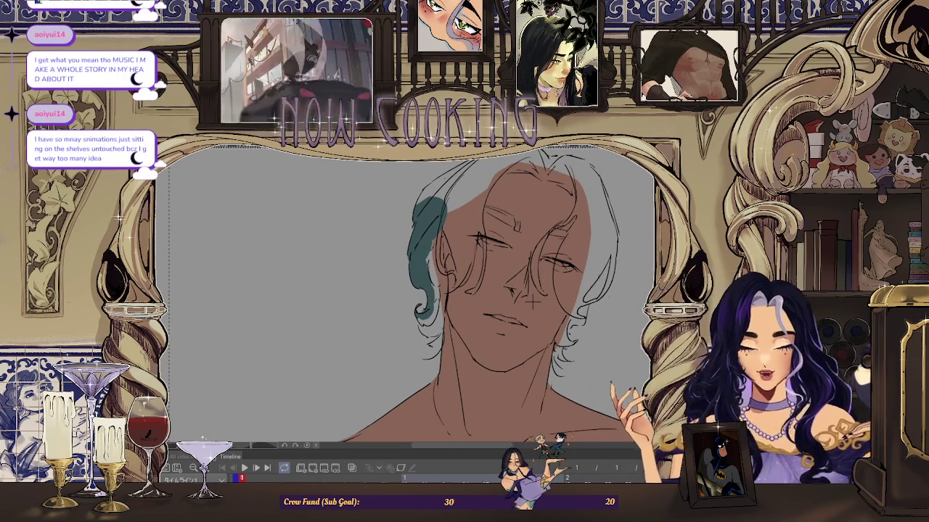
key("Right")
key("Left")
key("Right")
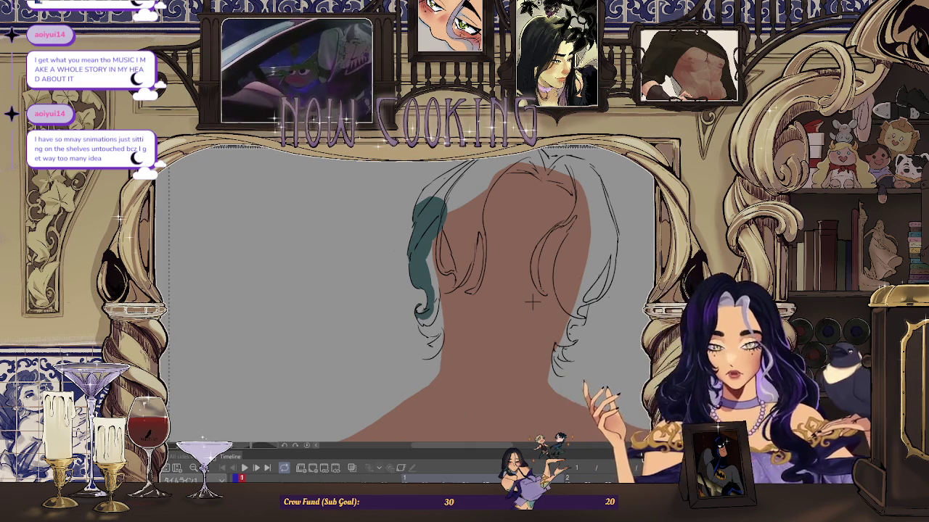
key("Left")
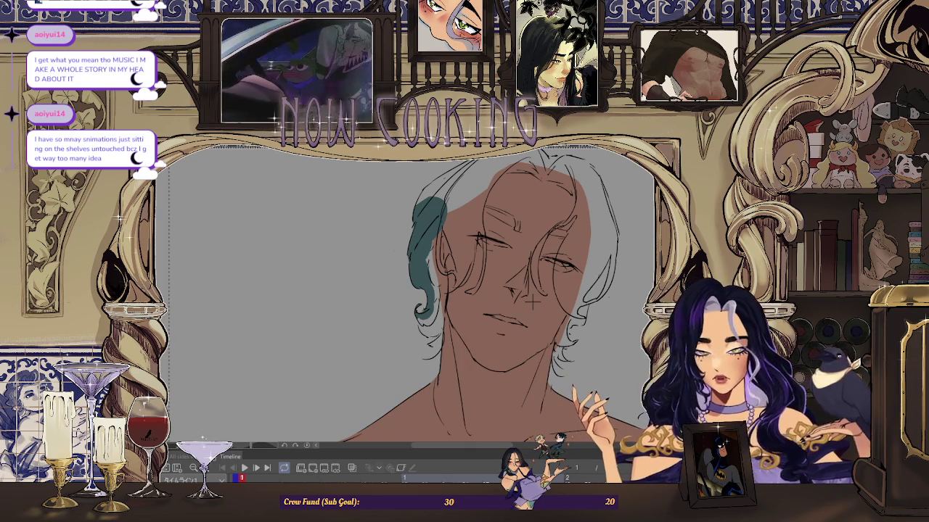
Step: Fill the hair over the ear and the unpainted patch beside it with teal
scroll(533, 305, "up", 2)
scroll(551, 312, "up", 1)
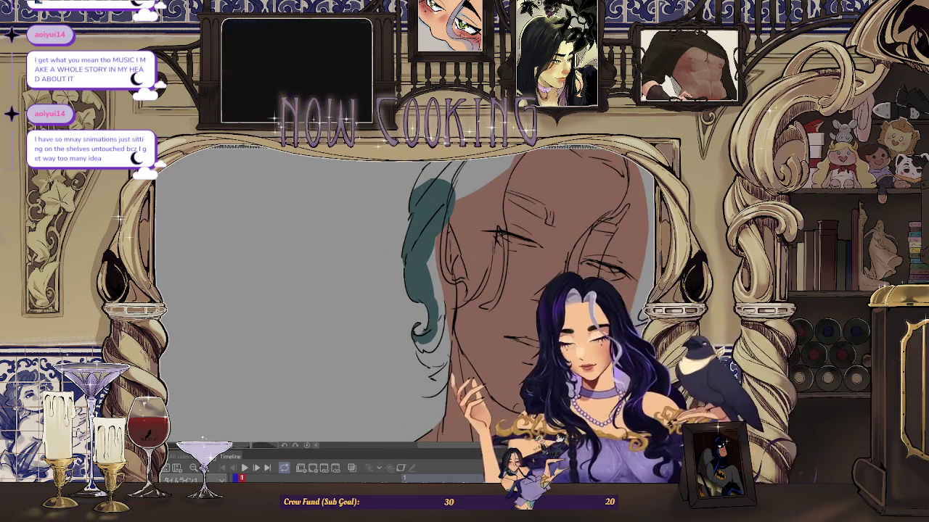
scroll(435, 240, "up", 1)
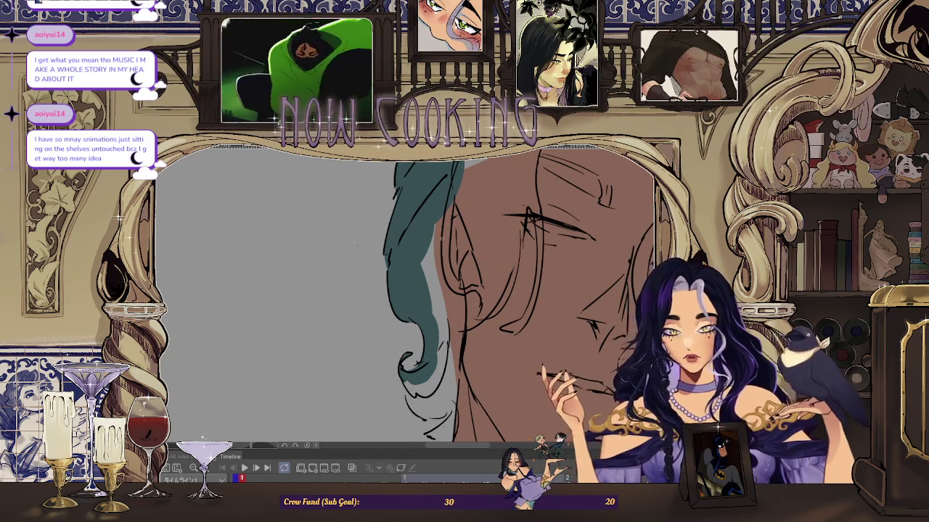
scroll(576, 330, "down", 1)
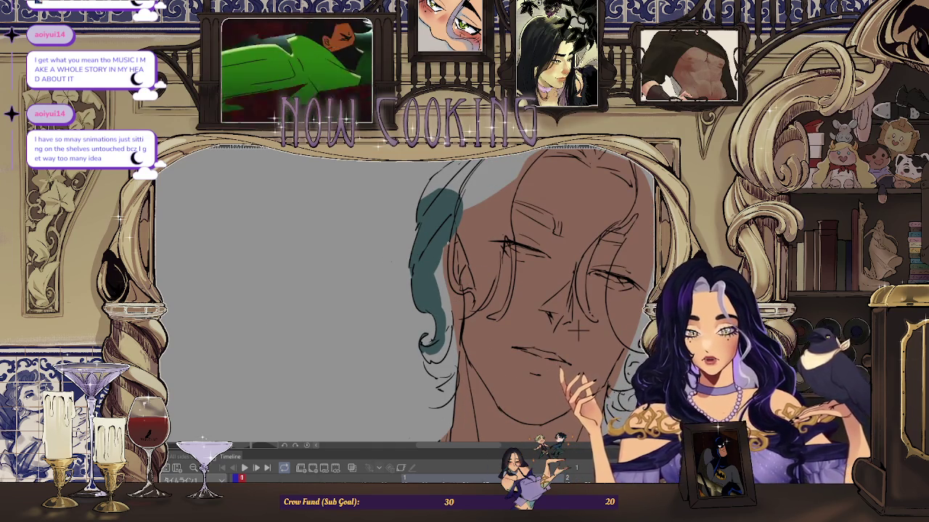
scroll(537, 238, "down", 1)
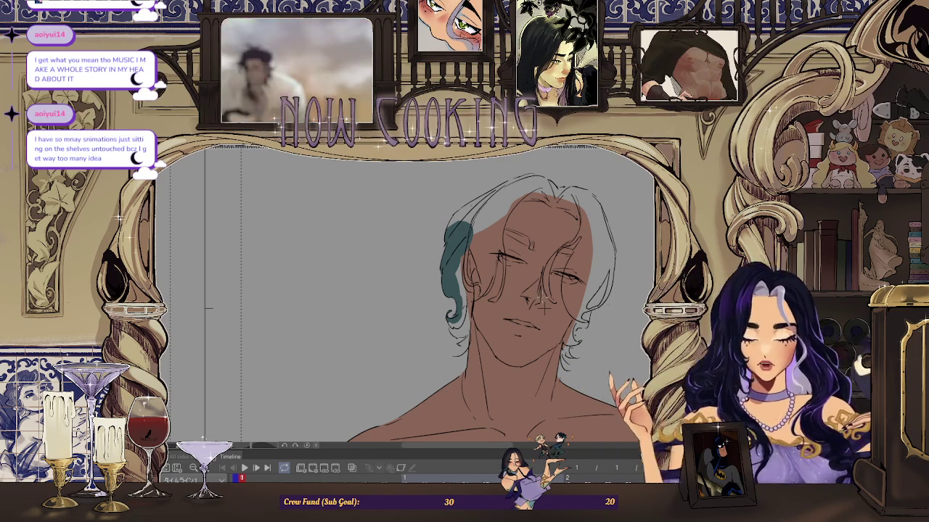
scroll(542, 305, "up", 1)
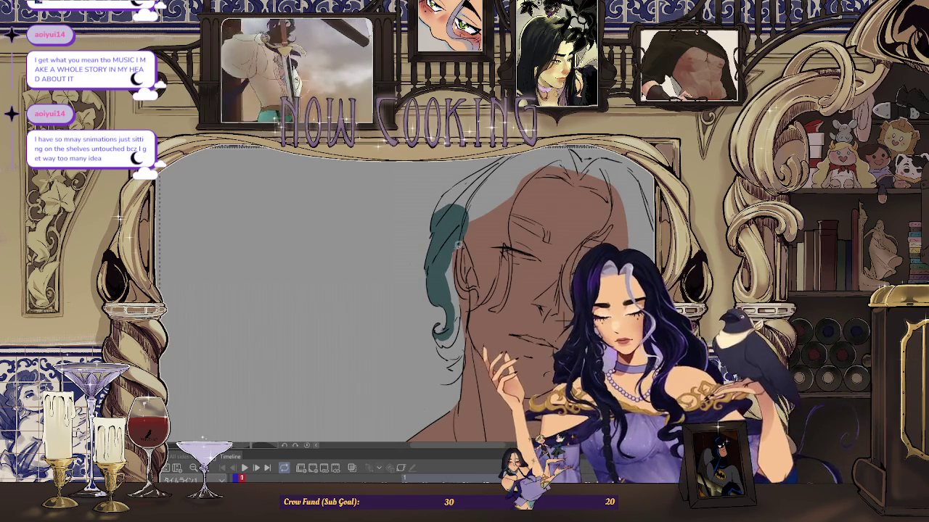
scroll(485, 269, "up", 2)
scroll(485, 269, "up", 1)
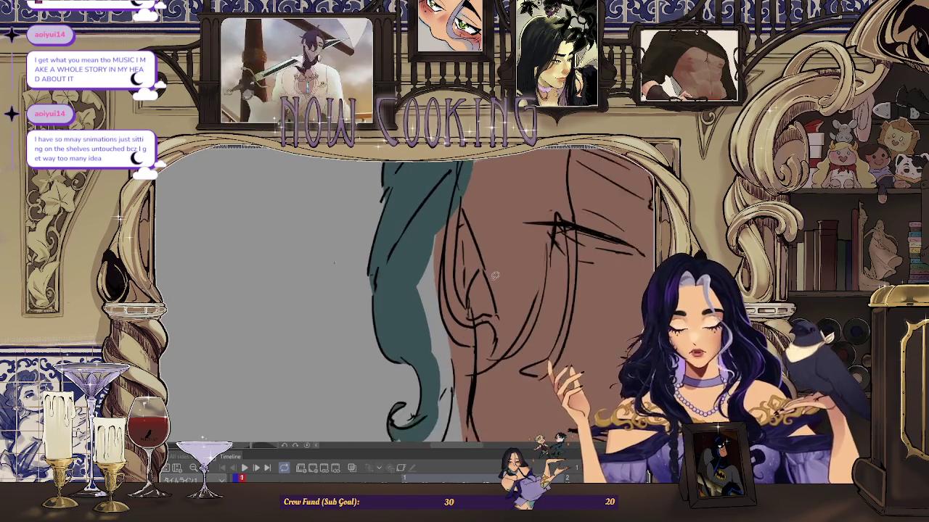
scroll(481, 305, "up", 1)
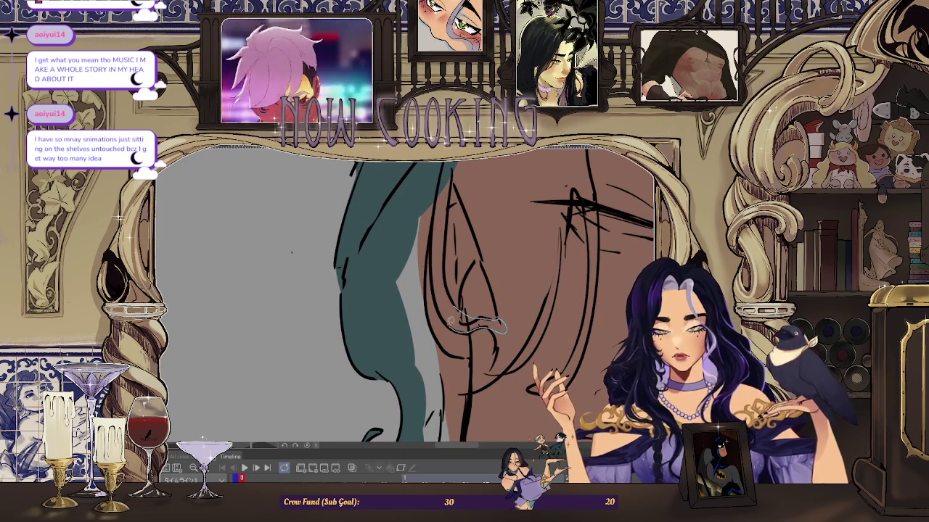
left_click_drag(447, 282, 447, 281)
scroll(448, 276, "up", 1)
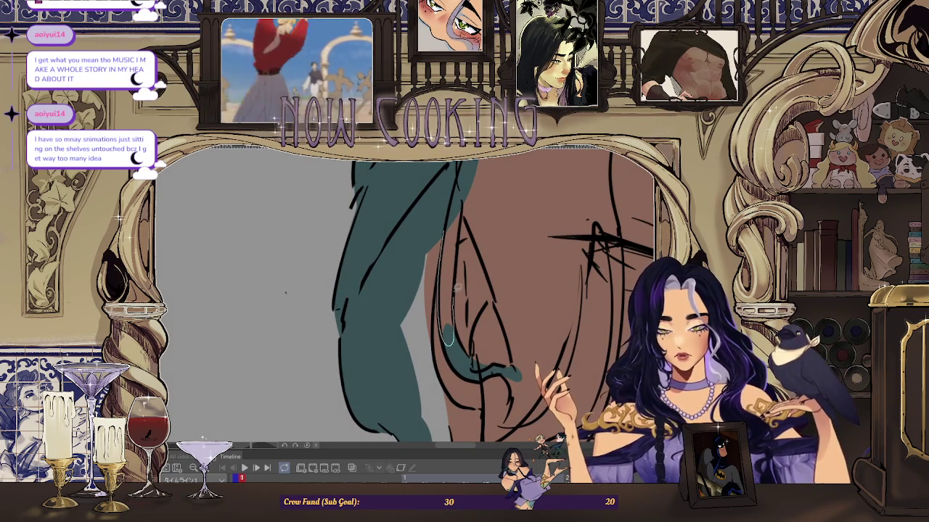
left_click_drag(456, 194, 457, 195)
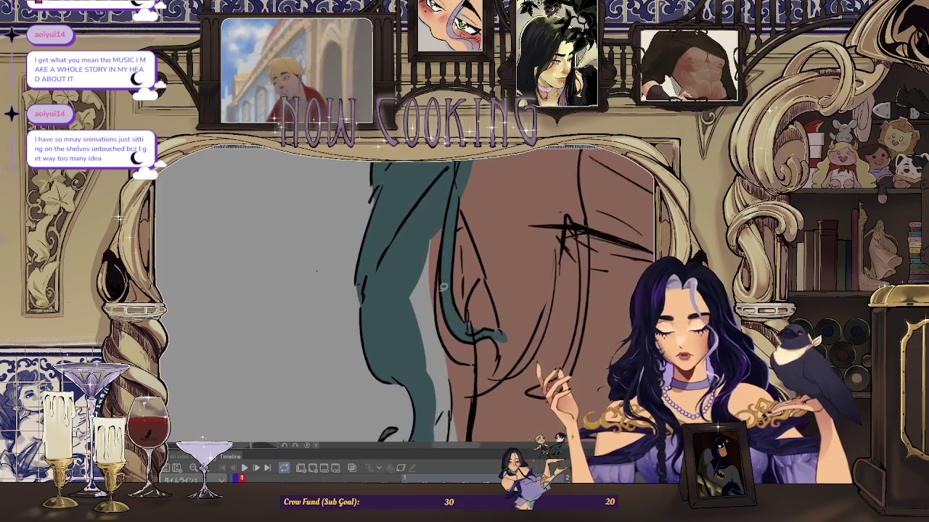
Step: Lasso-fill the lower hair curl in teal
scroll(397, 302, "down", 2)
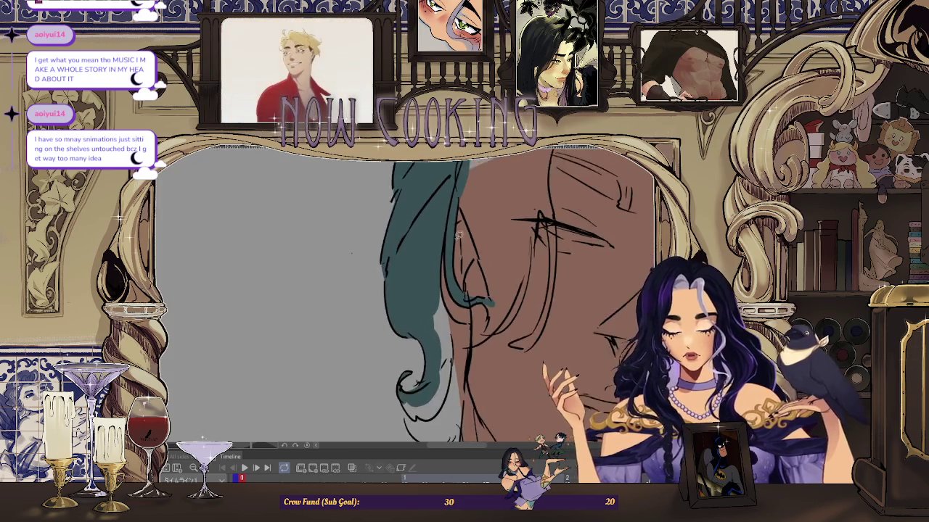
scroll(426, 190, "up", 3)
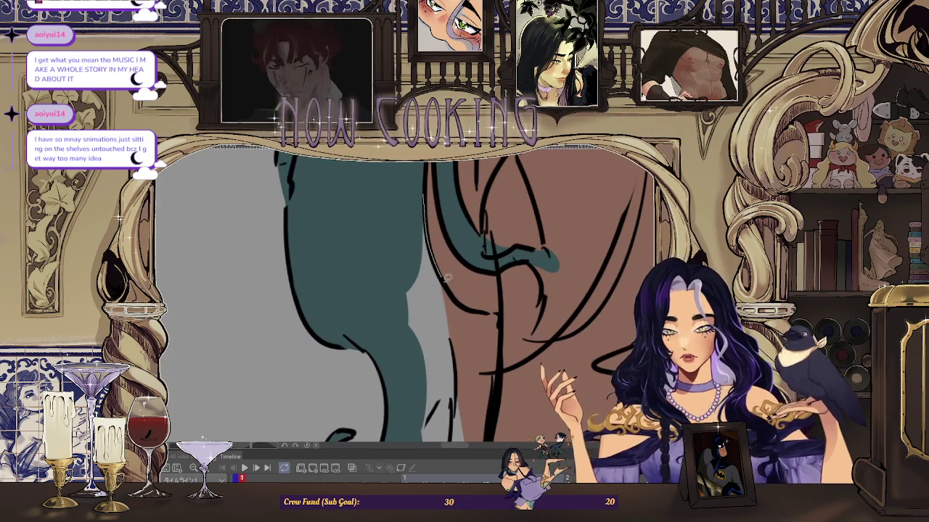
scroll(502, 314, "down", 2)
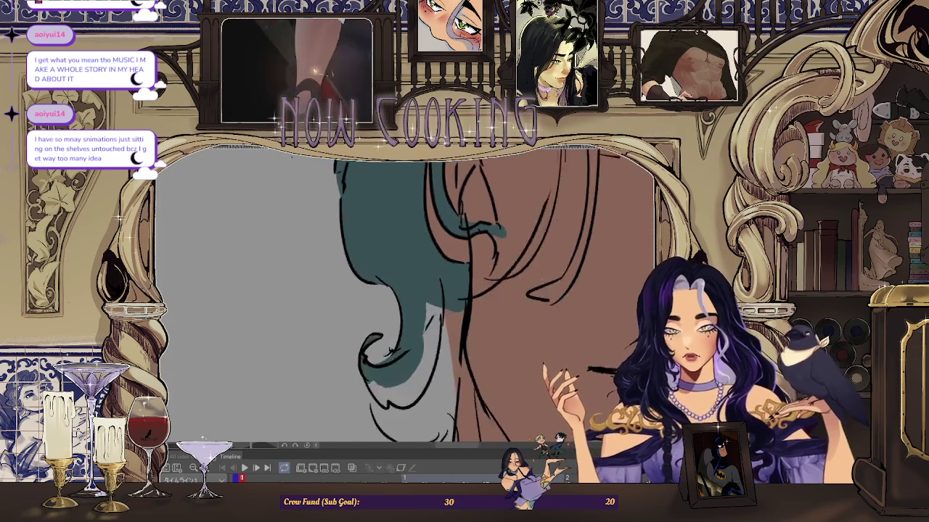
scroll(408, 298, "up", 2)
scroll(408, 298, "up", 1)
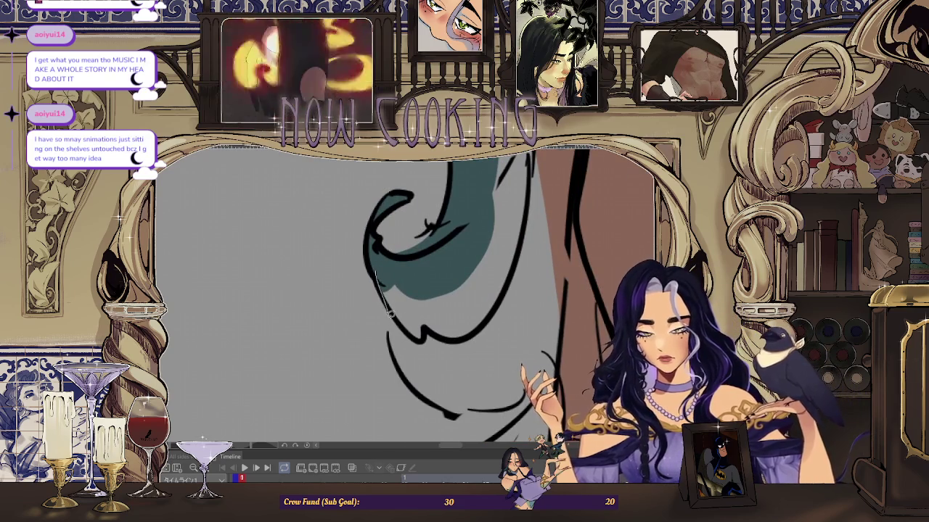
mouse_move(388, 319)
left_mouse_down()
mouse_move(469, 242)
mouse_move(417, 303)
left_mouse_up()
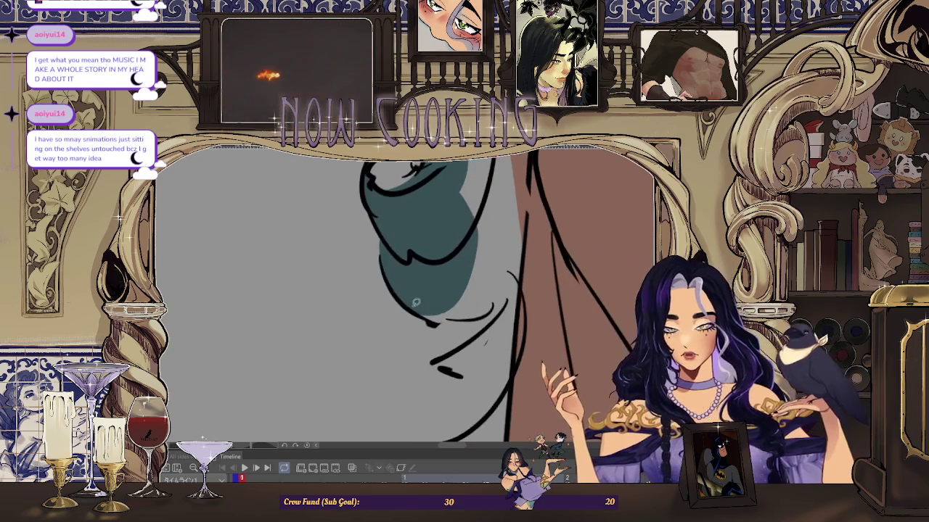
Step: Cover the remaining pale gaps in the teal hair
scroll(521, 265, "down", 1)
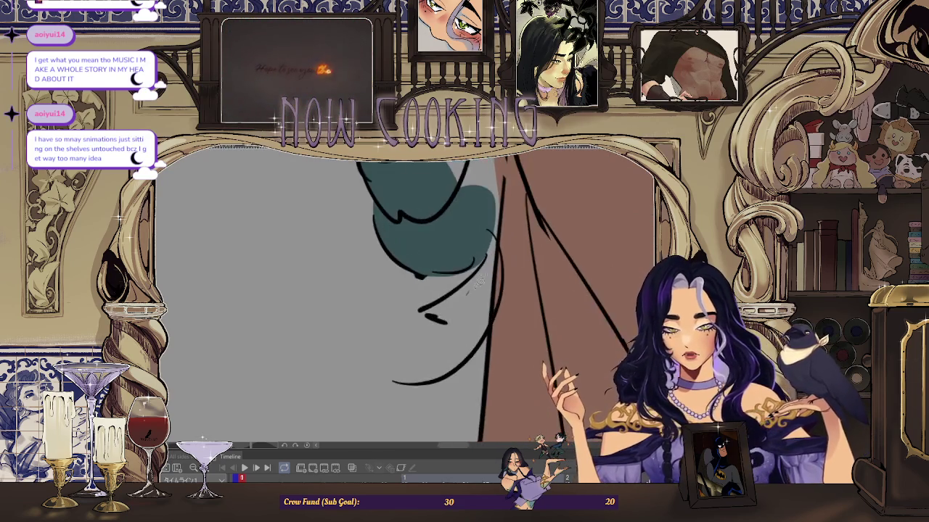
scroll(516, 280, "down", 2)
scroll(500, 290, "up", 1)
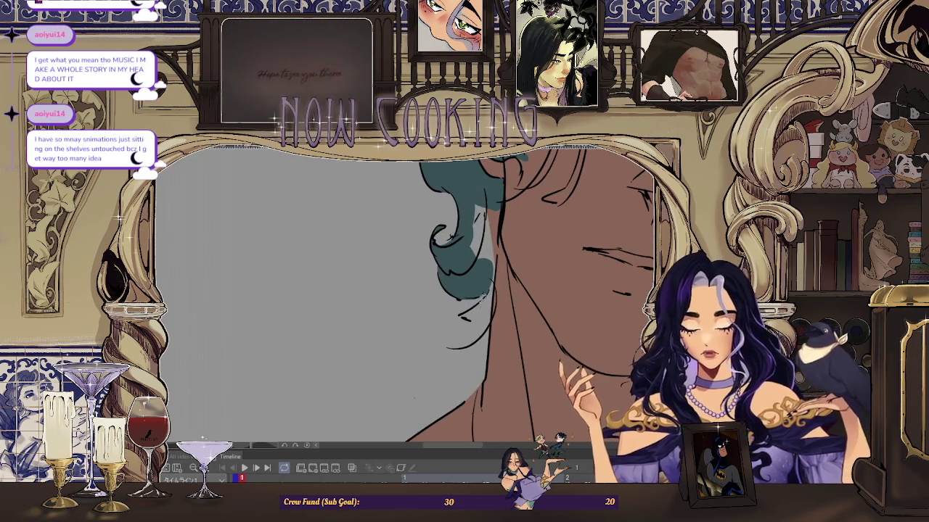
scroll(500, 290, "down", 1)
scroll(566, 276, "up", 1)
scroll(435, 313, "up", 1)
scroll(481, 230, "up", 1)
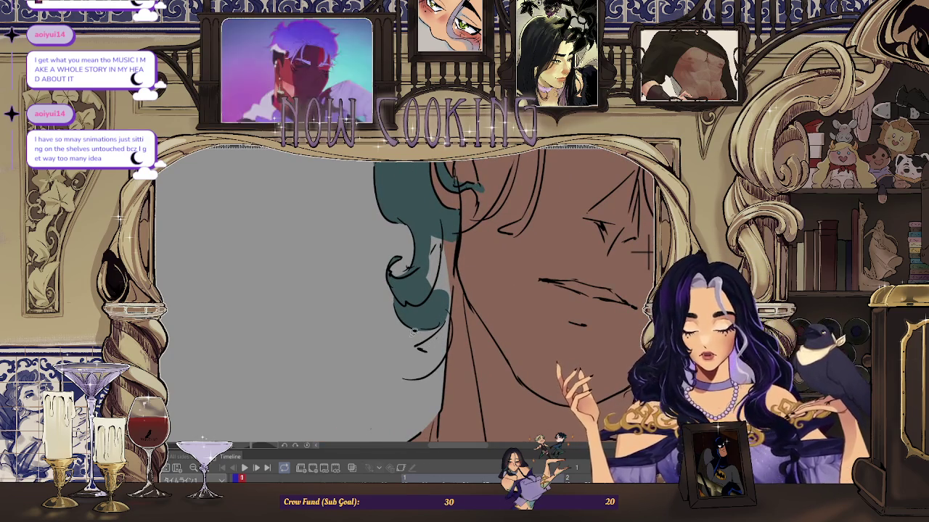
scroll(435, 319, "down", 1)
scroll(420, 342, "up", 1)
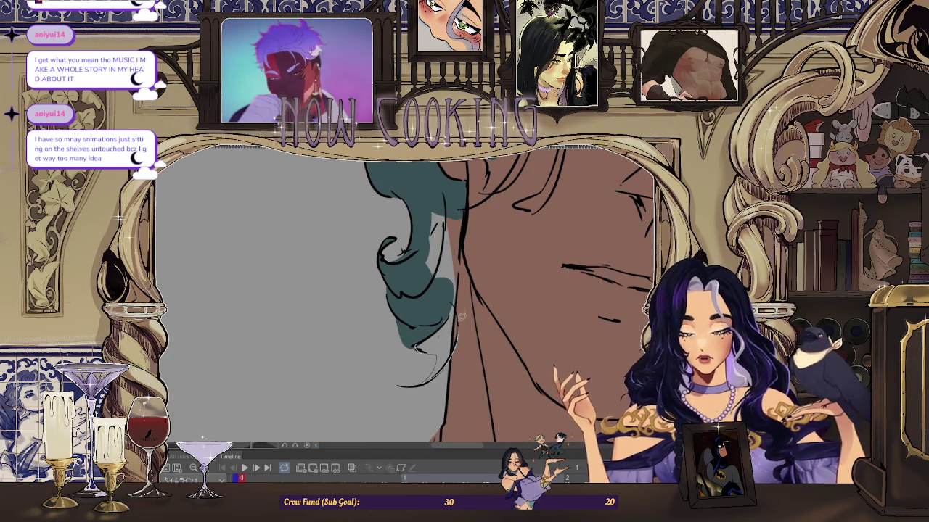
scroll(459, 284, "down", 1)
scroll(455, 273, "up", 1)
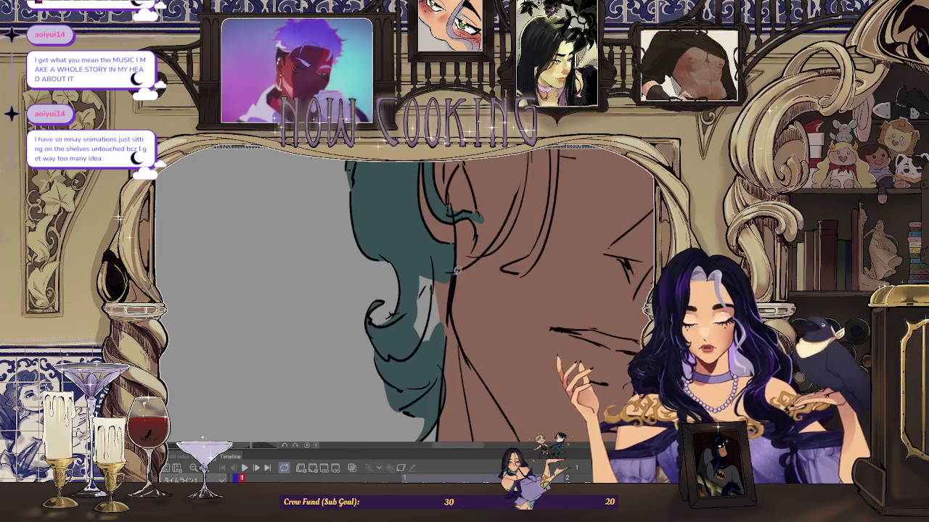
left_click_drag(439, 363, 457, 314)
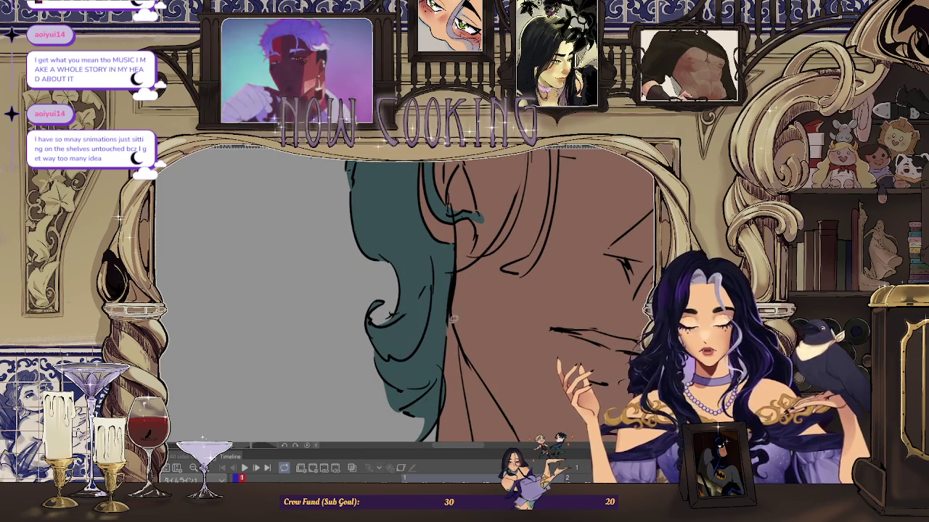
scroll(448, 347, "down", 1)
scroll(446, 340, "down", 1)
scroll(444, 319, "up", 2)
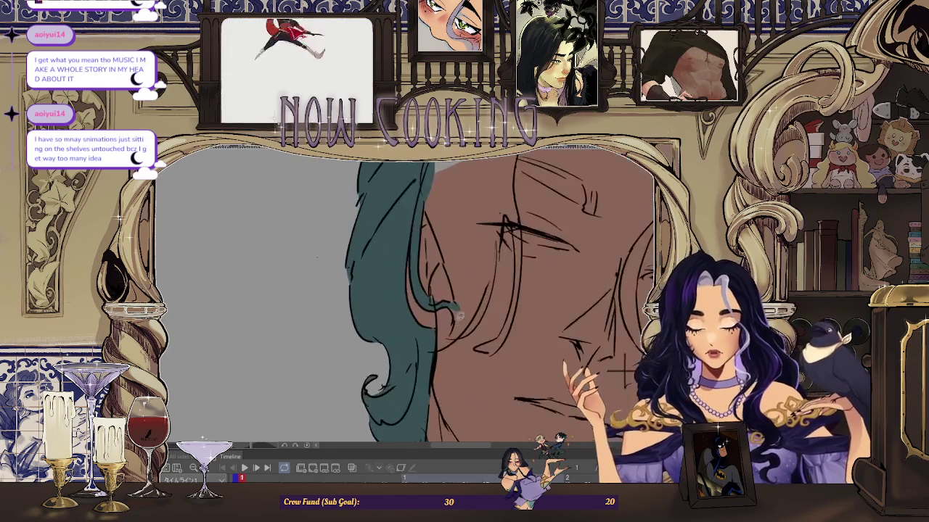
Step: Refine the line art near the ear
scroll(441, 297, "up", 1)
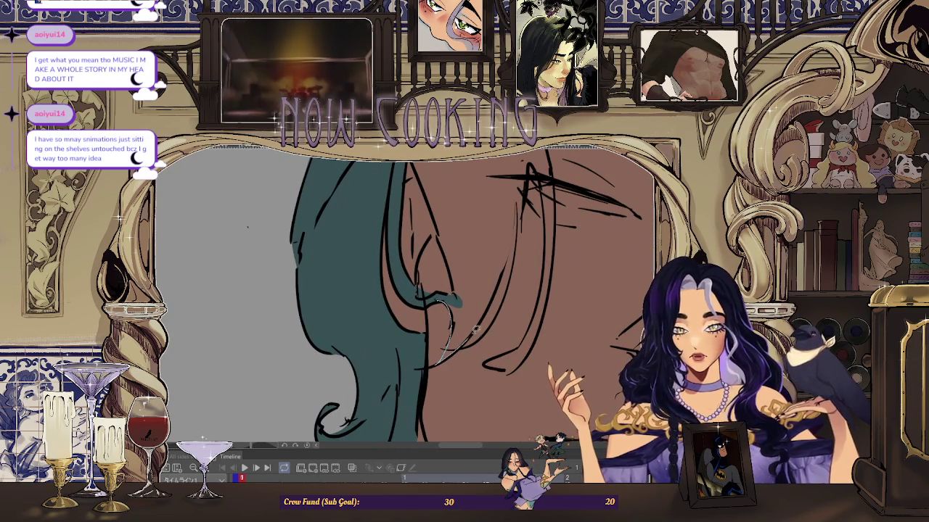
scroll(453, 289, "down", 1)
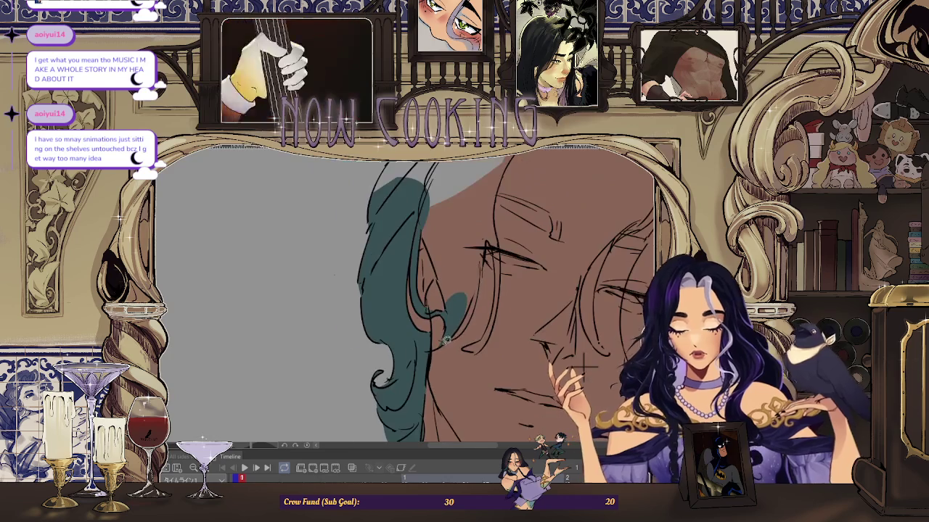
scroll(477, 271, "up", 1)
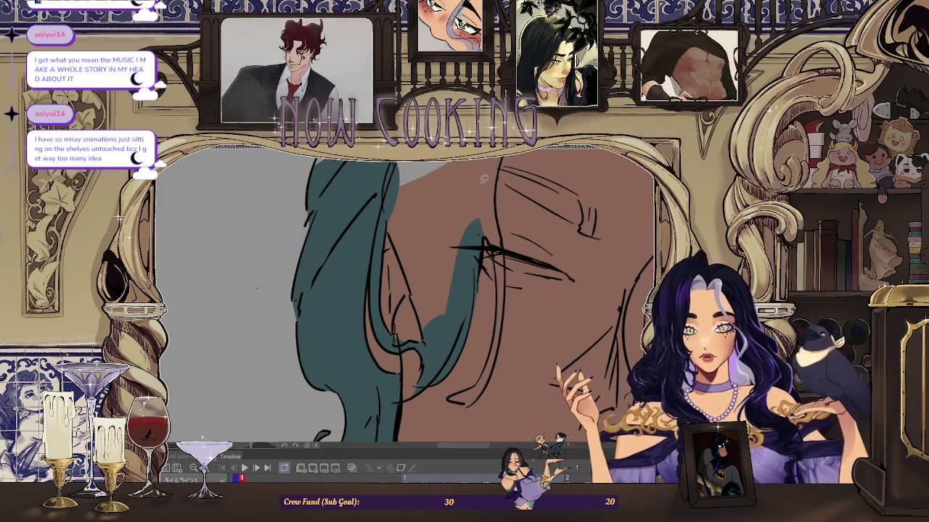
scroll(480, 304, "up", 1)
scroll(479, 319, "up", 2)
left_click_drag(478, 323, 418, 384)
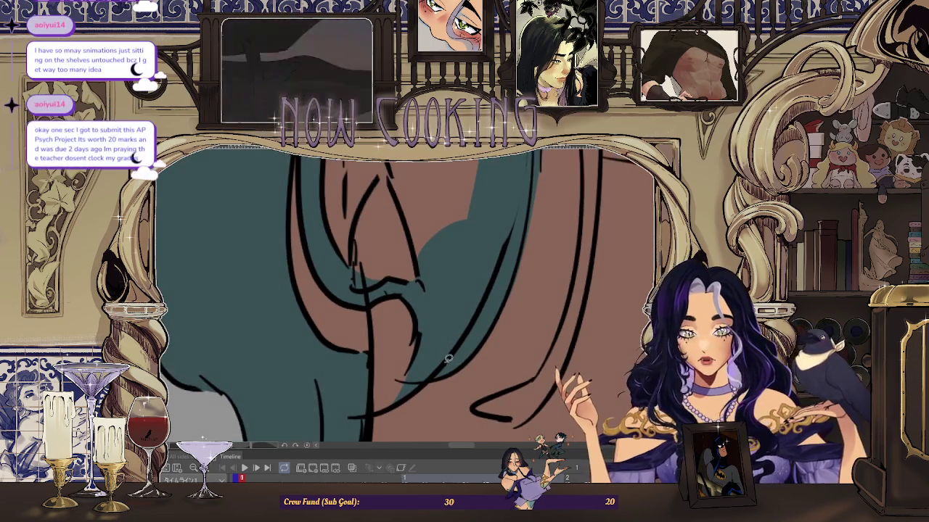
Step: Lasso-fill the hair strand falling across the face with teal
scroll(468, 356, "down", 2)
scroll(435, 290, "down", 1)
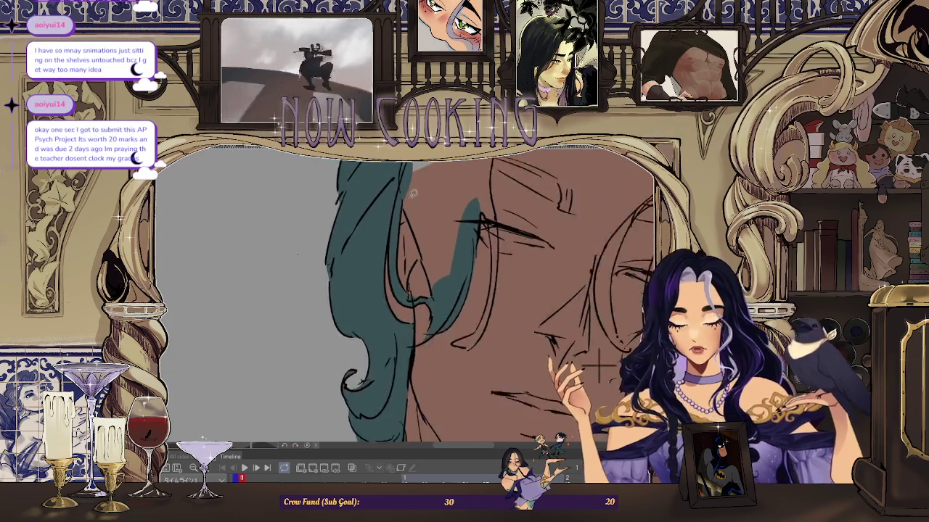
scroll(415, 241, "up", 3)
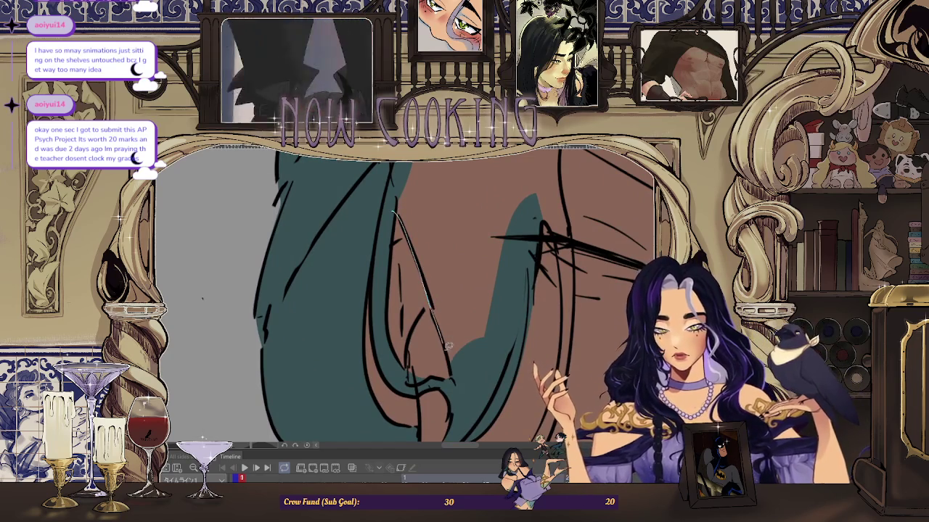
scroll(435, 218, "down", 2)
scroll(435, 218, "up", 1)
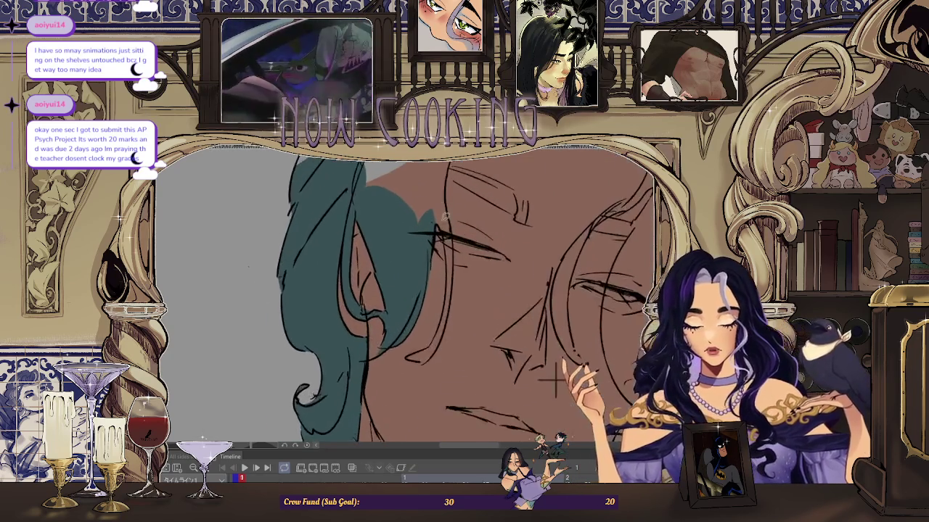
scroll(435, 216, "up", 1)
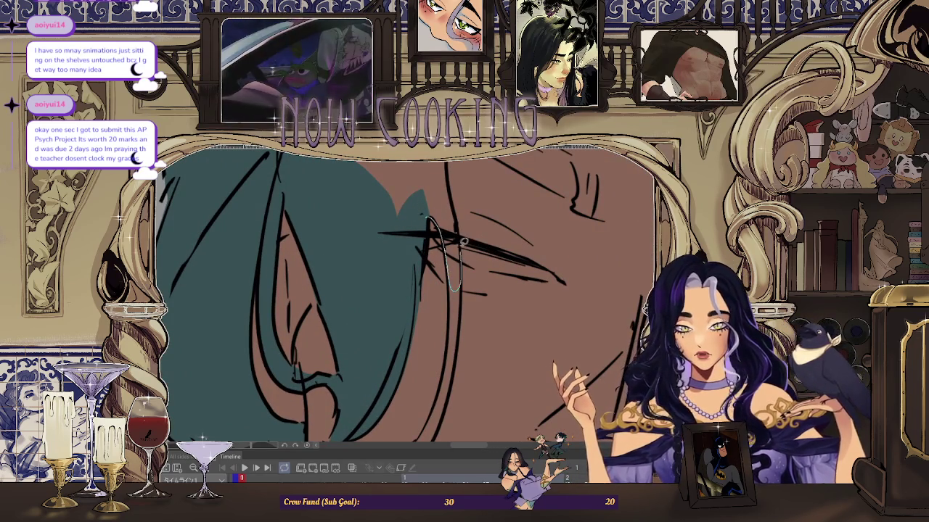
scroll(426, 187, "down", 2)
scroll(457, 277, "up", 2)
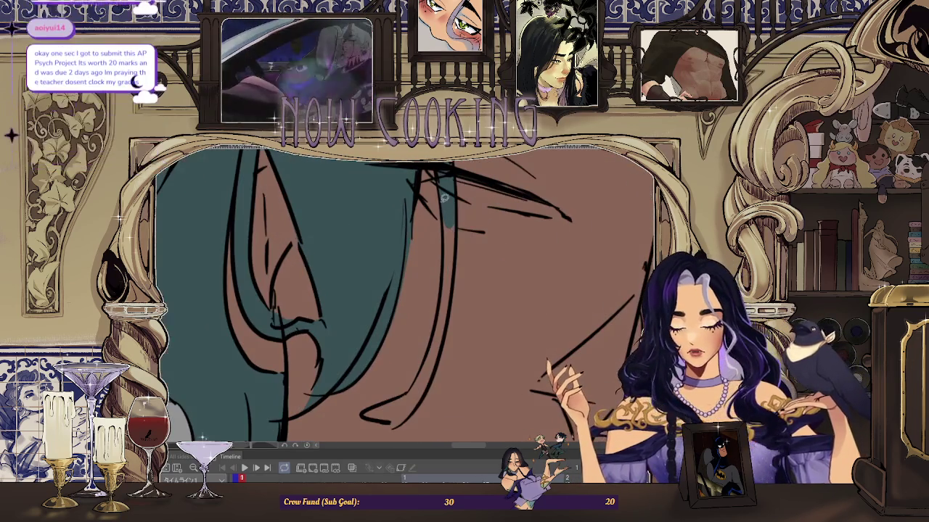
scroll(458, 222, "down", 2)
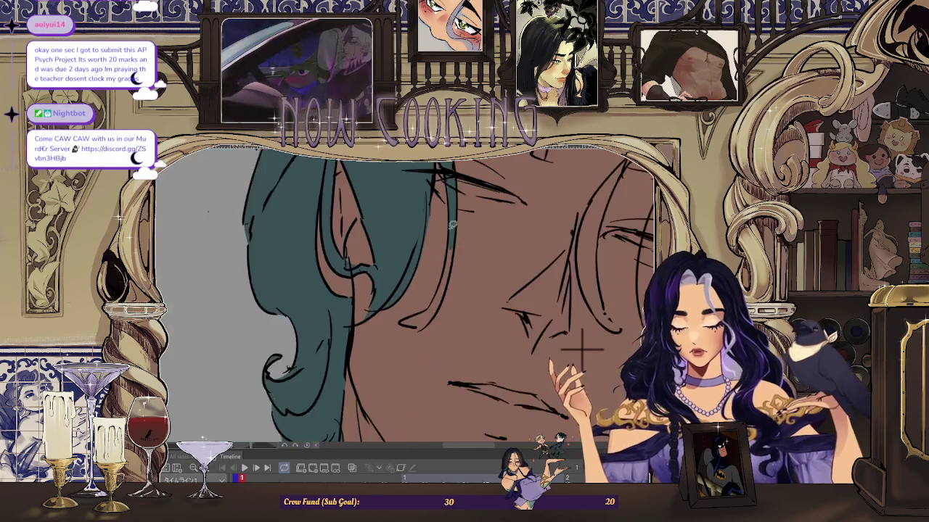
scroll(453, 231, "up", 1)
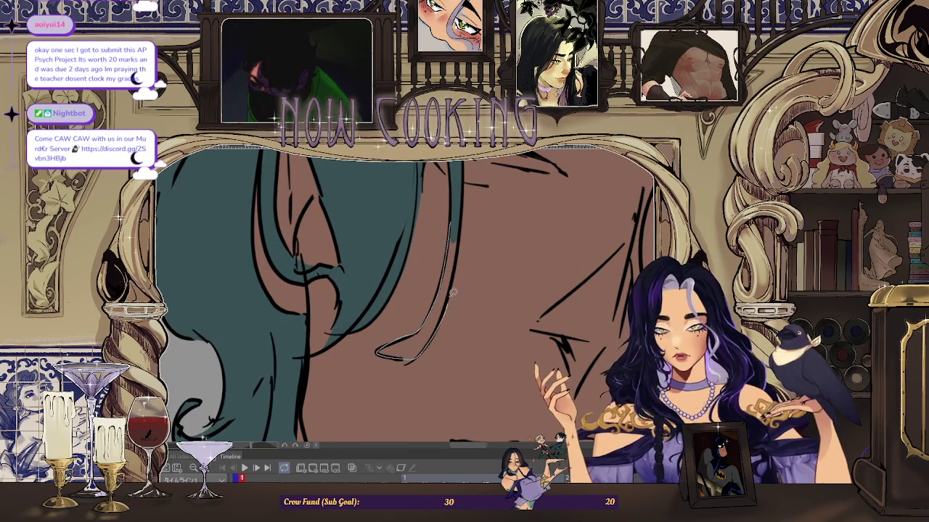
scroll(462, 227, "down", 2)
scroll(449, 232, "up", 3)
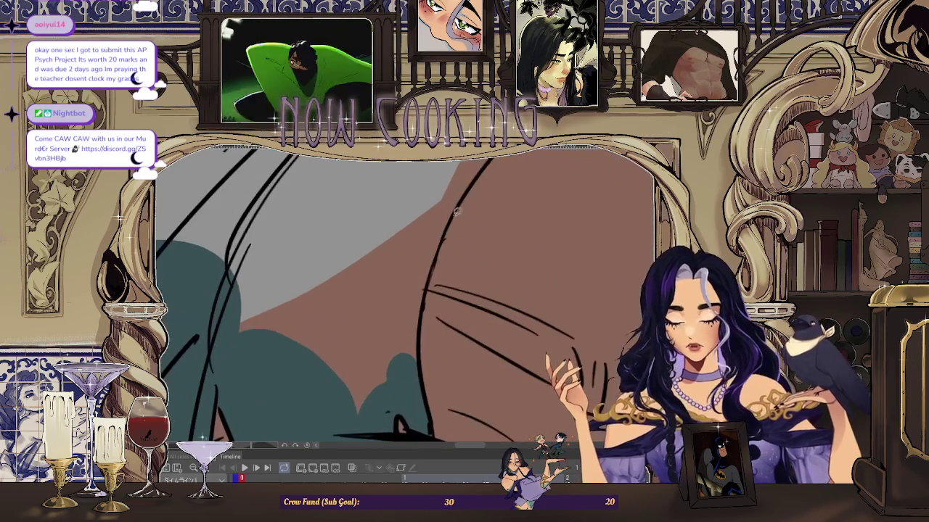
scroll(424, 340, "down", 2)
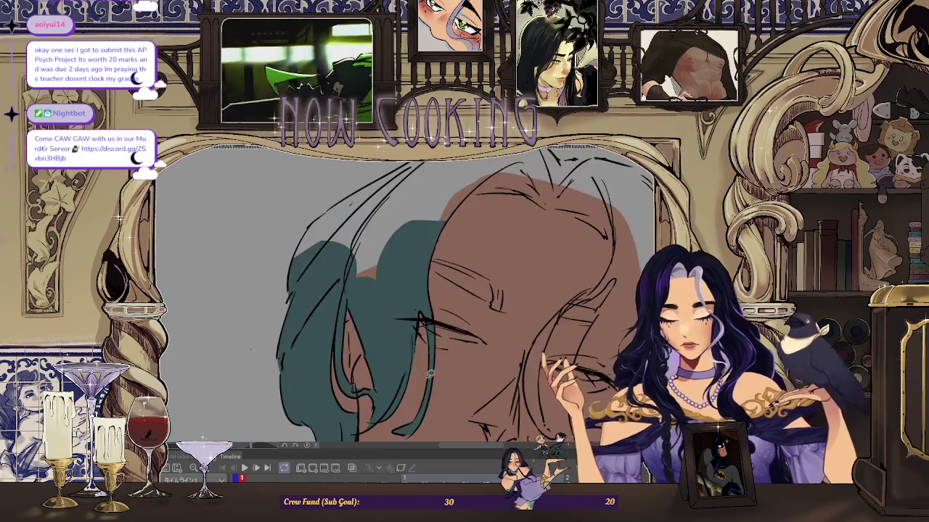
scroll(449, 291, "down", 2)
scroll(493, 217, "down", 1)
scroll(474, 224, "up", 1)
scroll(474, 224, "up", 1)
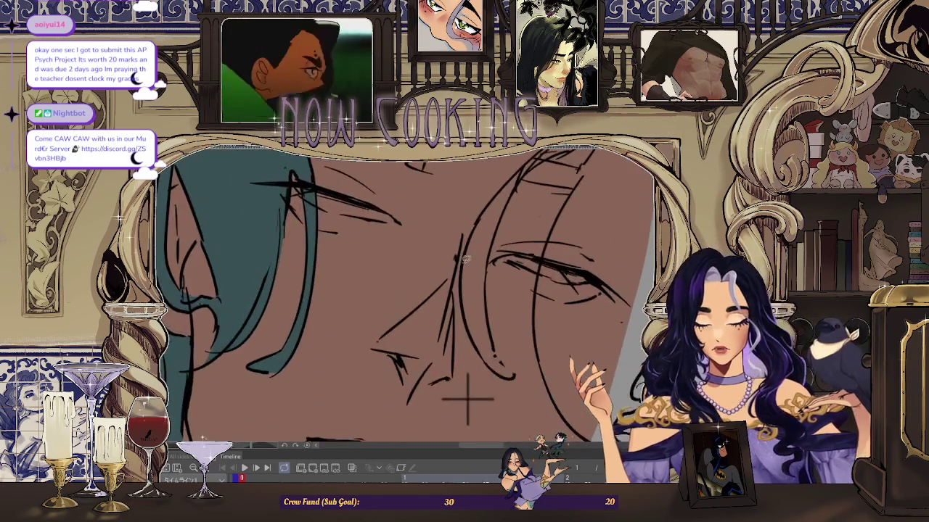
scroll(475, 224, "up", 1)
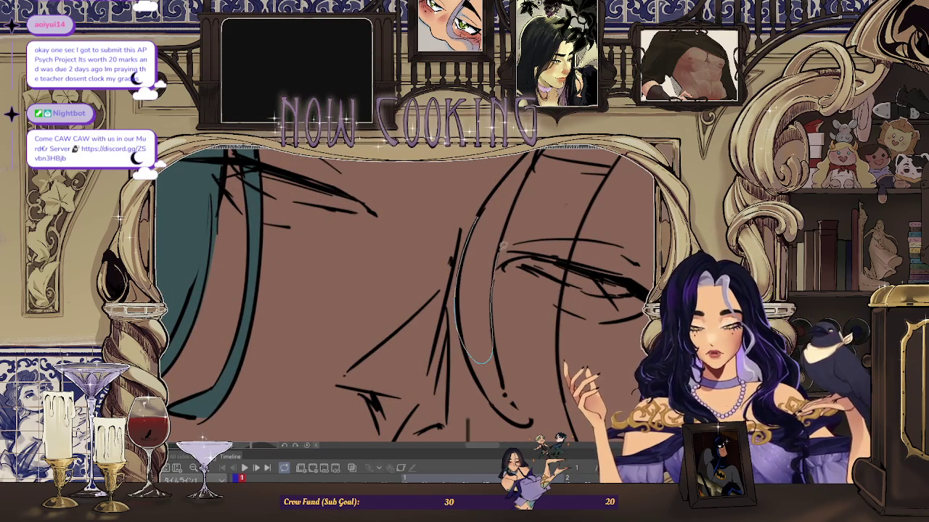
scroll(512, 179, "down", 2)
scroll(451, 267, "up", 2)
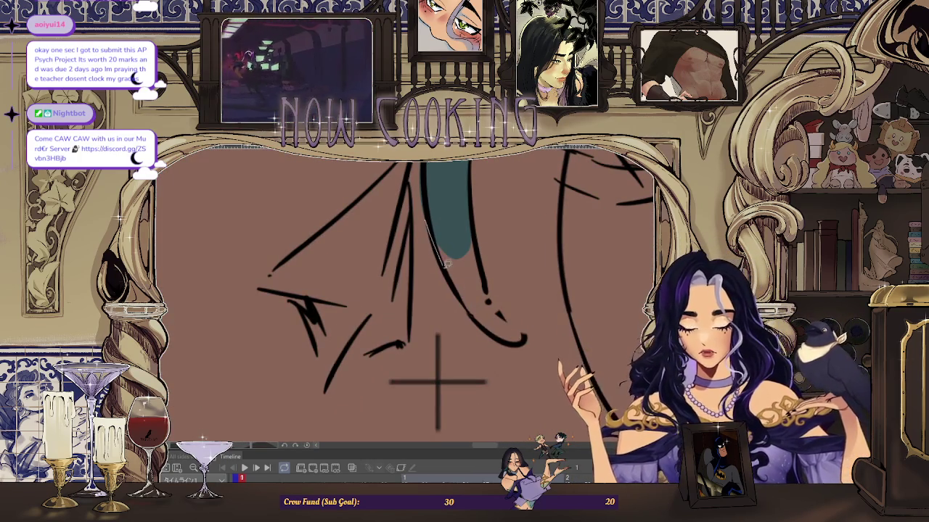
scroll(478, 246, "down", 2)
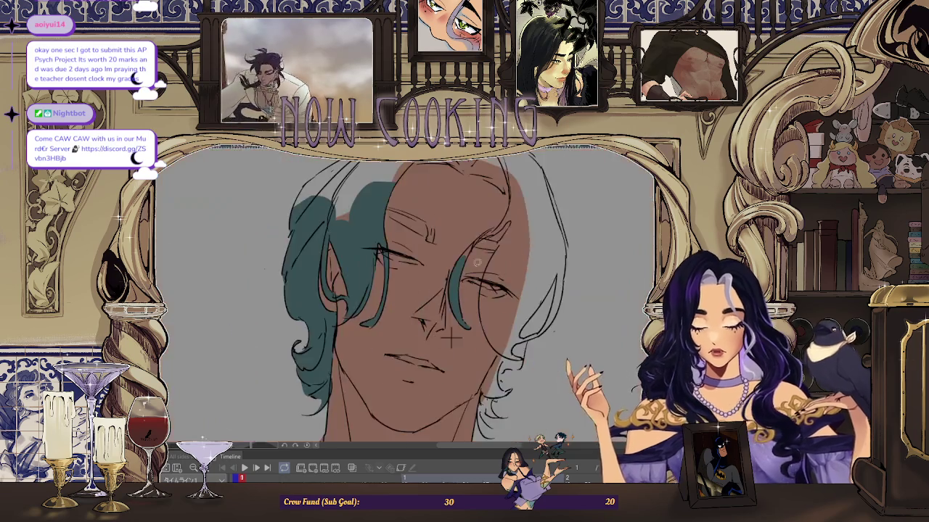
scroll(436, 276, "up", 2)
scroll(435, 276, "up", 1)
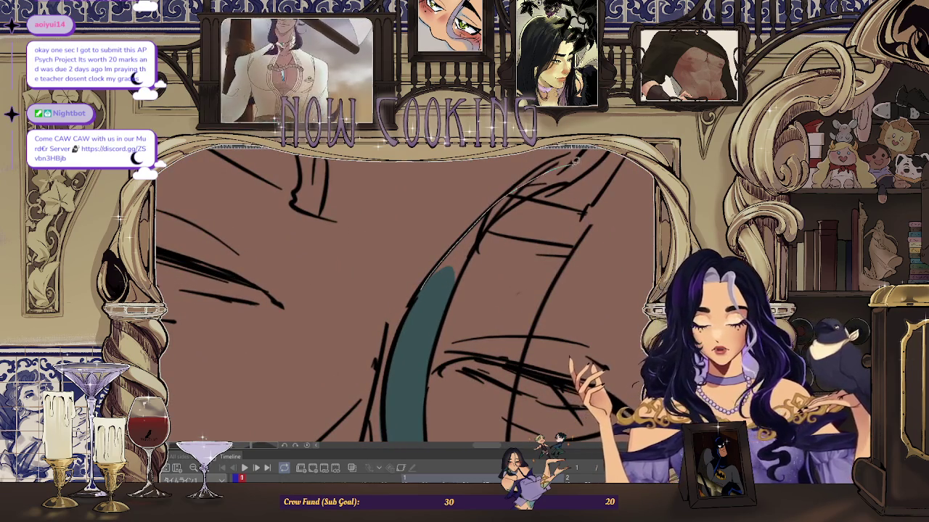
scroll(471, 255, "down", 2)
scroll(447, 274, "up", 2)
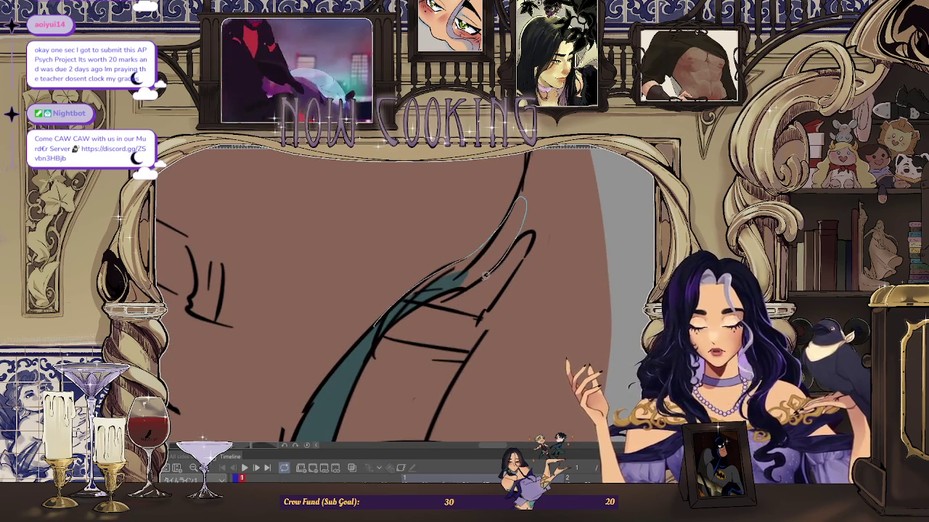
scroll(433, 293, "down", 2)
scroll(440, 241, "up", 2)
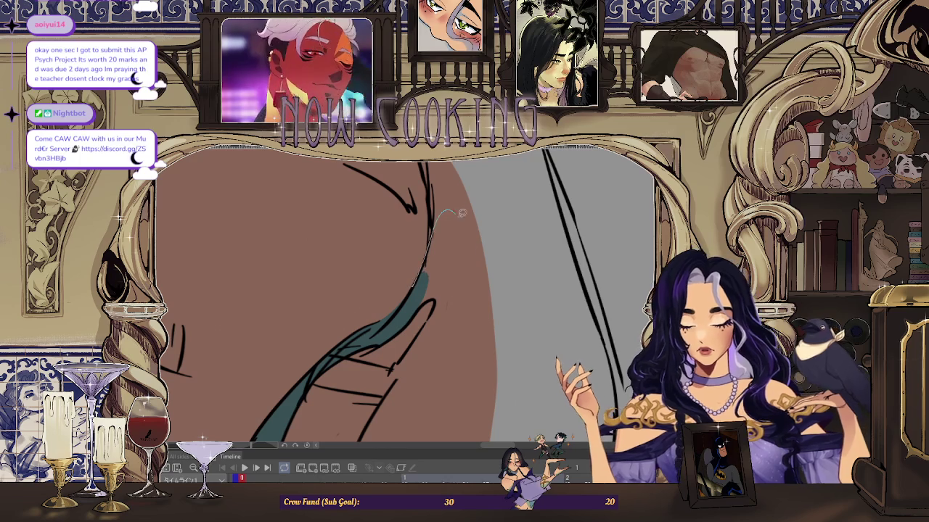
scroll(416, 309, "down", 2)
scroll(462, 189, "up", 2)
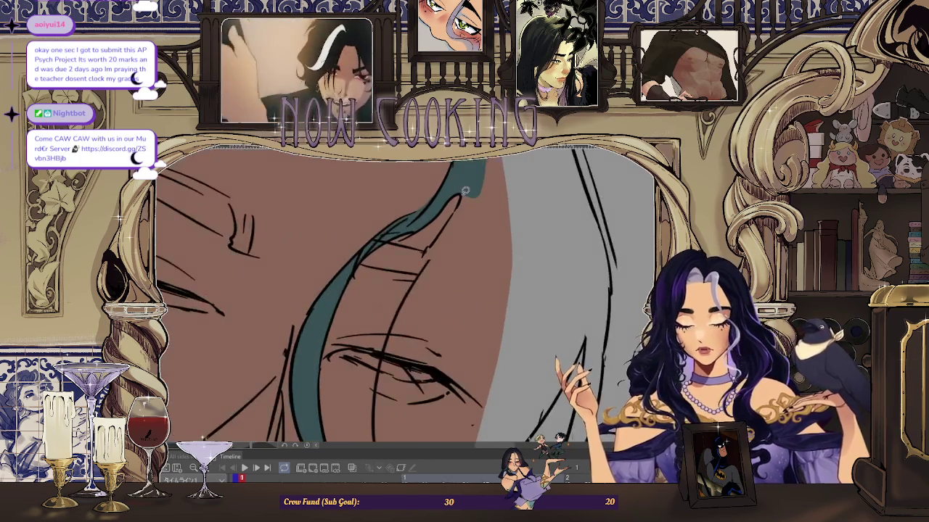
scroll(501, 347, "down", 2)
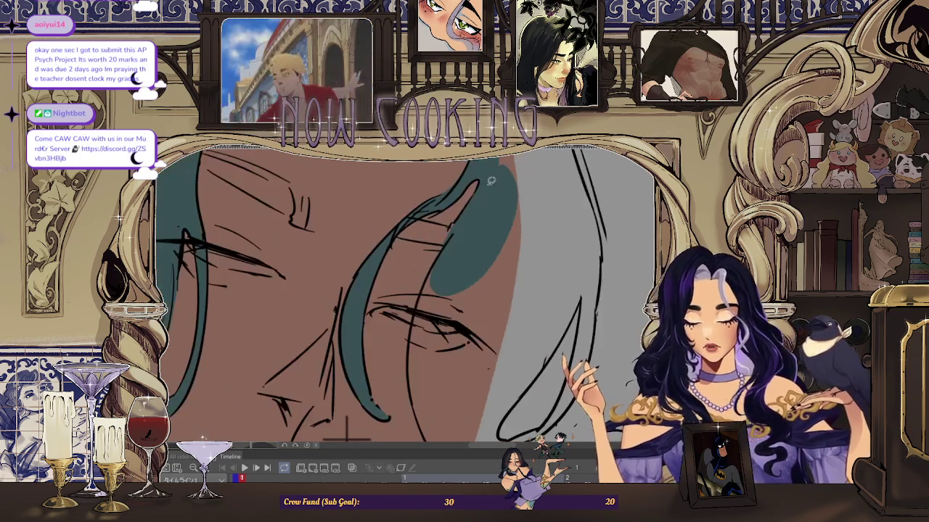
scroll(443, 236, "up", 2)
scroll(509, 211, "up", 1)
scroll(509, 211, "down", 2)
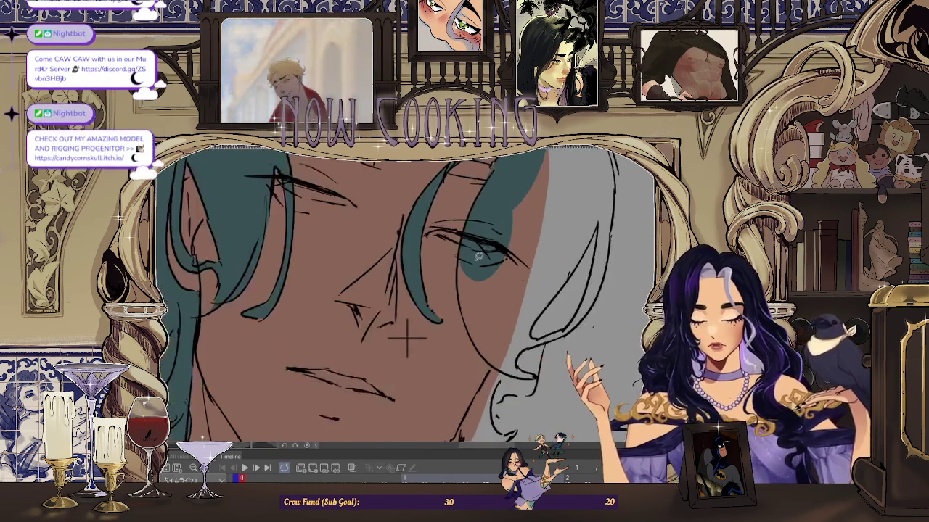
scroll(459, 228, "up", 2)
scroll(545, 399, "down", 2)
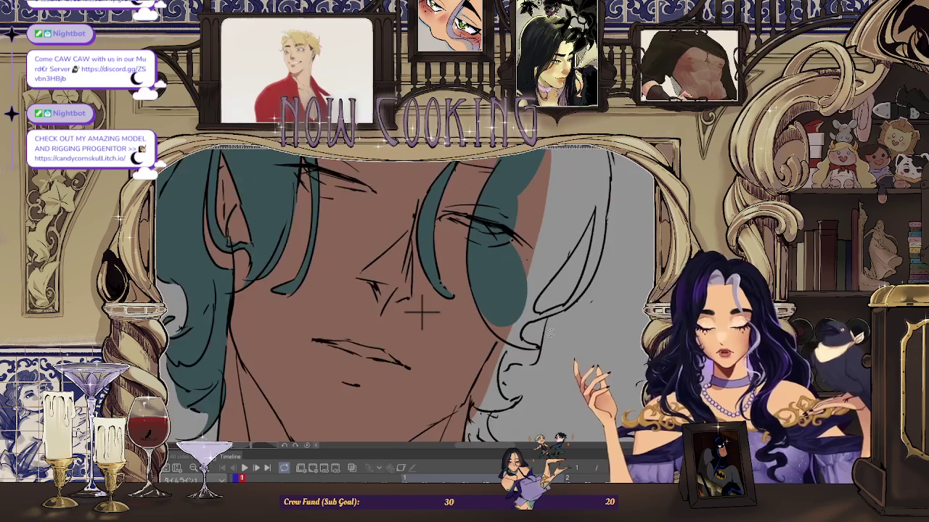
scroll(445, 286, "up", 2)
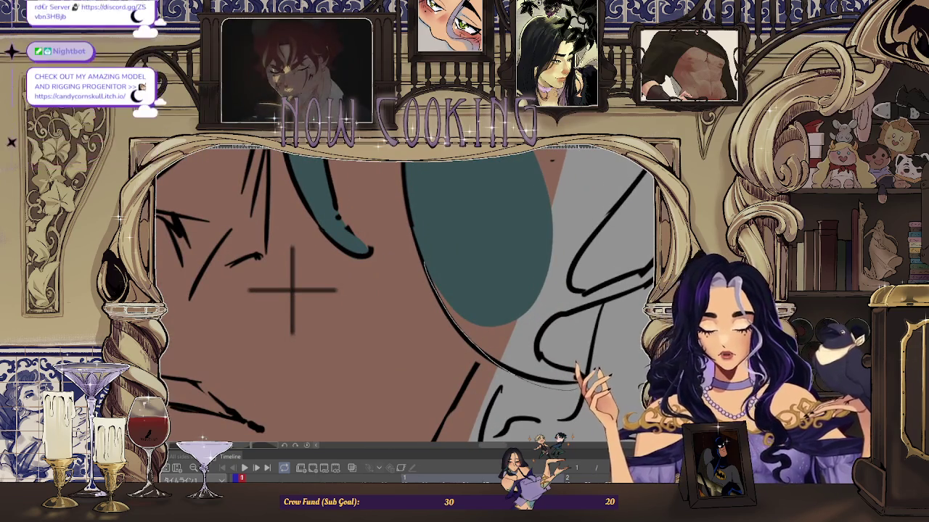
scroll(293, 288, "down", 2)
scroll(444, 225, "up", 3)
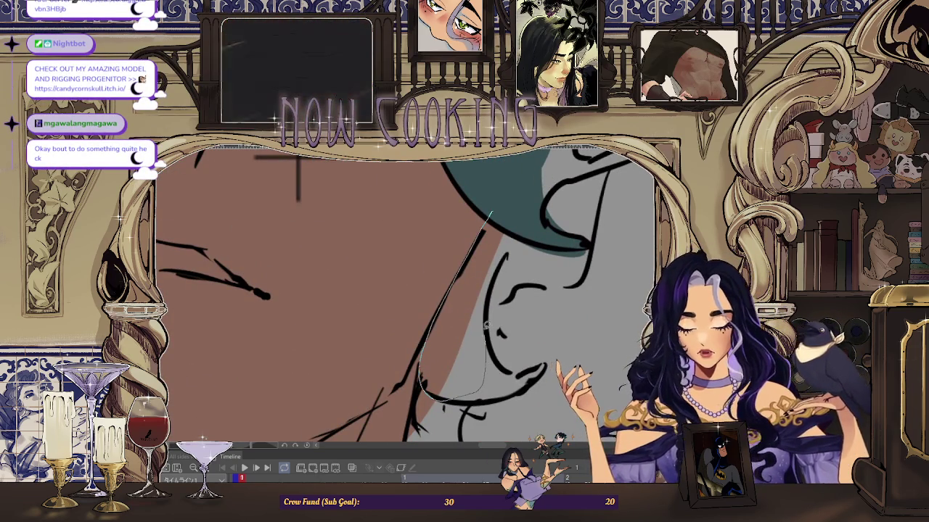
left_click_drag(459, 392, 583, 279)
scroll(529, 170, "up", 3)
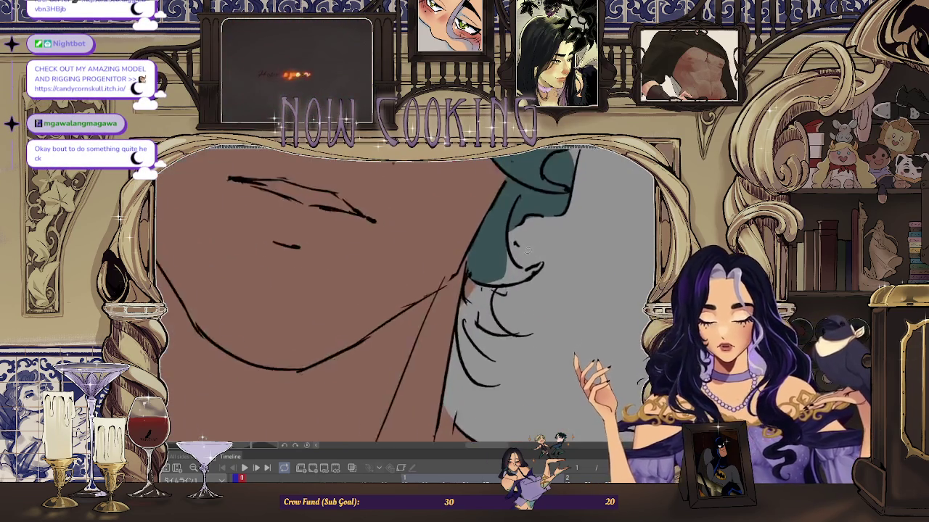
scroll(495, 231, "down", 2)
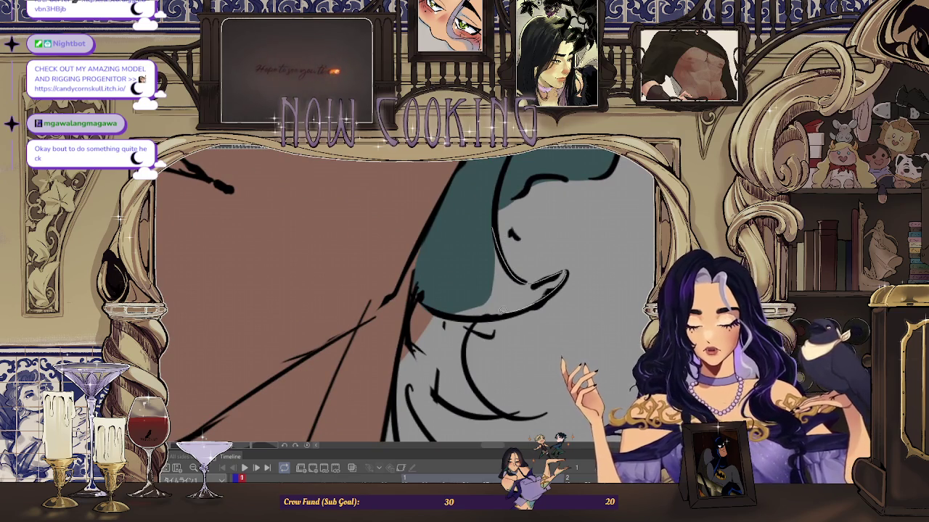
scroll(435, 254, "down", 1)
scroll(435, 254, "down", 1)
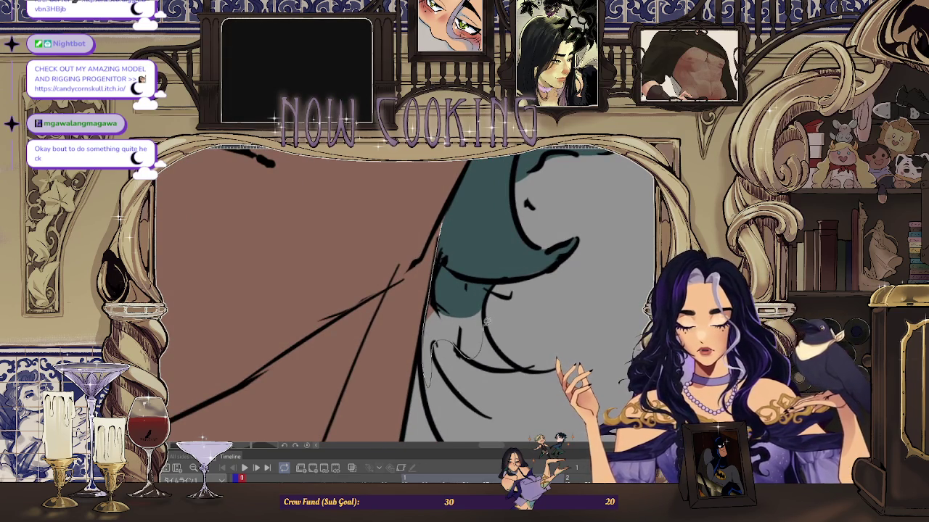
scroll(473, 215, "up", 2)
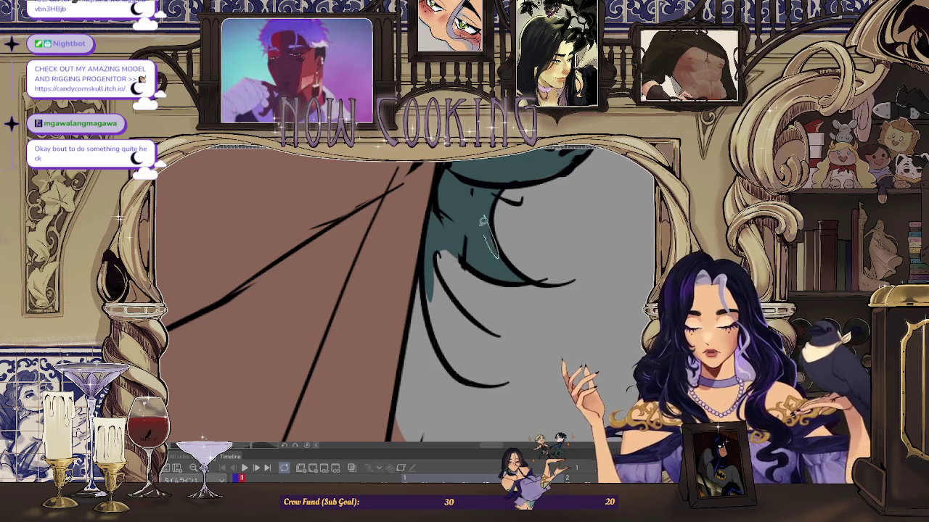
scroll(464, 247, "down", 1)
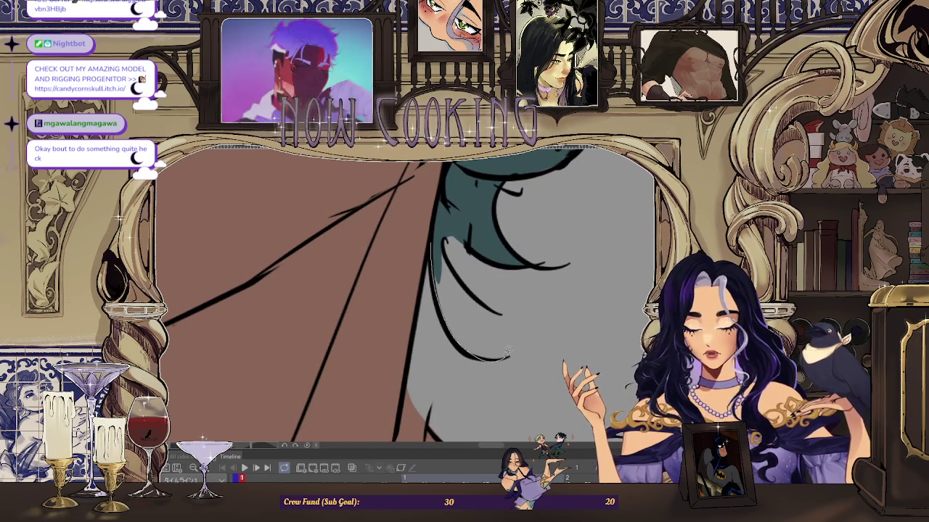
scroll(445, 238, "down", 2)
scroll(445, 238, "down", 2)
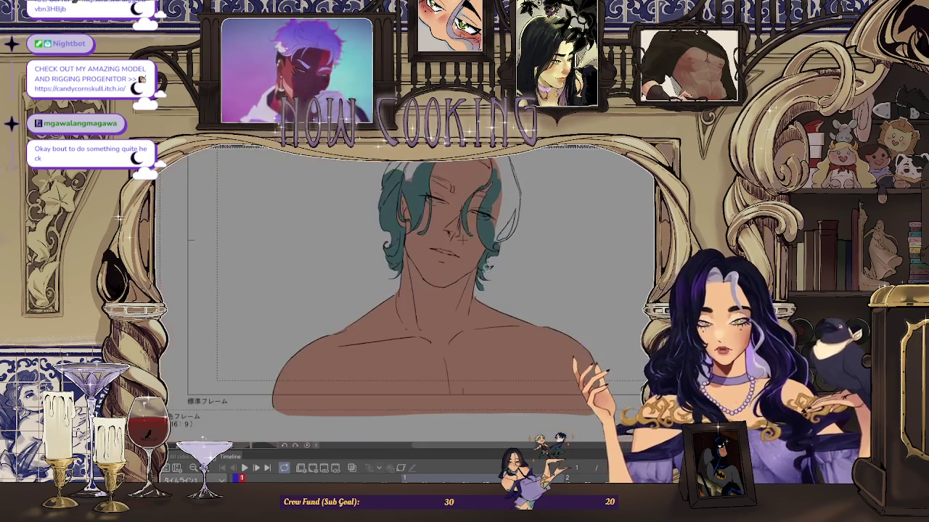
scroll(479, 278, "up", 3)
scroll(433, 185, "up", 1)
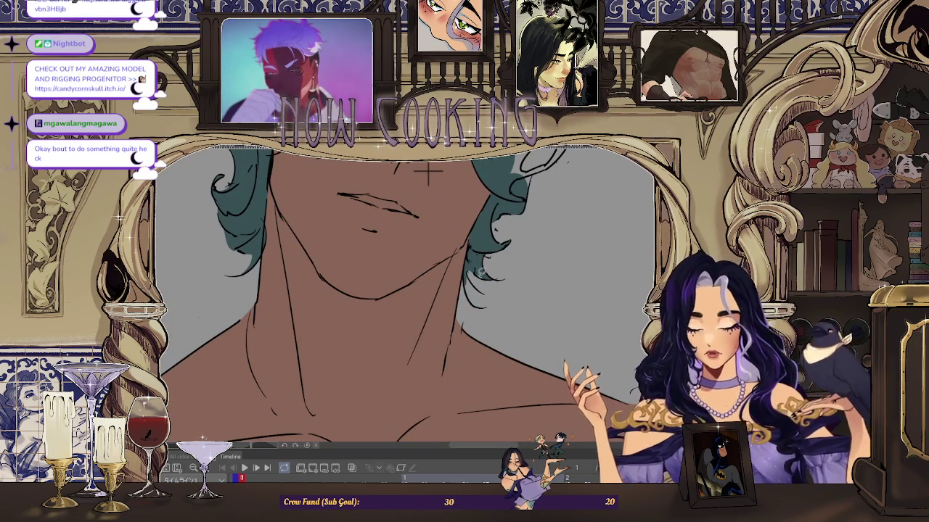
scroll(428, 174, "down", 3)
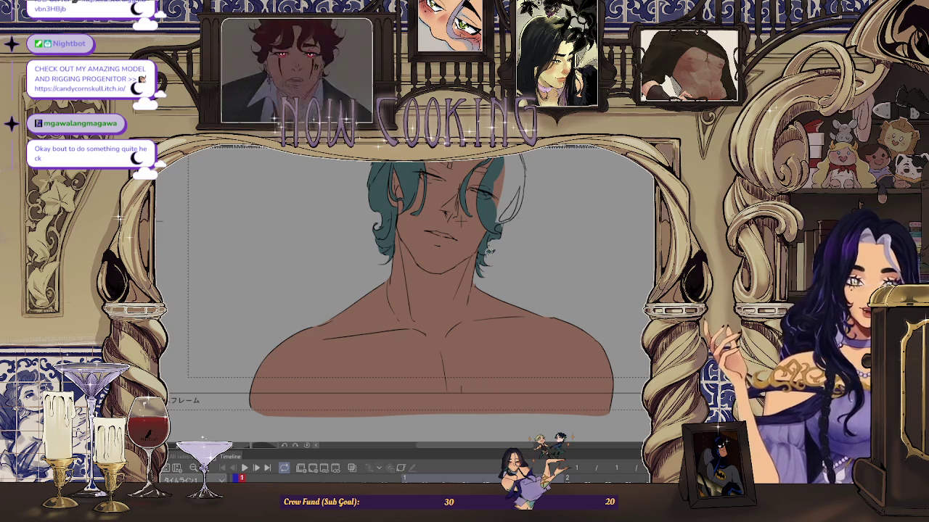
scroll(460, 221, "down", 3)
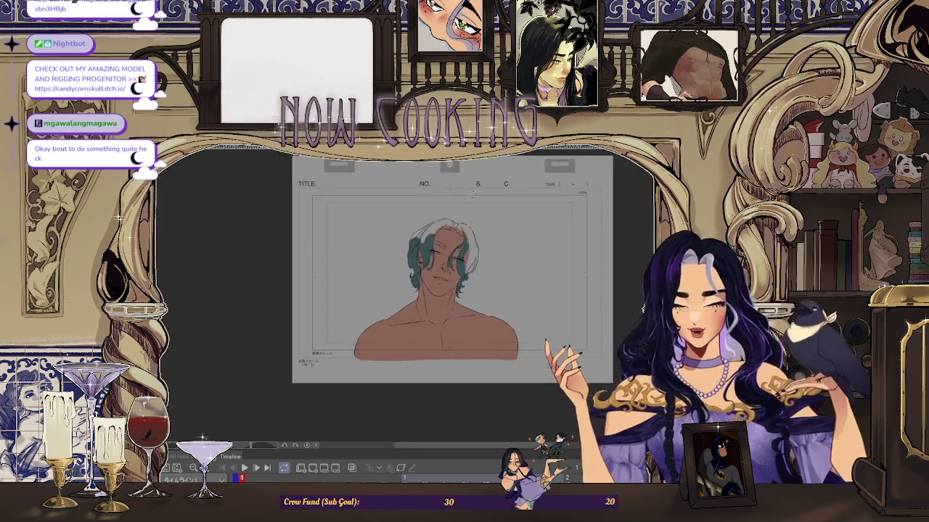
scroll(460, 222, "up", 5)
scroll(307, 332, "up", 3)
scroll(211, 335, "up", 2)
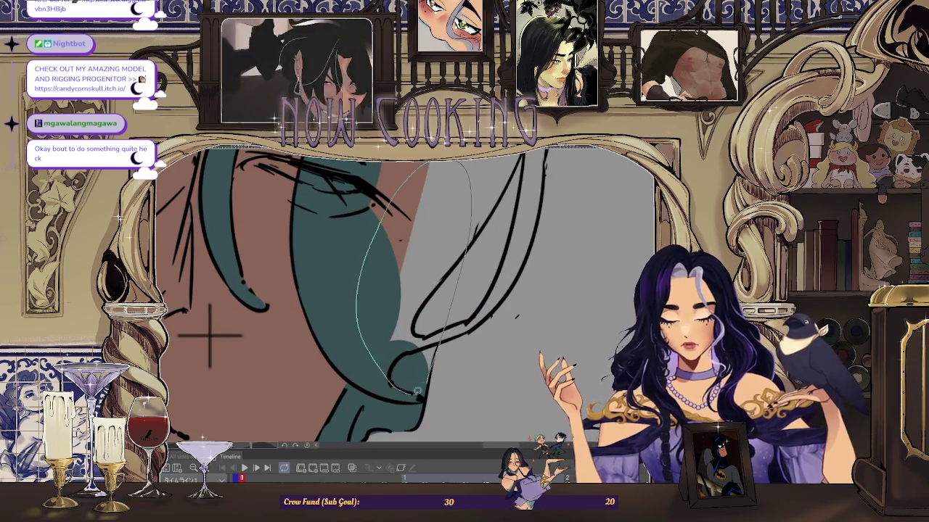
Step: Extend the teal hair beside the eye and nose over the grey background
left_click_drag(208, 332, 419, 349)
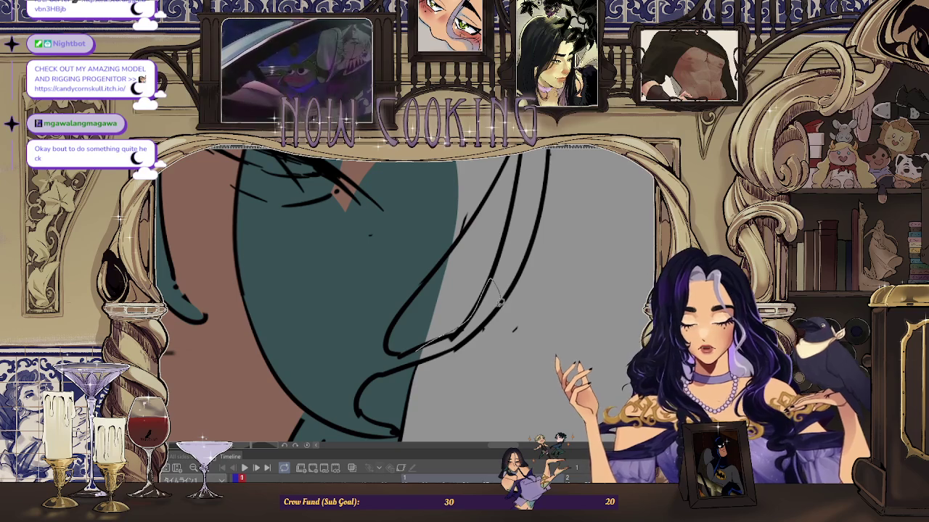
mouse_move(411, 351)
left_mouse_down()
mouse_move(199, 353)
mouse_move(311, 353)
mouse_move(190, 403)
left_mouse_up()
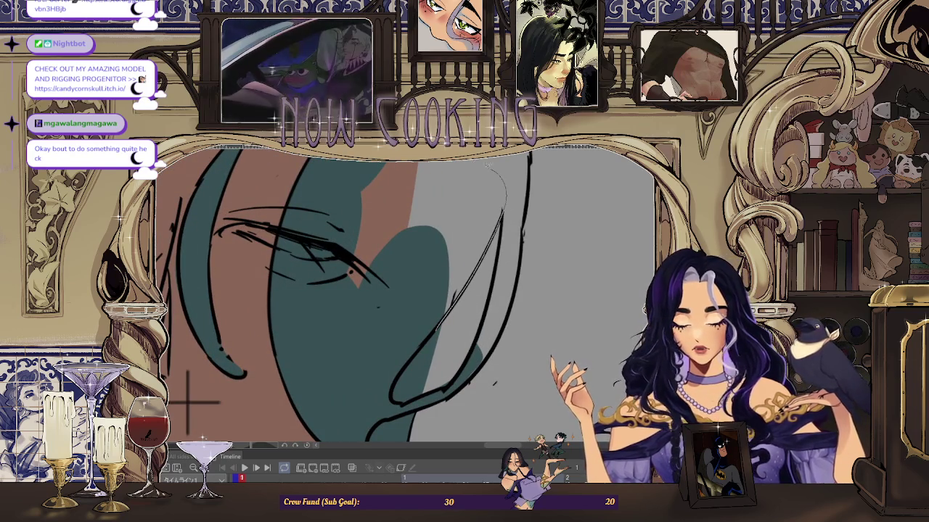
left_click_drag(339, 309, 499, 221)
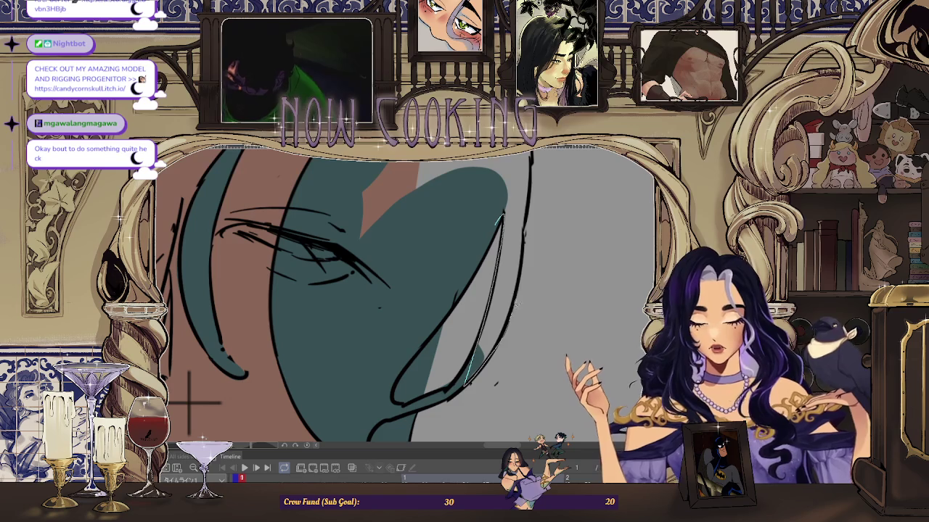
mouse_move(190, 400)
left_mouse_down()
mouse_move(203, 385)
mouse_move(310, 383)
left_mouse_up()
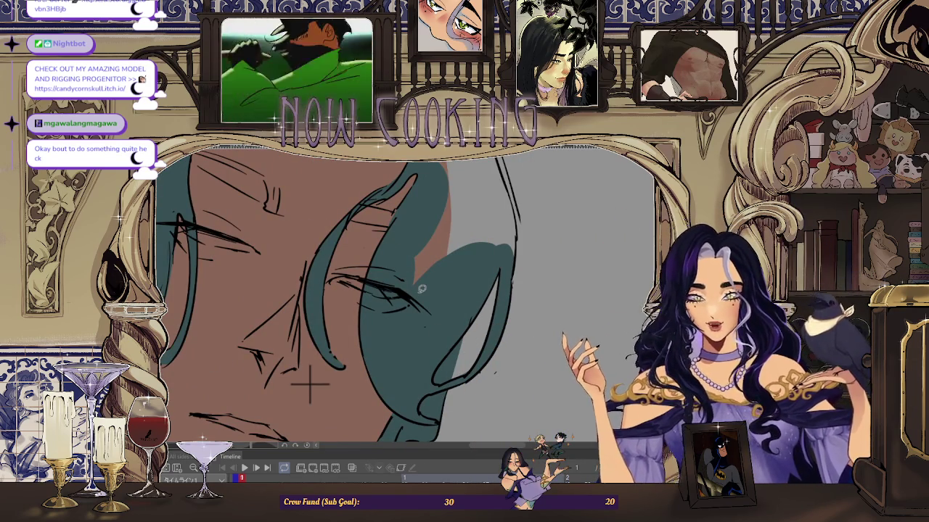
scroll(309, 383, "down", 3)
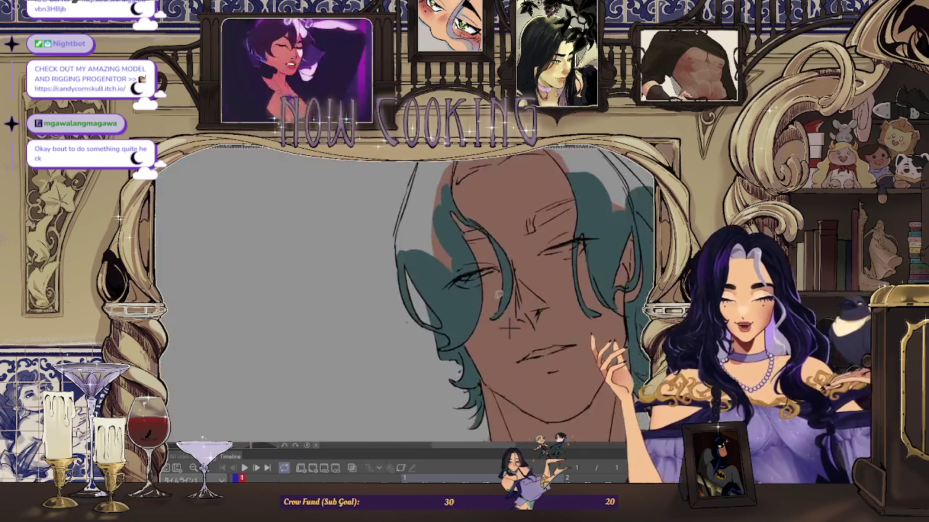
Step: Fill the tan patch on the crown of the head with teal
scroll(446, 184, "up", 3)
scroll(446, 183, "up", 2)
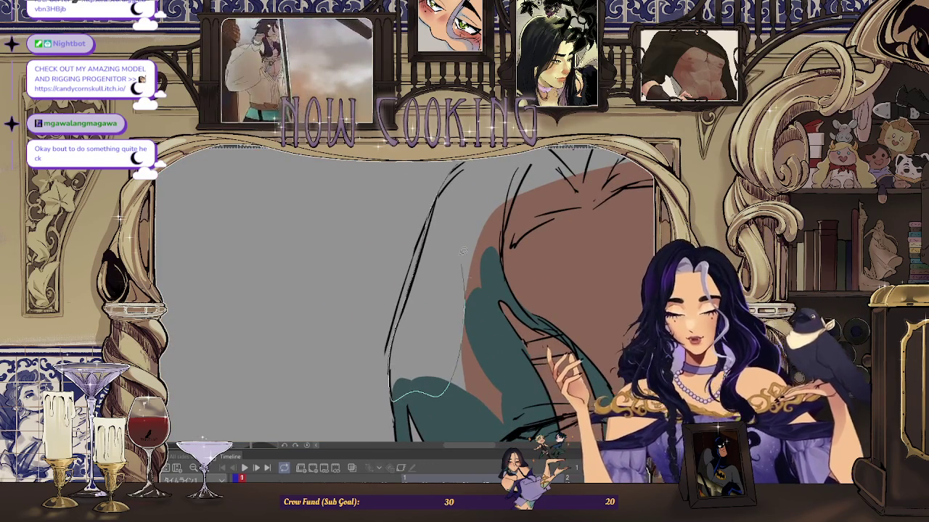
scroll(406, 323, "down", 2)
scroll(479, 291, "up", 2)
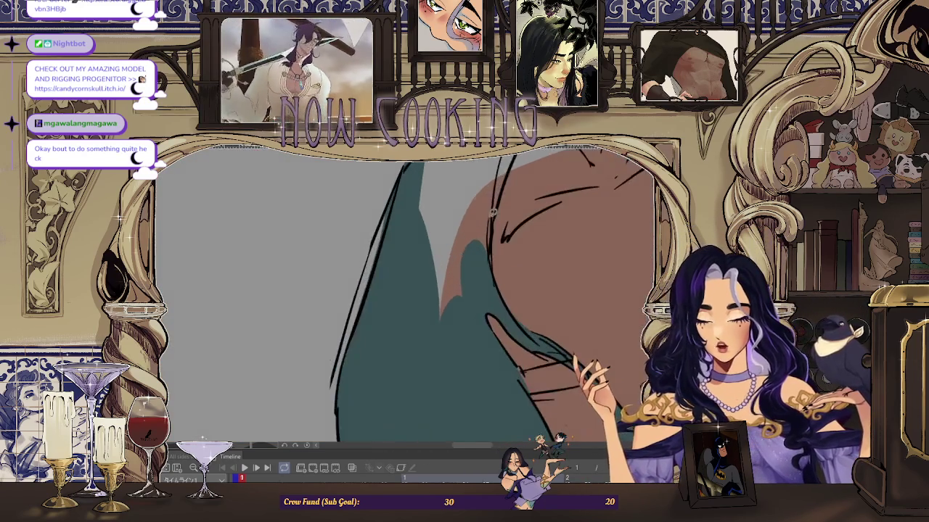
scroll(537, 254, "down", 2)
scroll(523, 258, "up", 2)
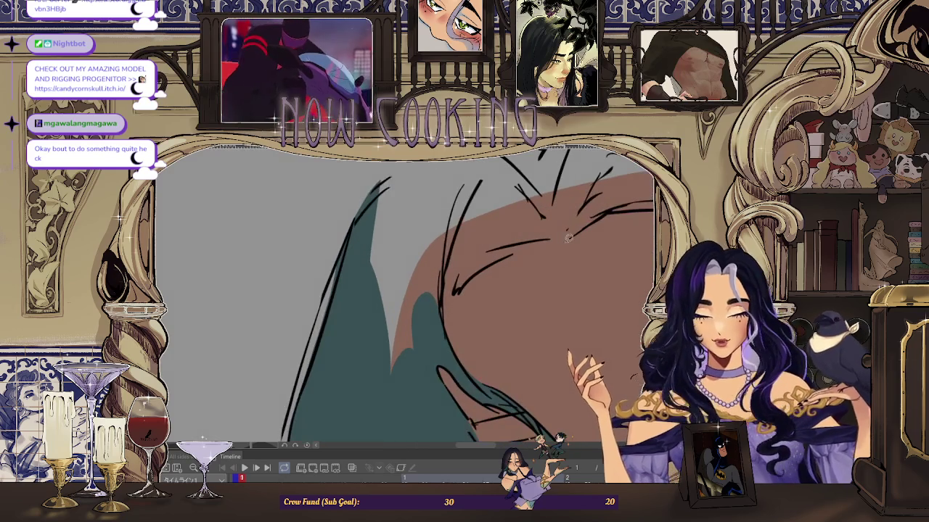
left_click(508, 232)
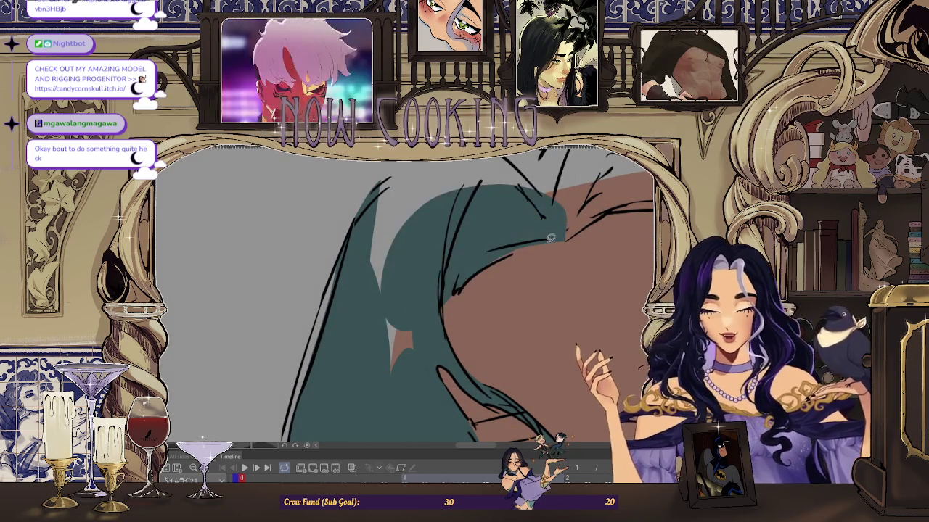
Step: Mirror the view briefly to check the teal hair
scroll(547, 241, "up", 1)
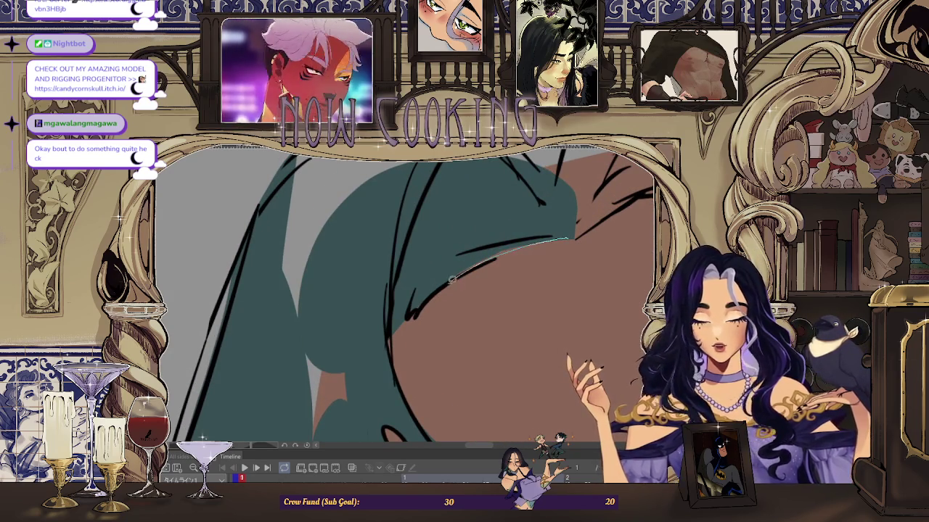
scroll(449, 241, "down", 1)
scroll(449, 242, "up", 1)
scroll(420, 295, "down", 1)
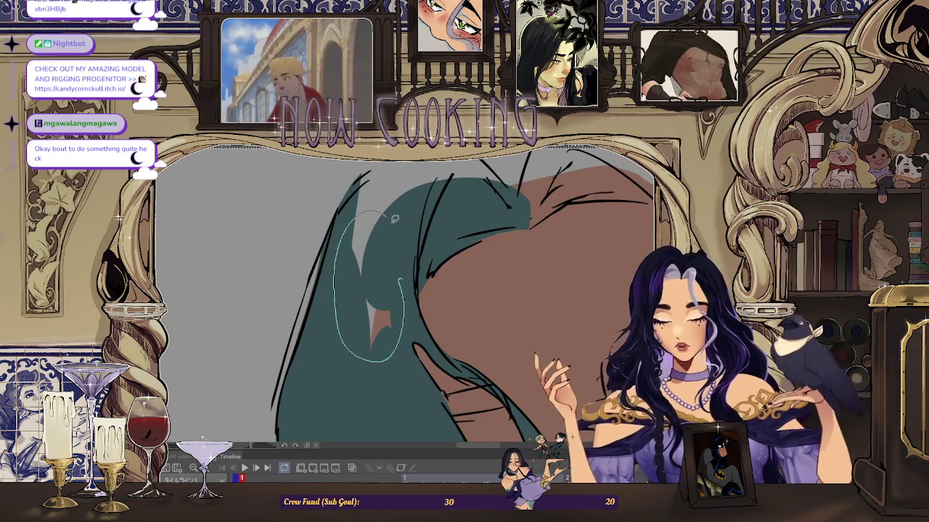
scroll(404, 276, "down", 2)
scroll(500, 248, "up", 2)
scroll(403, 246, "up", 2)
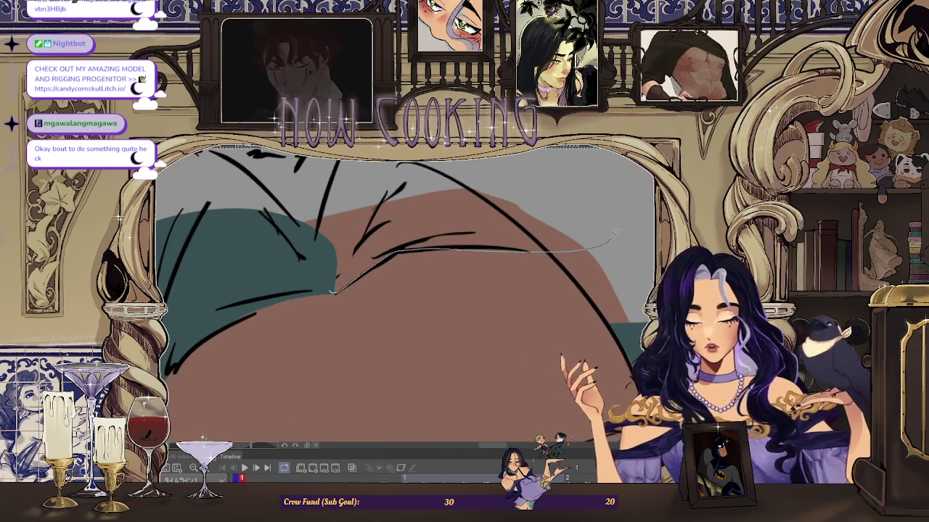
key("h")
key("h")
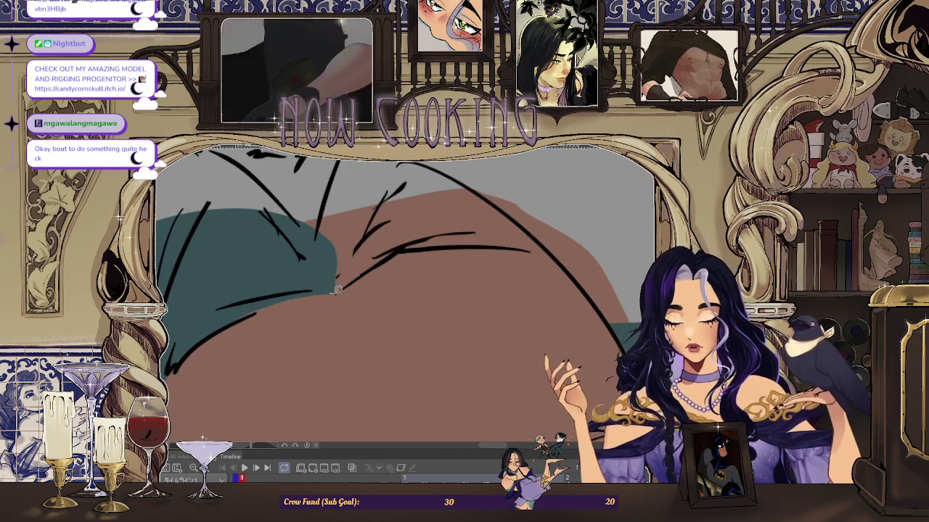
Step: Lasso-outline further hair sections to be filled with teal
scroll(397, 249, "down", 2)
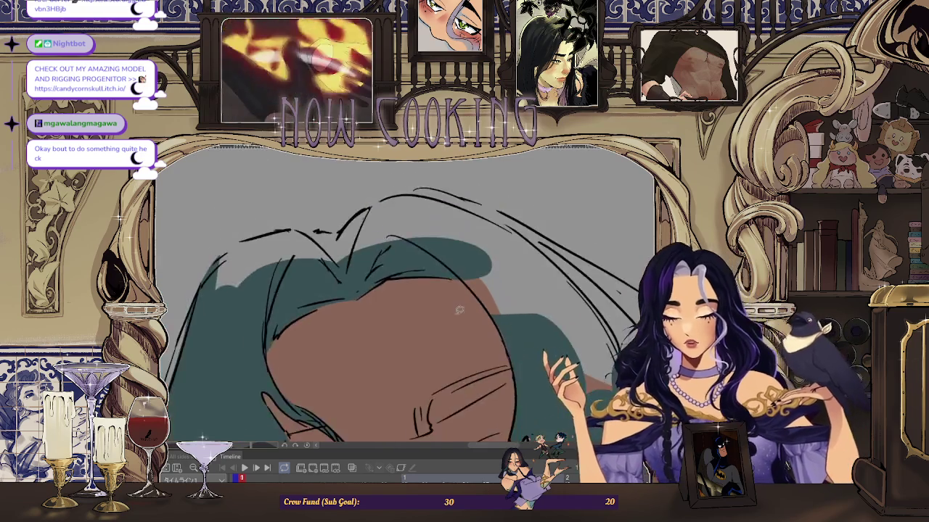
scroll(398, 249, "down", 2)
scroll(403, 246, "up", 3)
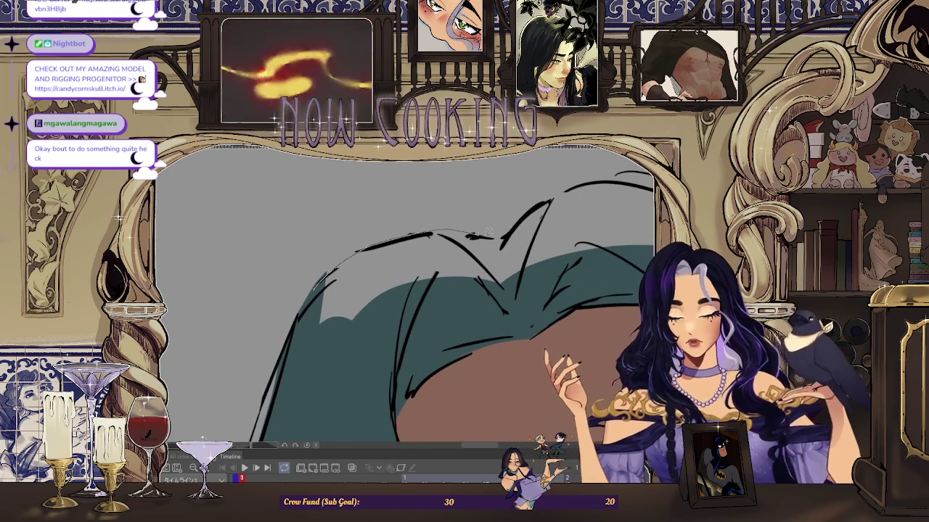
left_click_drag(429, 328, 407, 330)
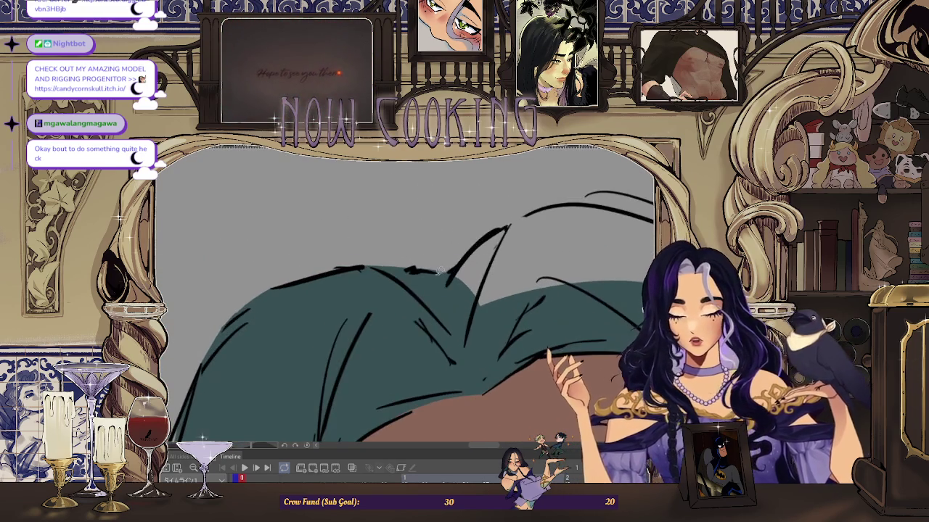
left_click_drag(438, 275, 604, 274)
scroll(403, 298, "down", 2)
scroll(403, 297, "down", 2)
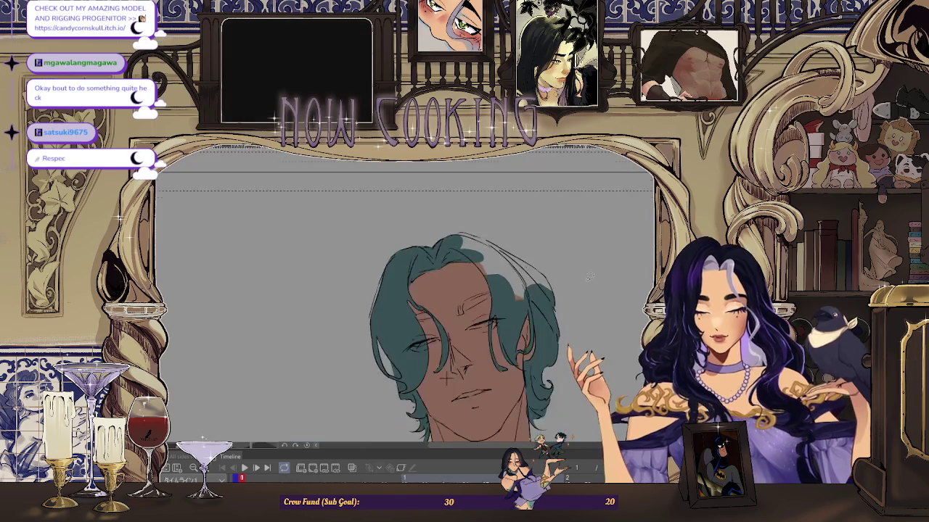
scroll(404, 297, "down", 2)
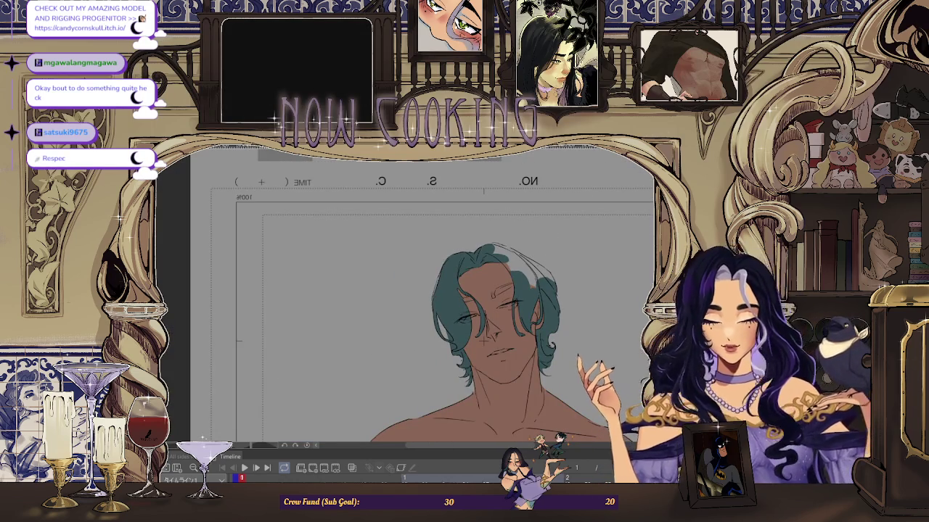
Step: On a mirrored, rotated view, lasso-fill a hair section with flat teal over the strand sketch
key("h")
scroll(348, 304, "up", 3)
scroll(348, 304, "up", 3)
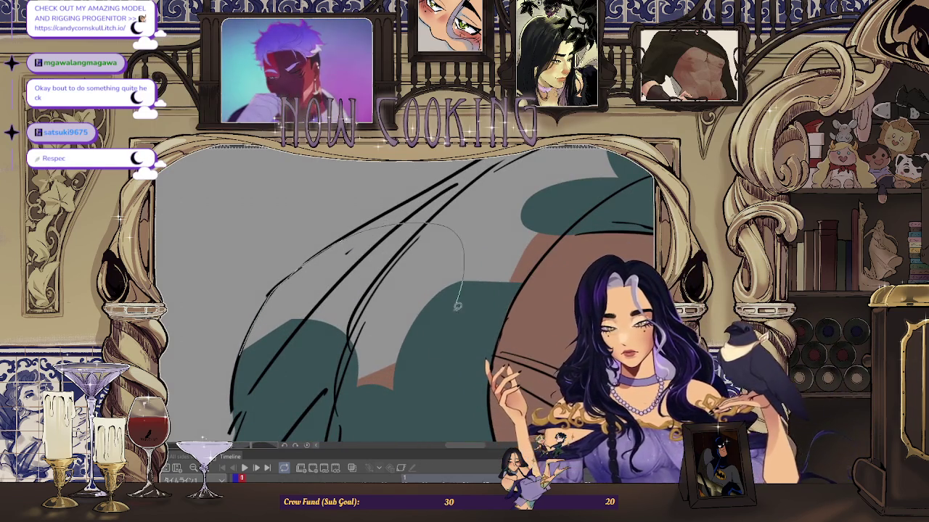
mouse_move(269, 295)
left_mouse_down()
mouse_move(375, 266)
mouse_move(477, 195)
mouse_move(601, 207)
mouse_move(563, 287)
left_mouse_up()
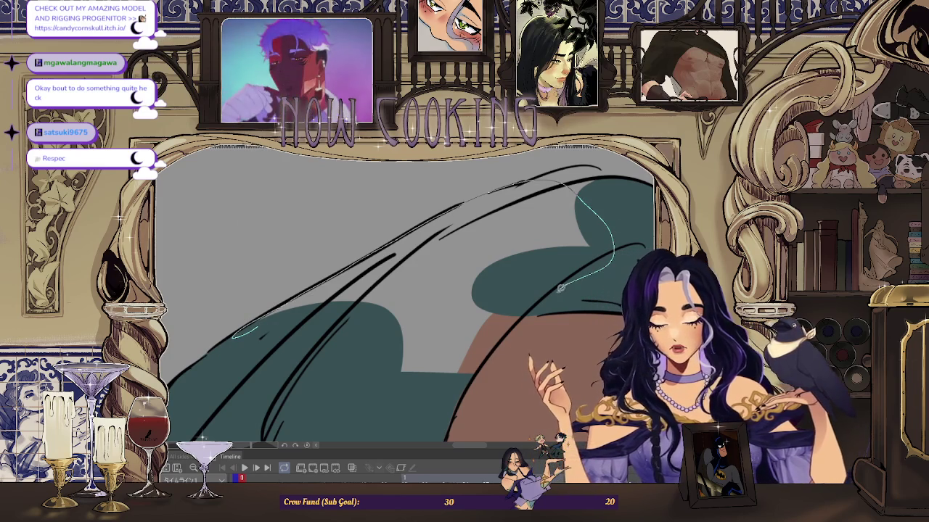
mouse_move(446, 393)
left_mouse_down()
mouse_move(435, 398)
mouse_move(362, 277)
left_mouse_up()
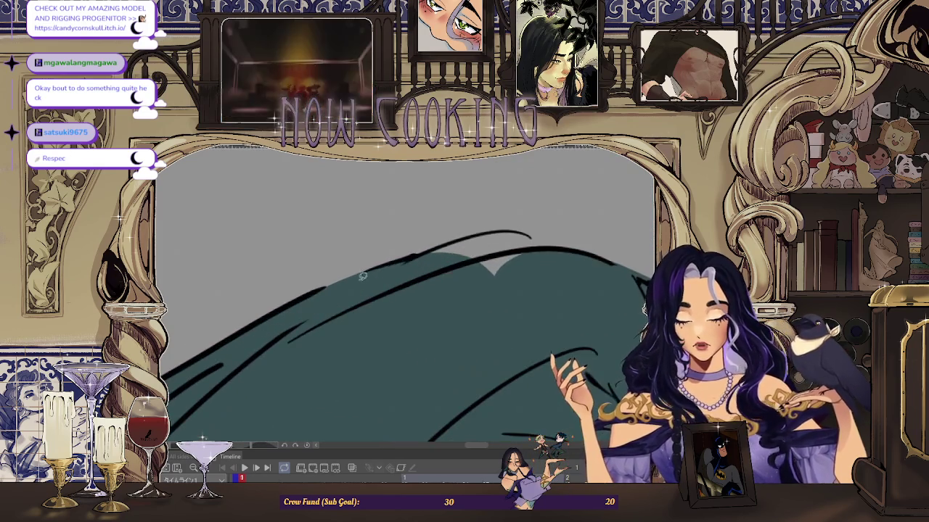
Step: Reset the view with Ctrl+0 to show the whole character upright
key("ctrl+0")
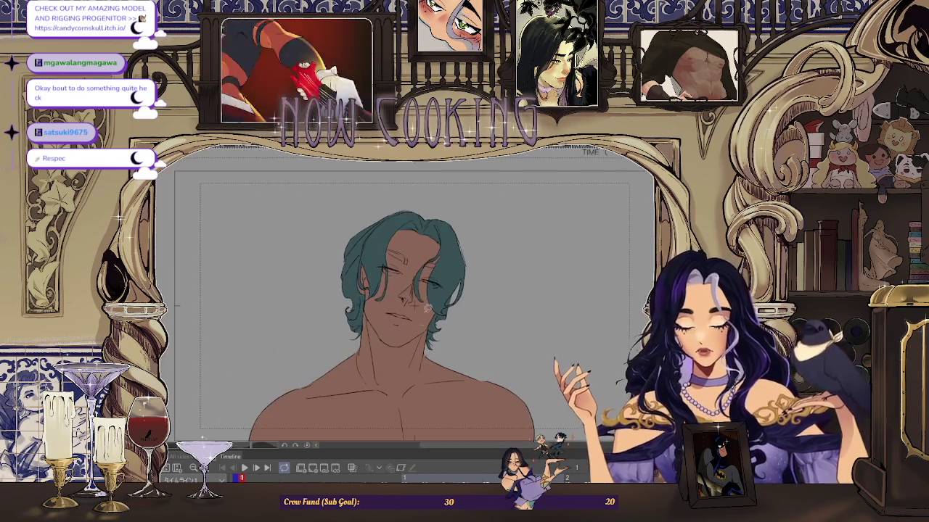
scroll(509, 235, "down", 2)
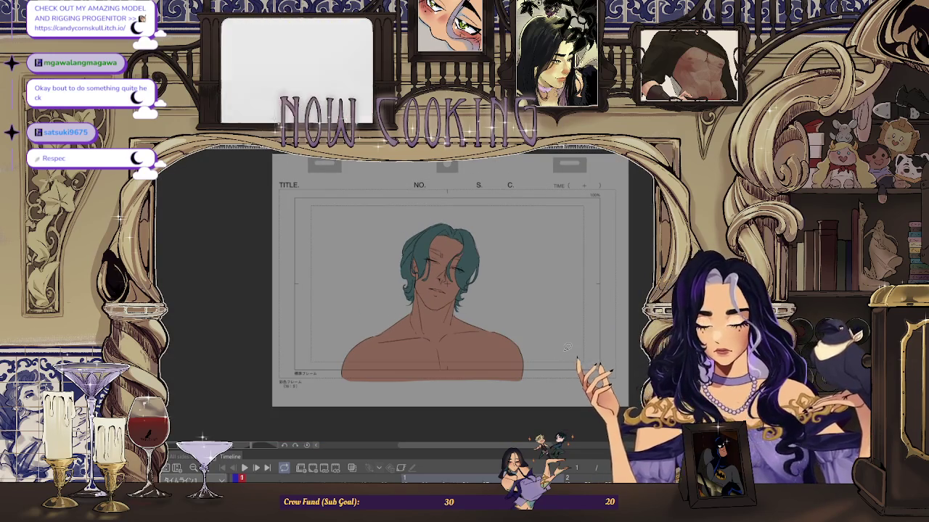
scroll(496, 236, "up", 2)
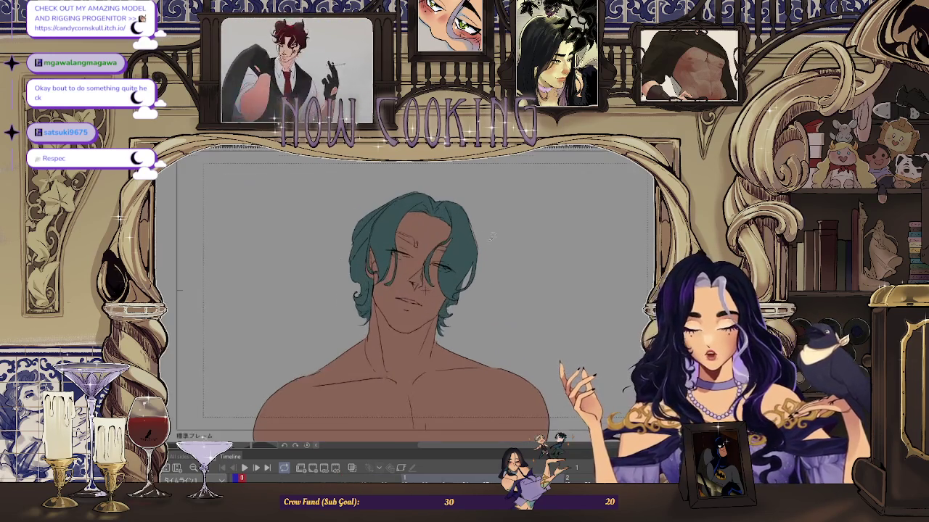
scroll(496, 236, "up", 2)
scroll(470, 273, "down", 1)
scroll(467, 283, "down", 1)
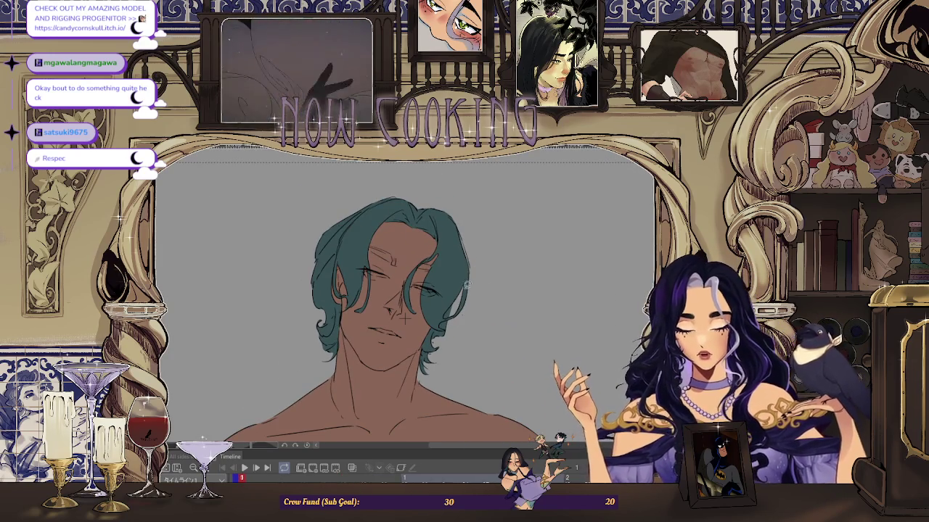
scroll(477, 297, "down", 3)
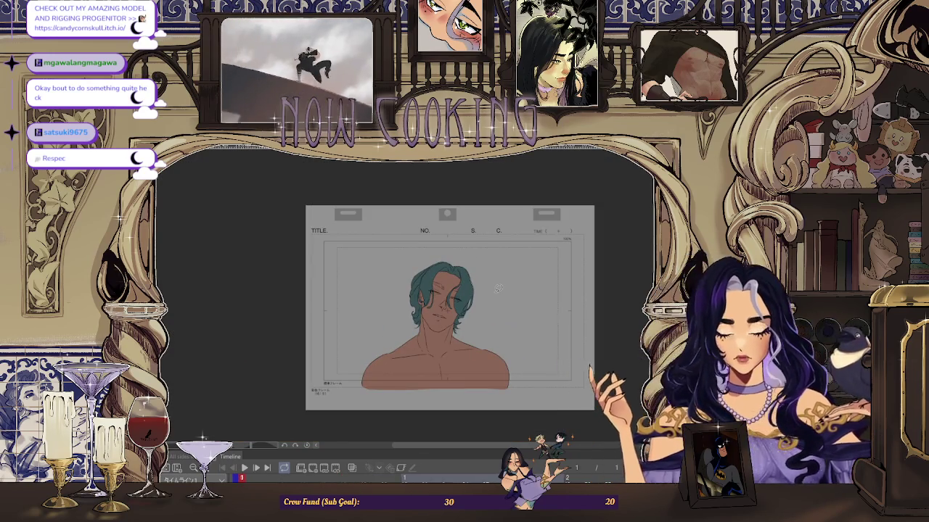
Step: Flip the canvas horizontally to check the teal hair across the whole head
key("h")
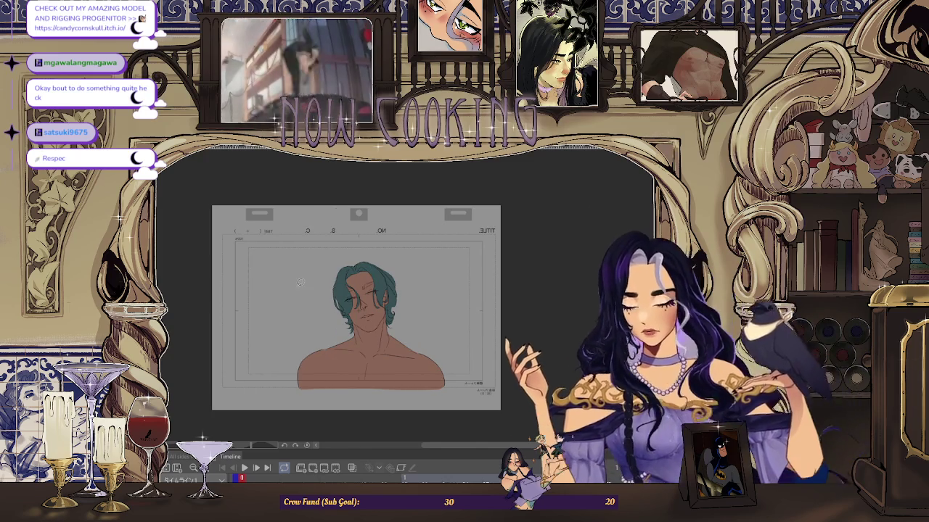
scroll(391, 280, "up", 2)
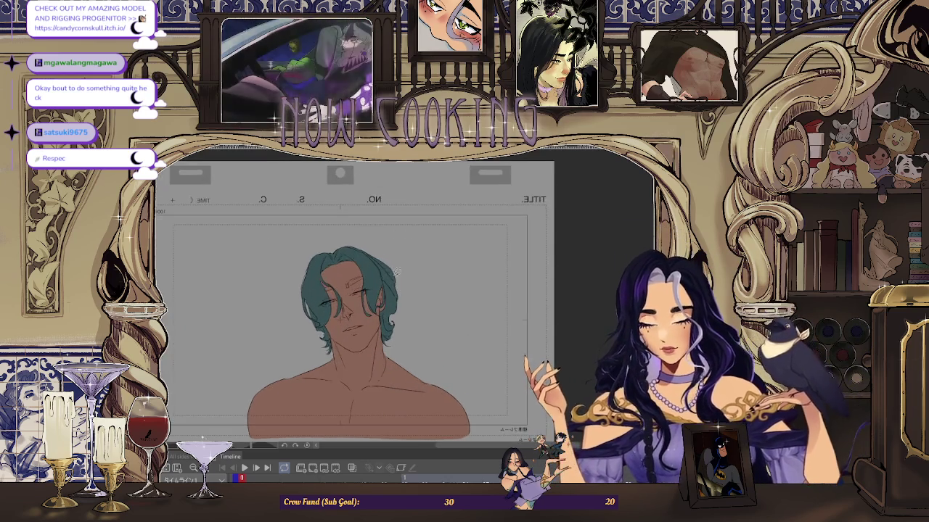
scroll(391, 280, "up", 1)
scroll(391, 280, "up", 1)
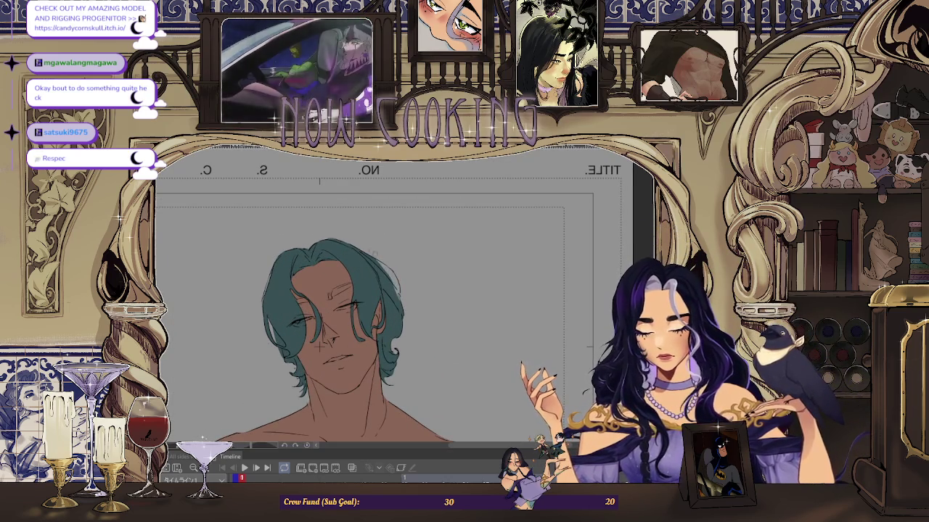
scroll(407, 294, "down", 2)
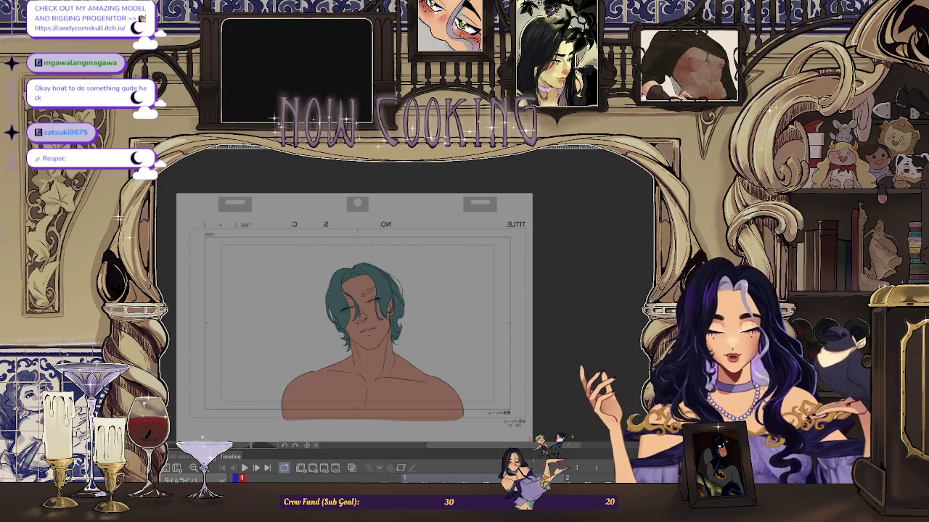
scroll(337, 362, "up", 1)
scroll(337, 363, "up", 1)
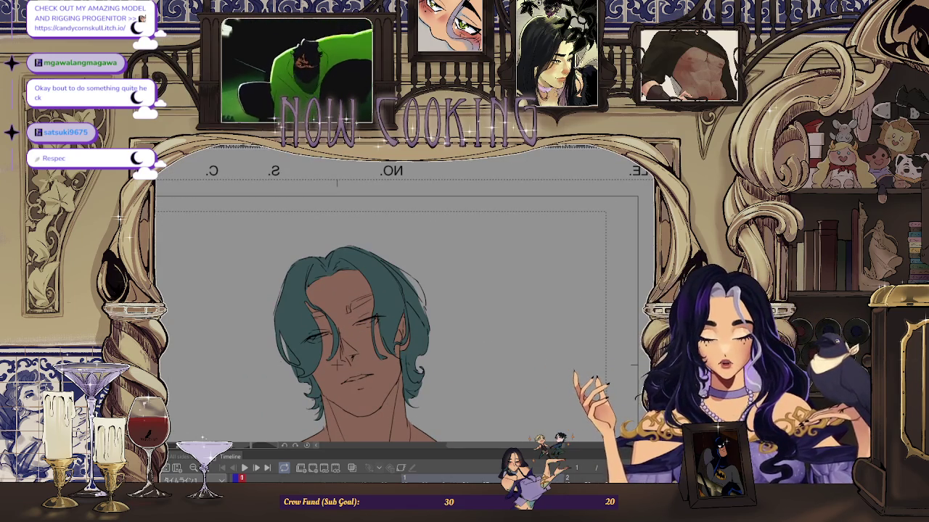
scroll(336, 365, "up", 2)
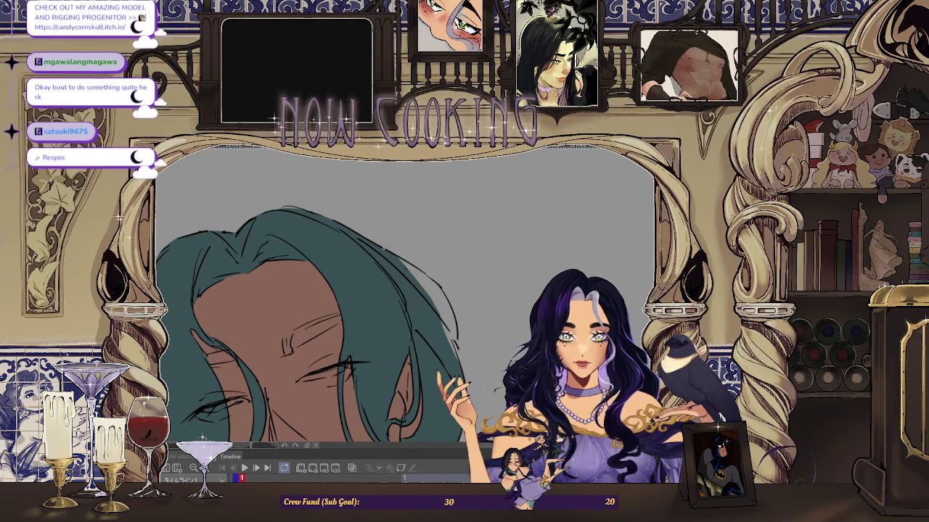
Step: Toggle the sketch and black line art over the flats, ending with red and blue sketch visible
left_click_drag(269, 460, 273, 426)
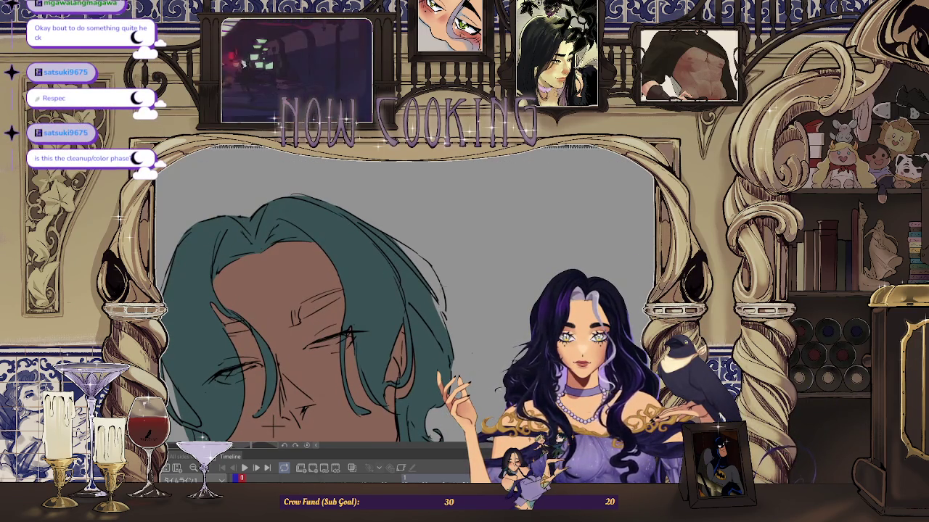
key("ctrl+z")
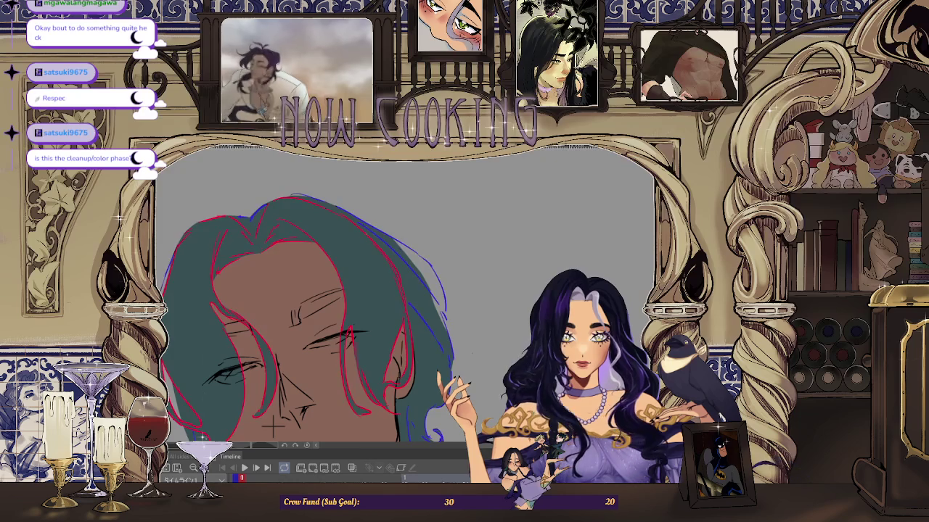
scroll(274, 427, "up", 1)
key("ctrl+z")
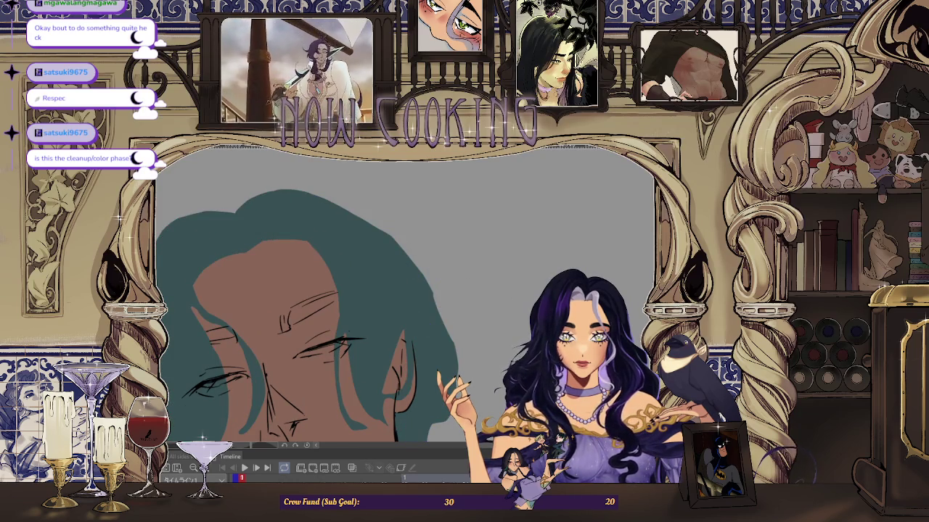
key("ctrl+z")
key("ctrl+y")
scroll(465, 330, "up", 1)
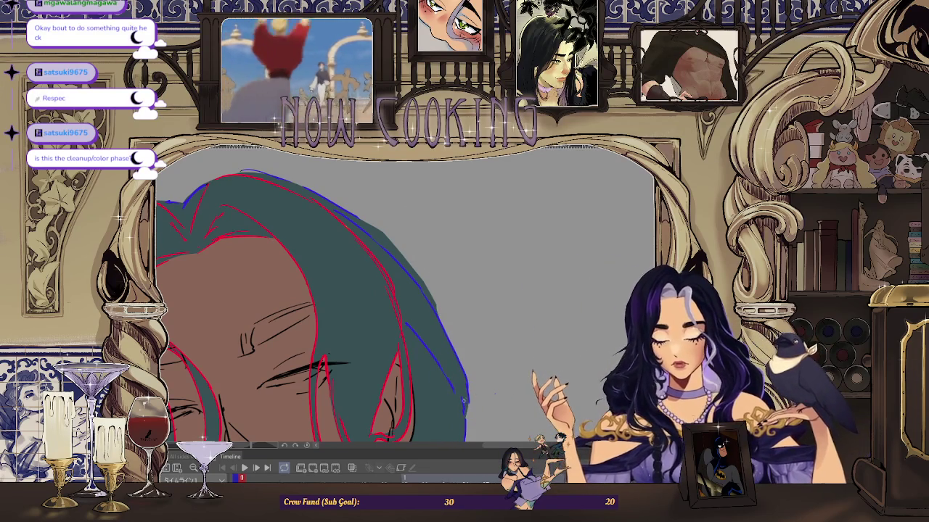
scroll(406, 283, "up", 1)
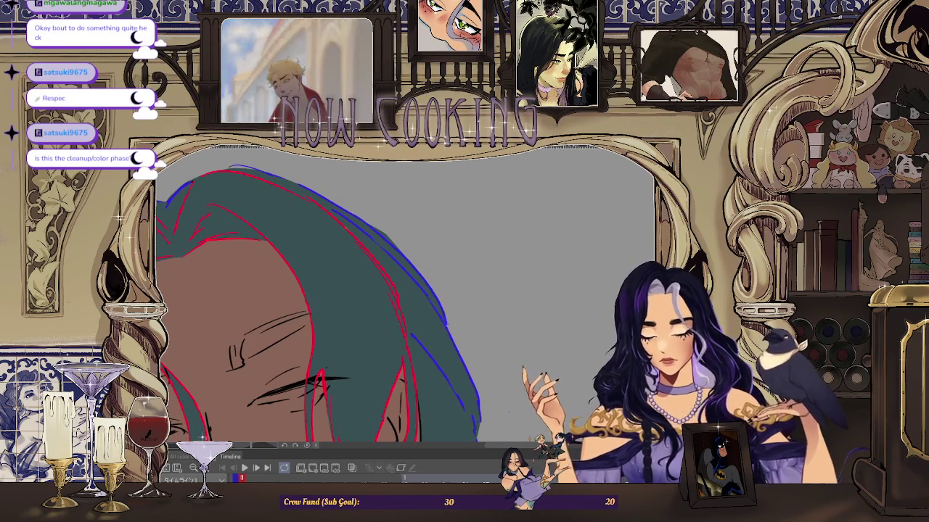
scroll(392, 218, "down", 2)
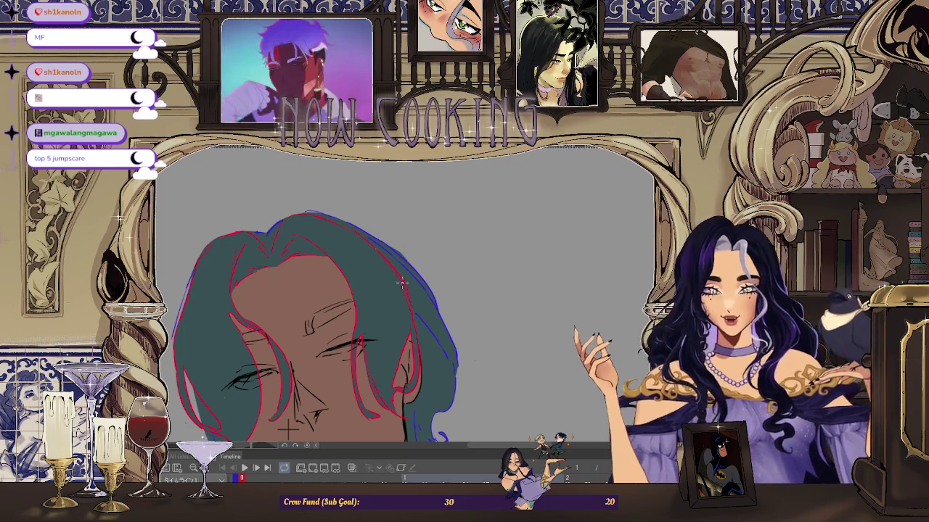
Step: Zoom out and clear the red and blue sketch lines off the hair
scroll(404, 262, "down", 3)
scroll(403, 263, "down", 2)
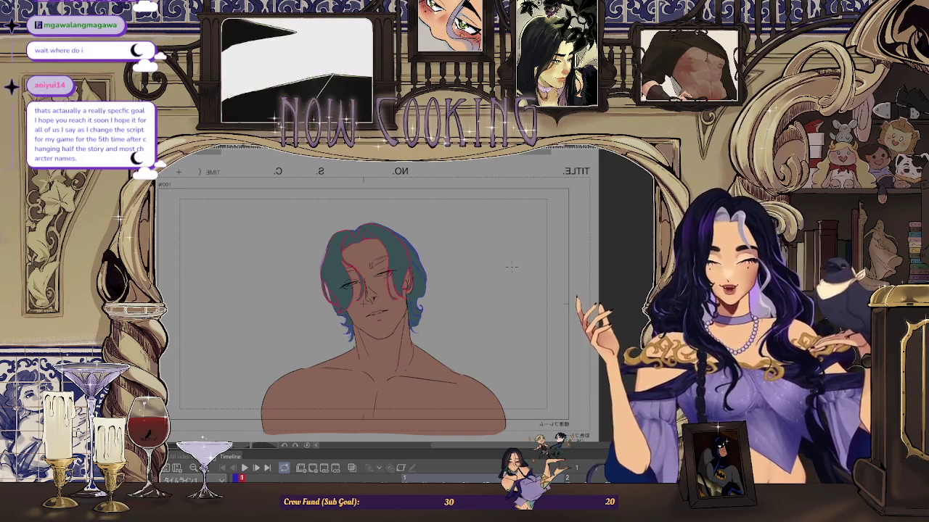
scroll(373, 305, "down", 1)
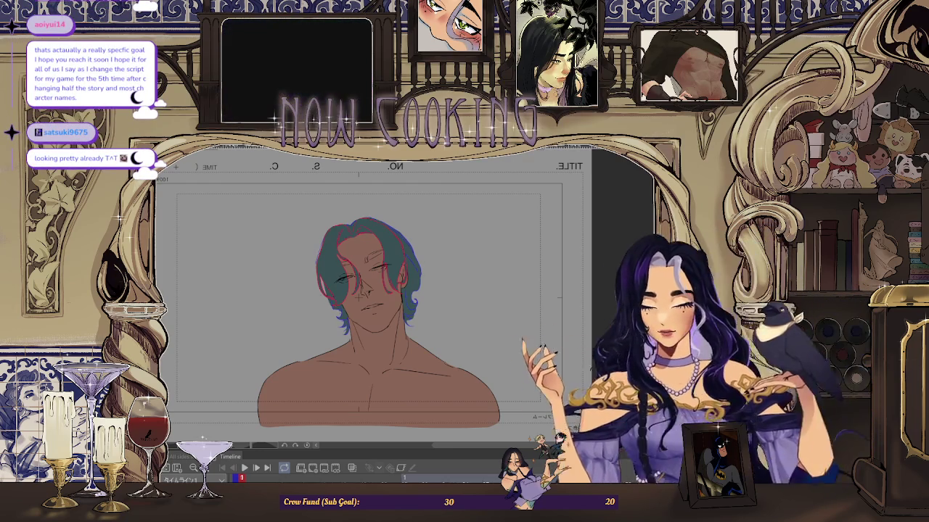
left_click_drag(349, 239, 395, 290)
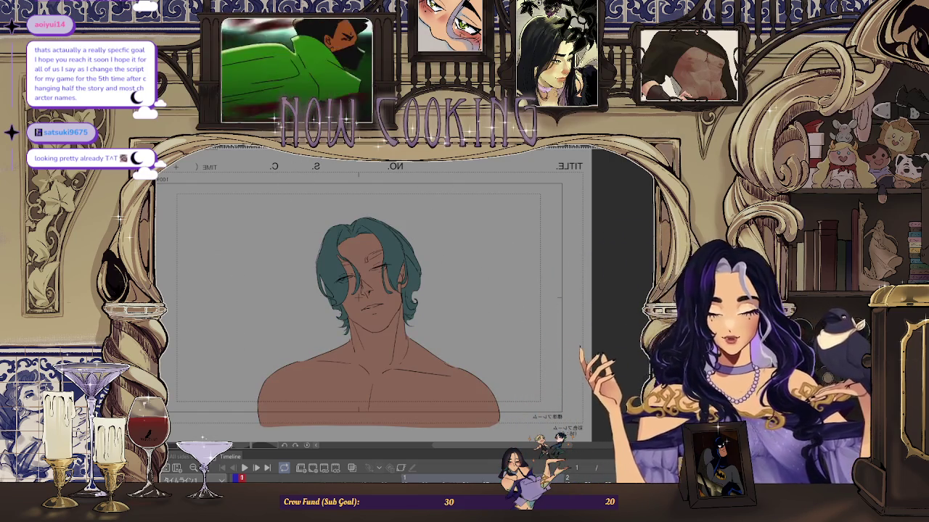
scroll(453, 217, "down", 1)
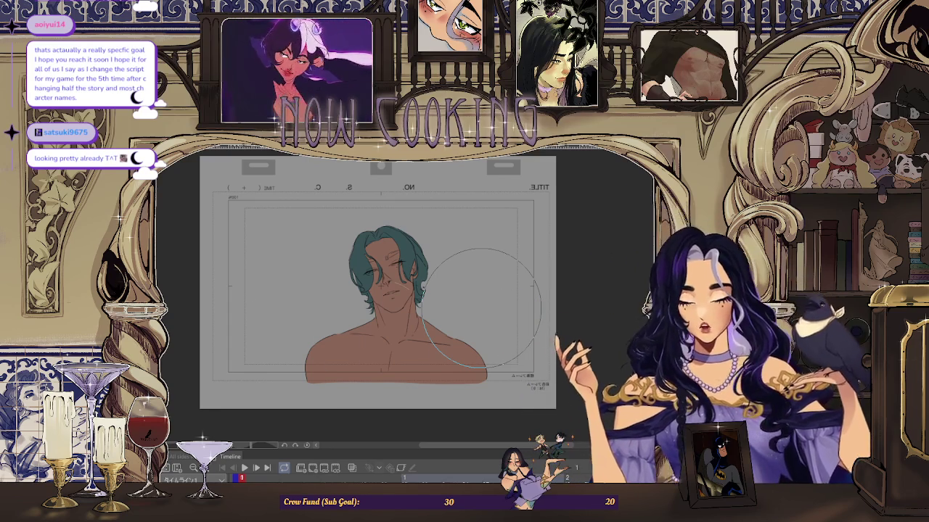
scroll(403, 250, "up", 1)
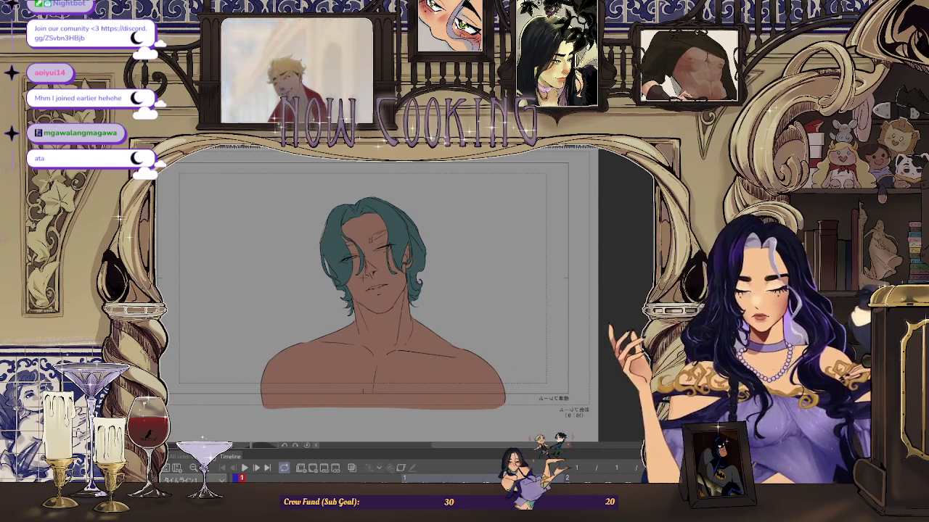
Step: Paint over the eyebrow above the eye in teal, making it thicker and darker
scroll(353, 280, "up", 3)
scroll(352, 280, "up", 3)
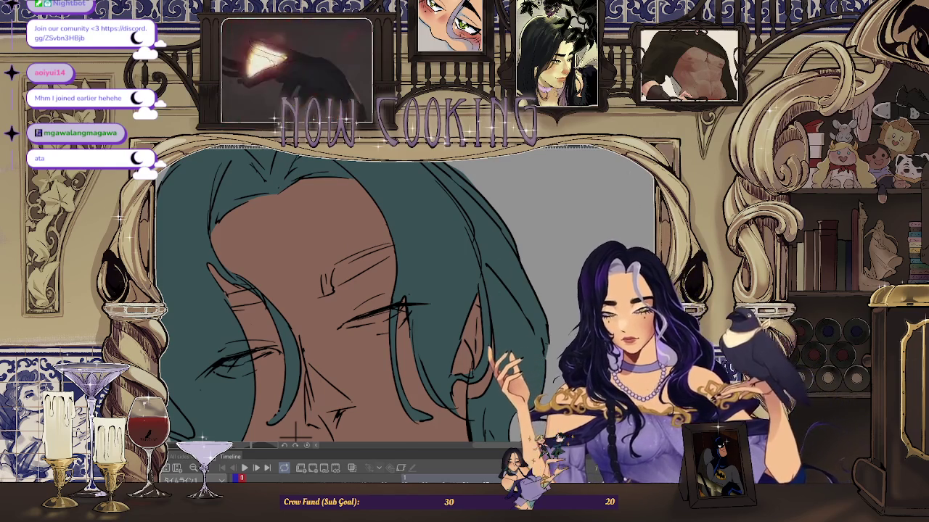
scroll(348, 266, "up", 1)
left_click_drag(348, 267, 340, 270)
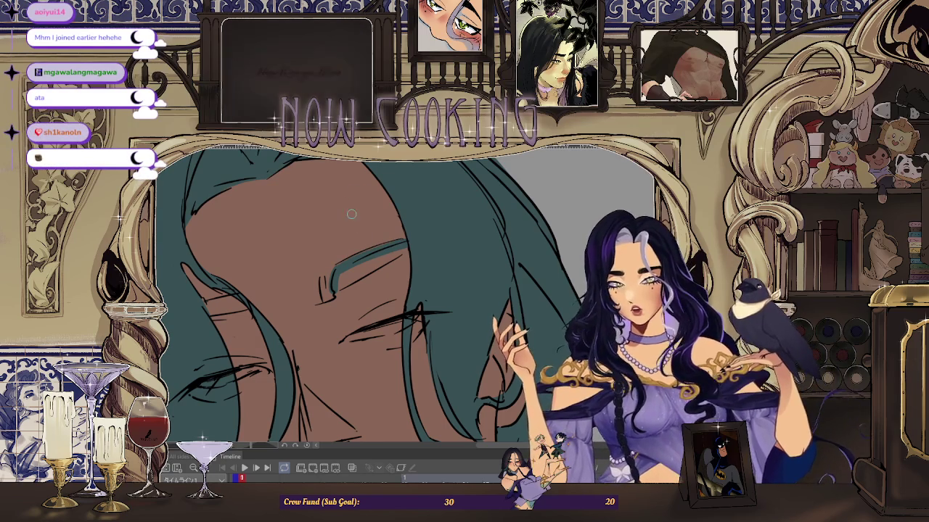
scroll(341, 273, "up", 1)
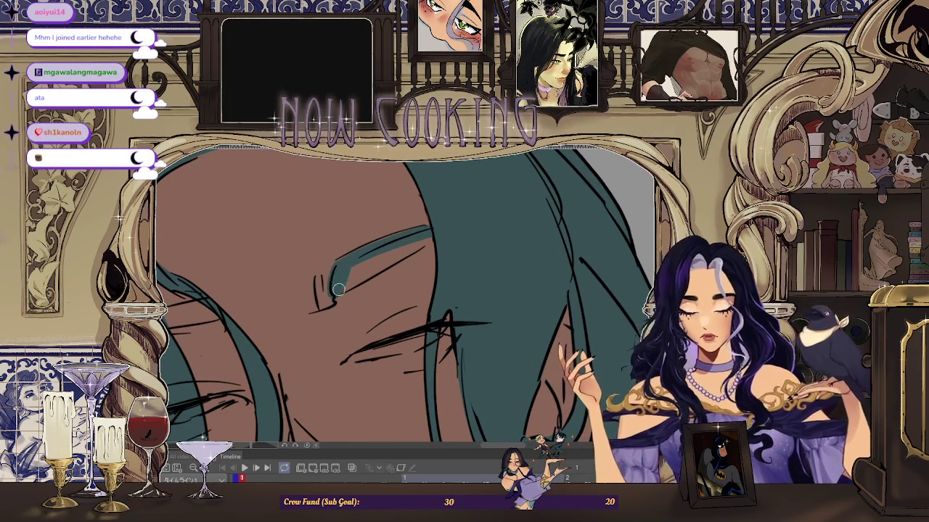
left_click_drag(338, 291, 340, 269)
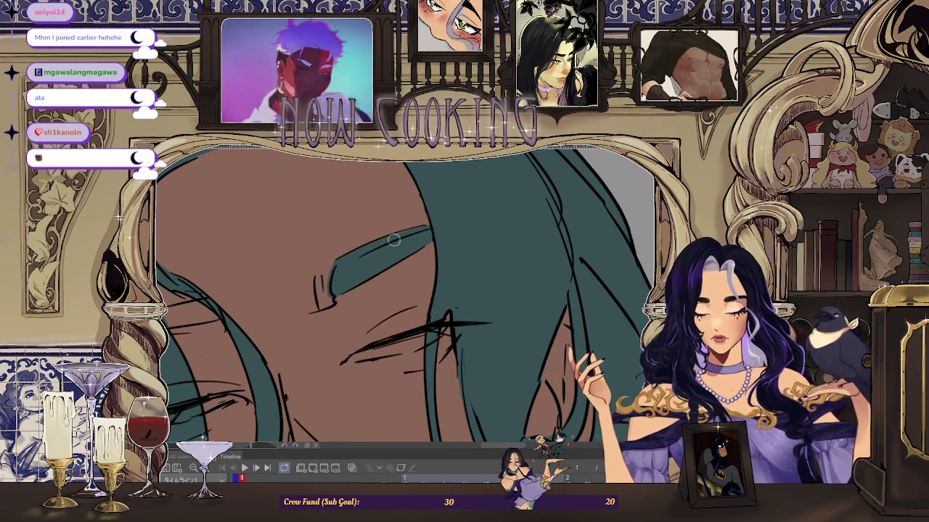
Step: Compare the face with the blue-haired photo reference, then return to the drawing
scroll(464, 217, "down", 3)
scroll(314, 268, "up", 3)
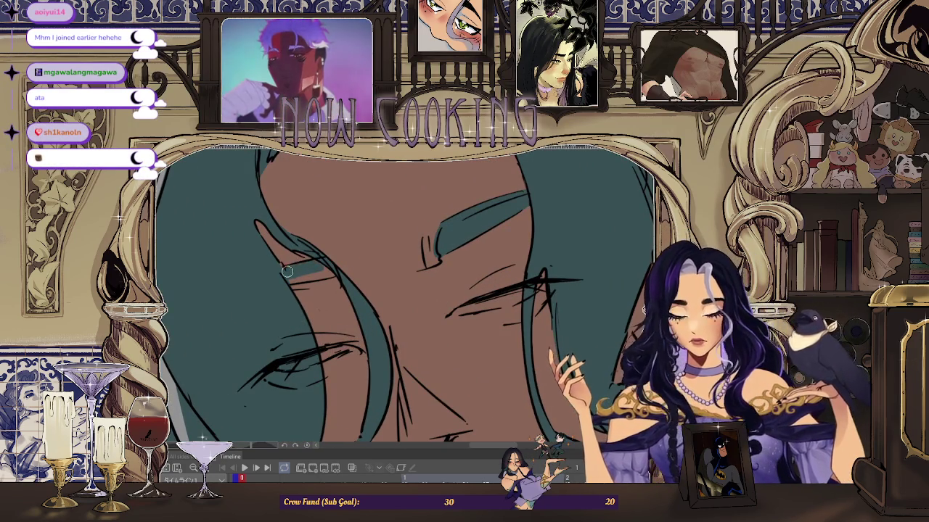
scroll(324, 273, "down", 3)
scroll(341, 304, "down", 2)
scroll(362, 312, "down", 1)
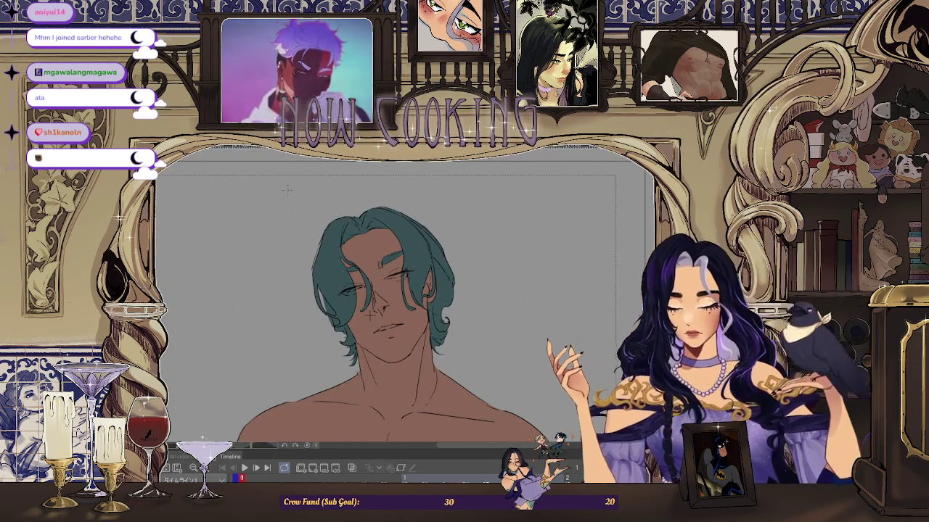
key("alt+Tab")
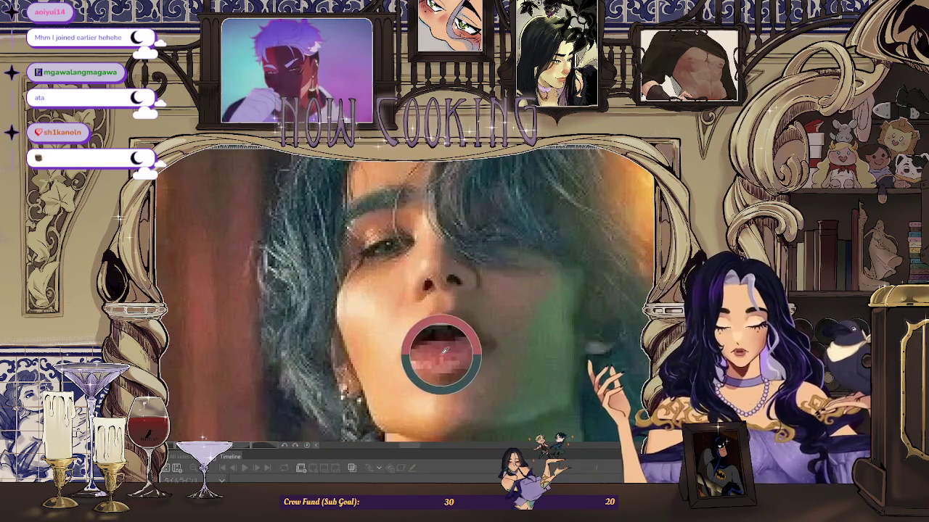
key("alt+Tab")
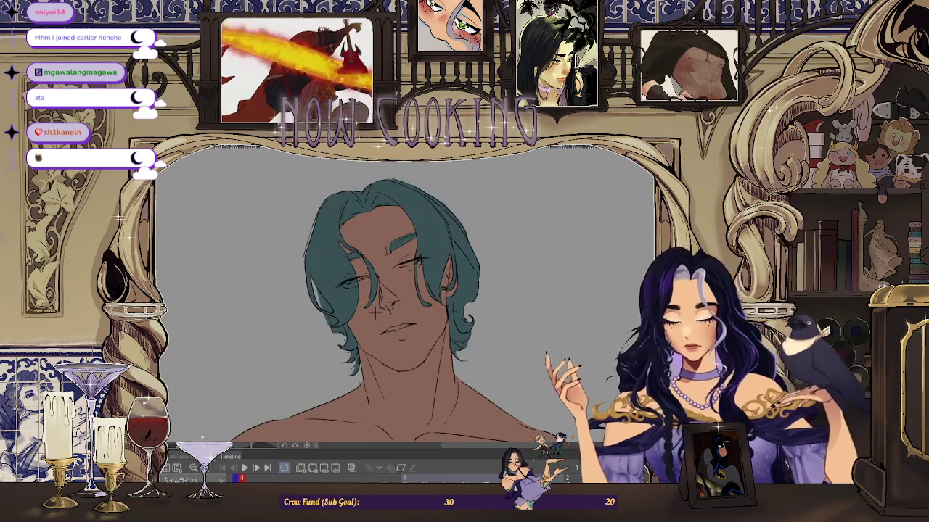
scroll(375, 310, "up", 3)
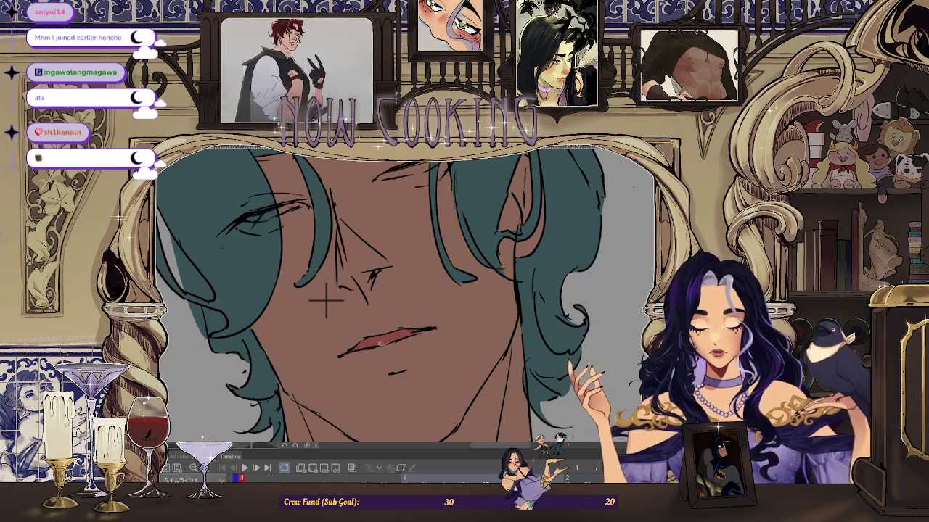
scroll(372, 346, "down", 2)
scroll(392, 339, "down", 1)
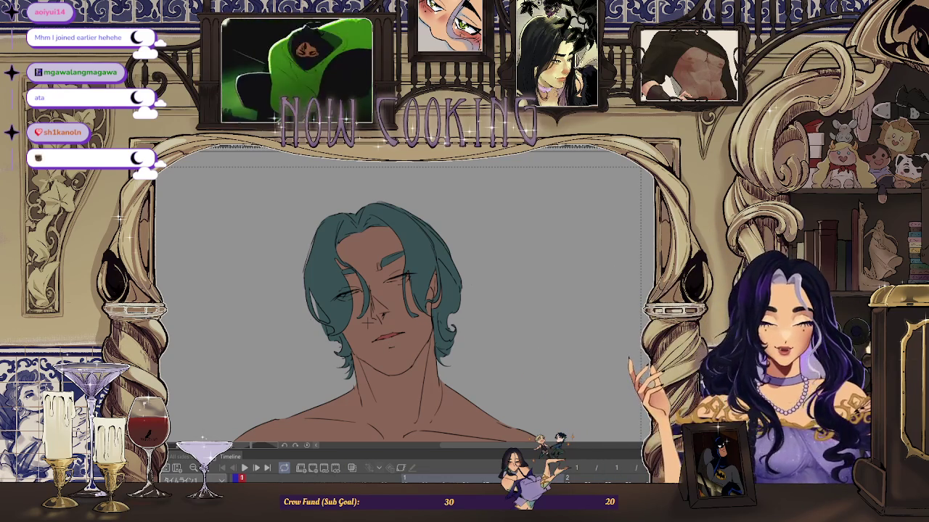
scroll(363, 319, "up", 2)
scroll(333, 283, "up", 2)
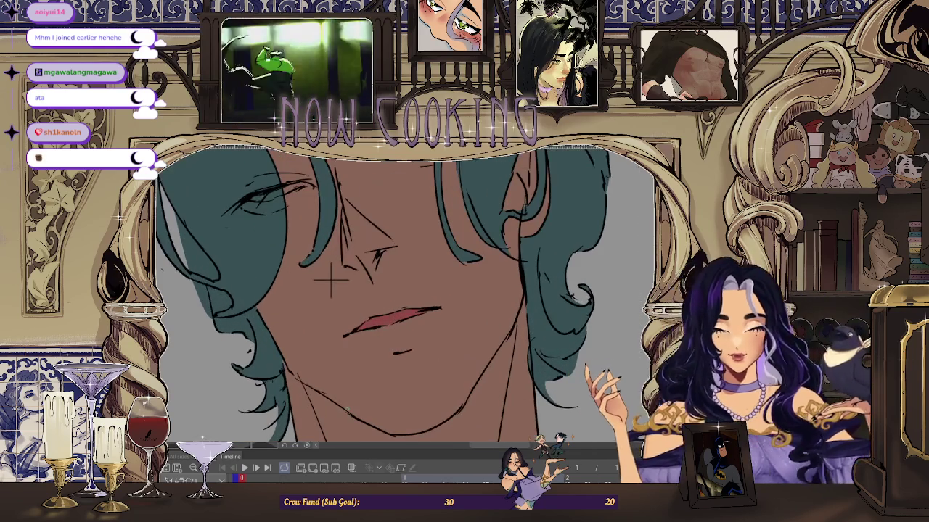
scroll(331, 279, "up", 1)
scroll(323, 268, "up", 1)
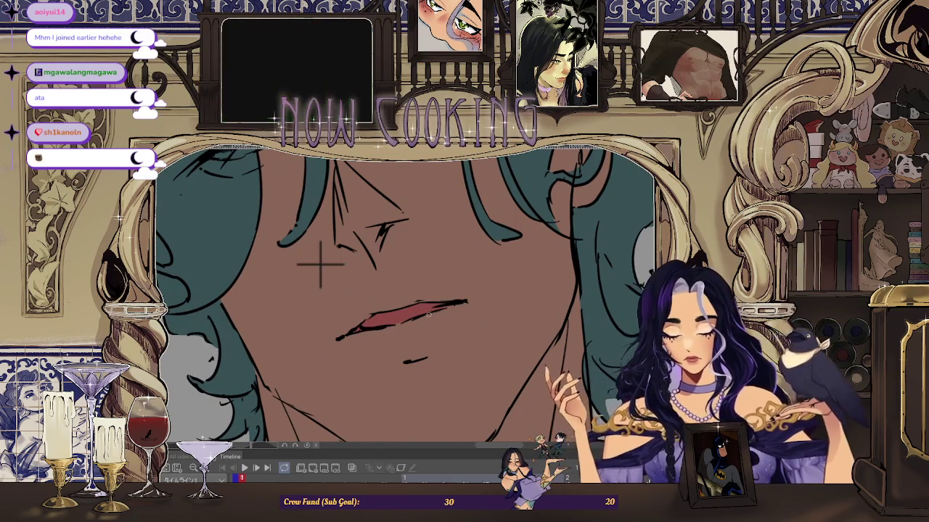
scroll(431, 309, "down", 3)
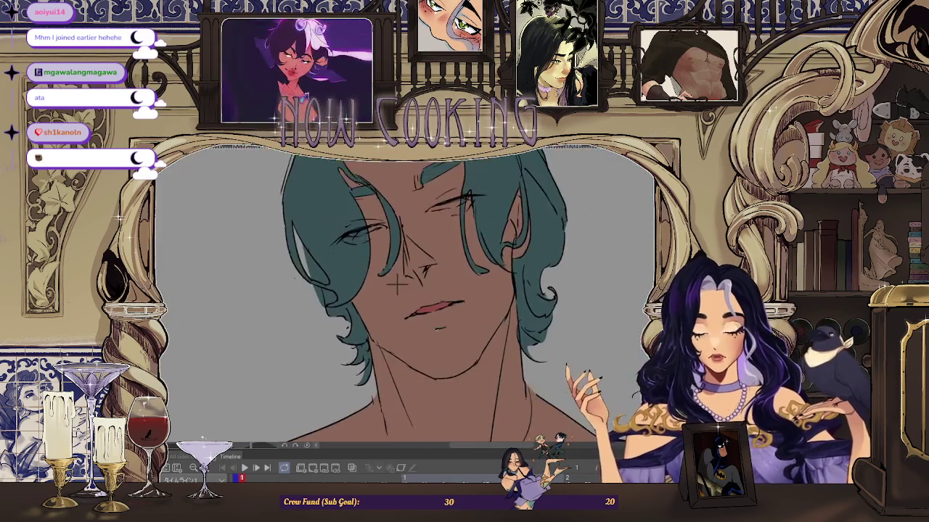
scroll(420, 341, "down", 2)
scroll(415, 334, "up", 2)
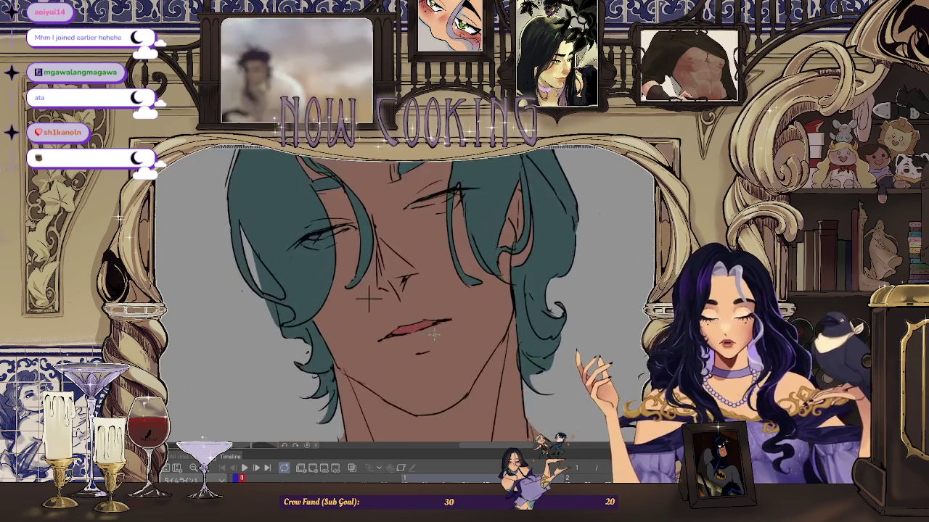
scroll(396, 334, "up", 3)
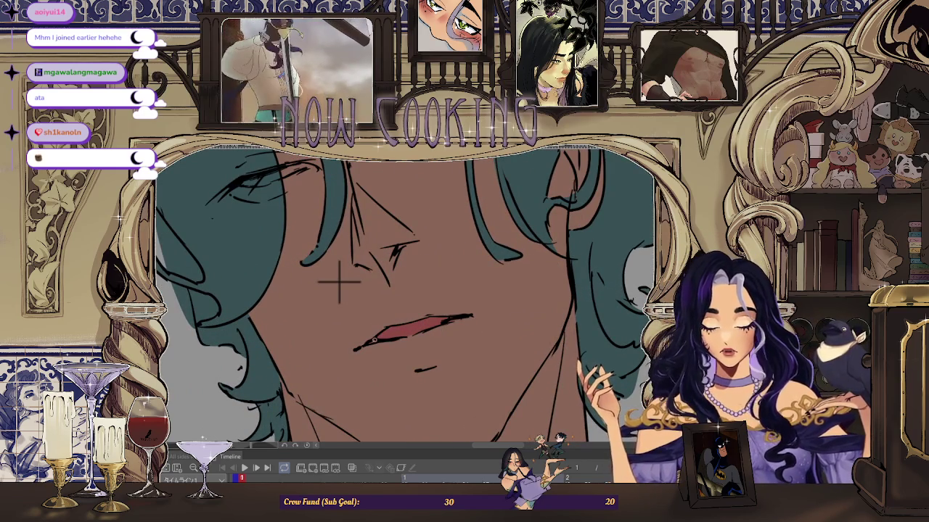
scroll(456, 317, "down", 3)
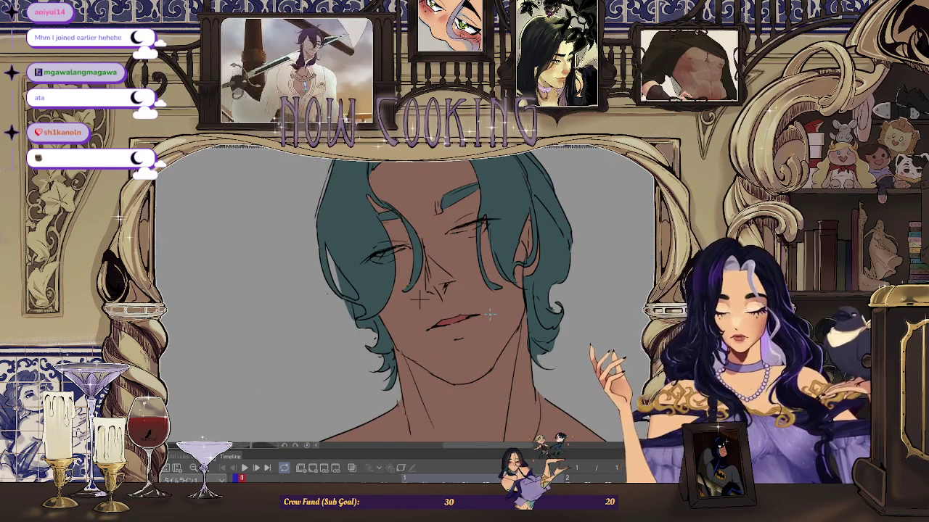
scroll(479, 319, "up", 1)
scroll(449, 333, "up", 4)
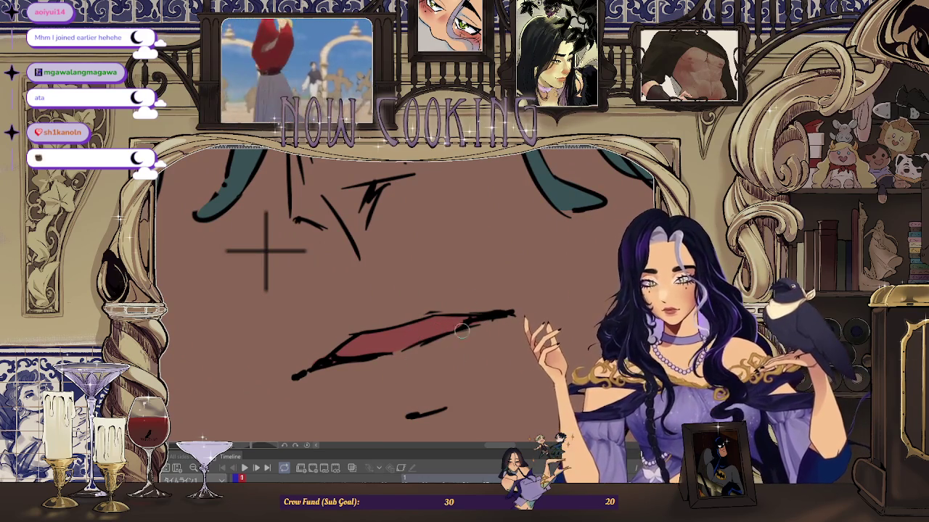
scroll(463, 323, "up", 1)
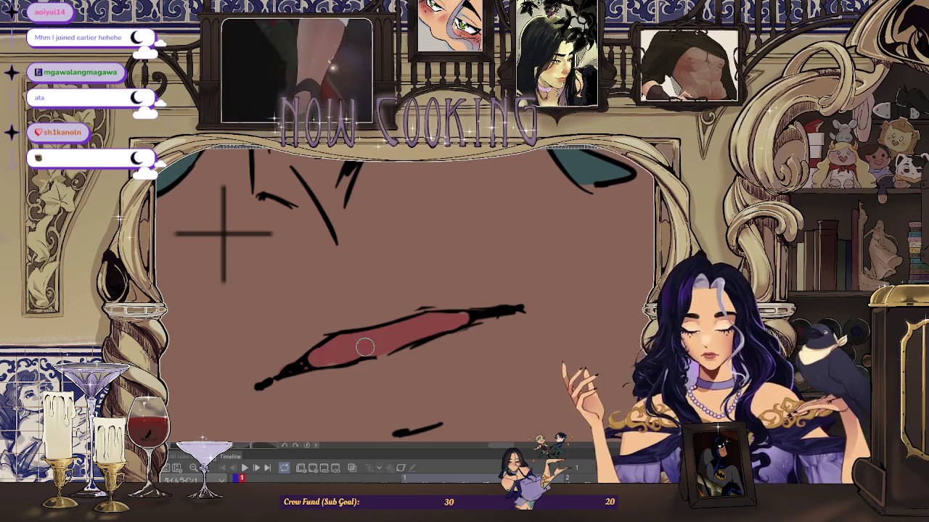
scroll(409, 342, "down", 5)
scroll(409, 341, "up", 2)
scroll(409, 341, "down", 3)
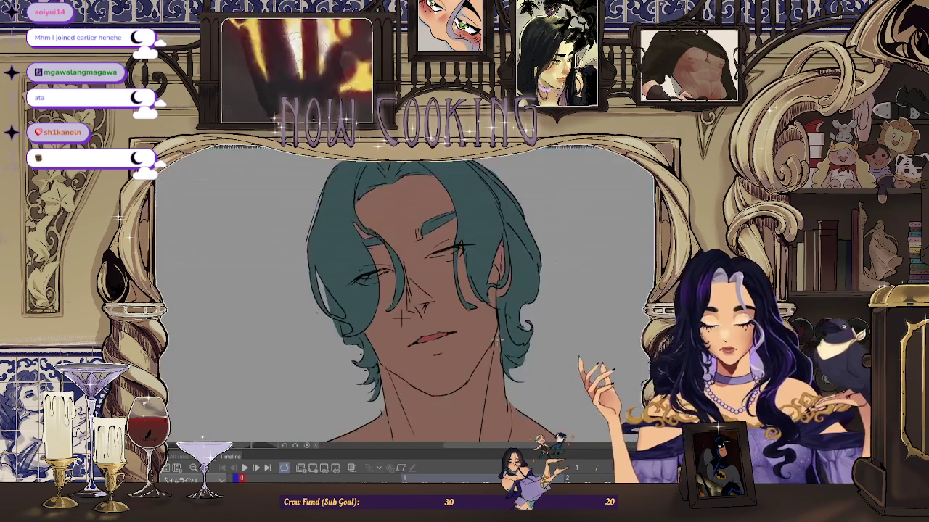
scroll(479, 346, "down", 1)
Step: Sample the lip colour from the reference photo's mouth and switch back to the illustration
scroll(479, 348, "down", 1)
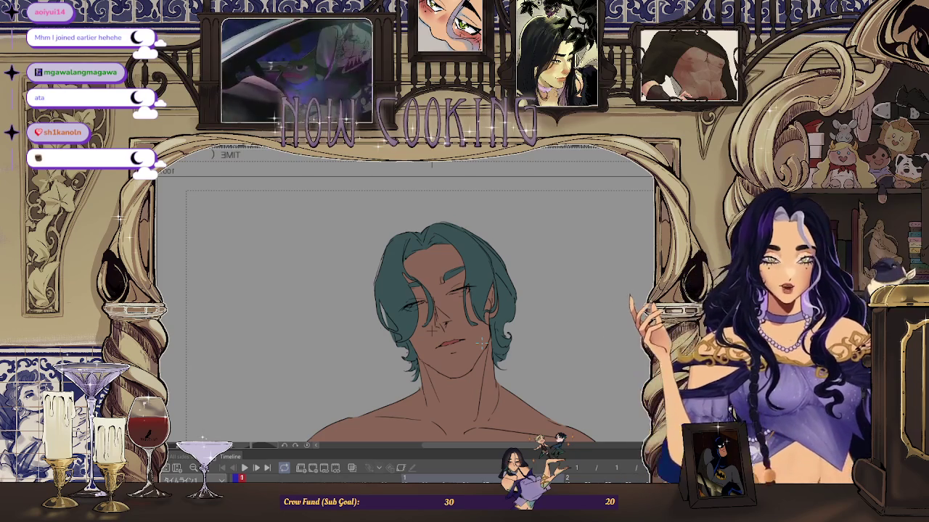
key("ctrl+0")
scroll(442, 305, "up", 3)
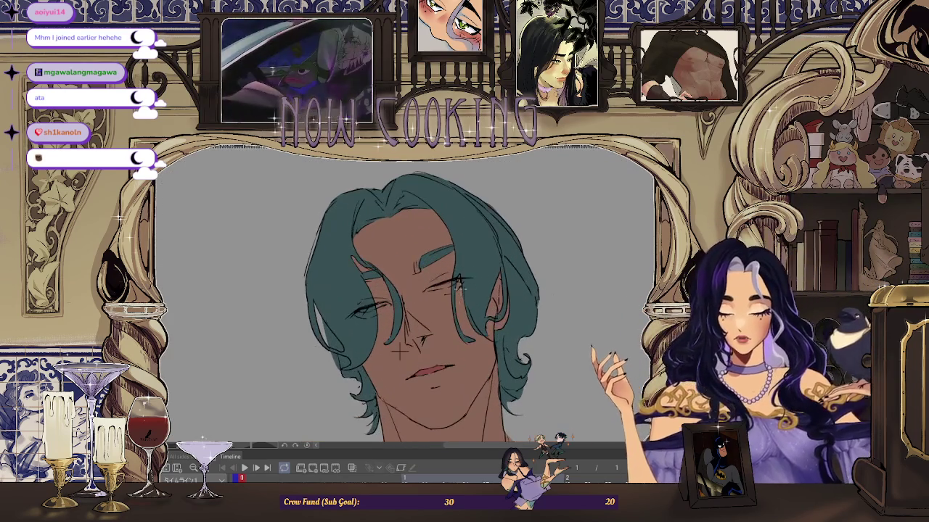
key("ctrl+Tab")
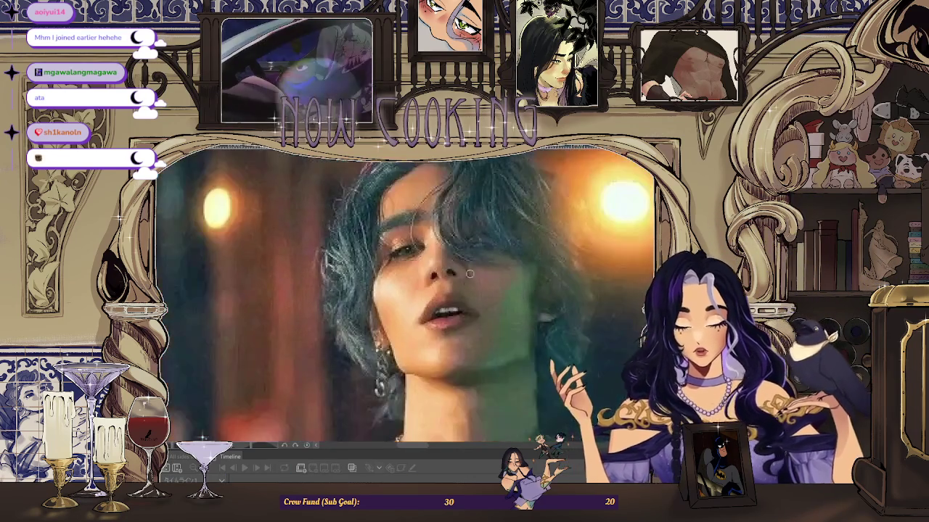
scroll(428, 305, "up", 5)
left_click(428, 304)
scroll(428, 305, "down", 2)
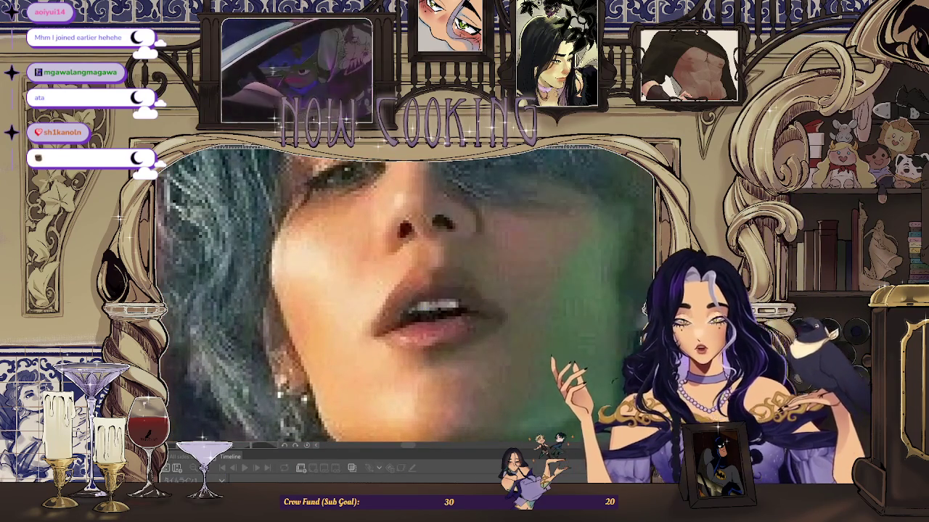
key("ctrl+Tab")
scroll(362, 308, "up", 4)
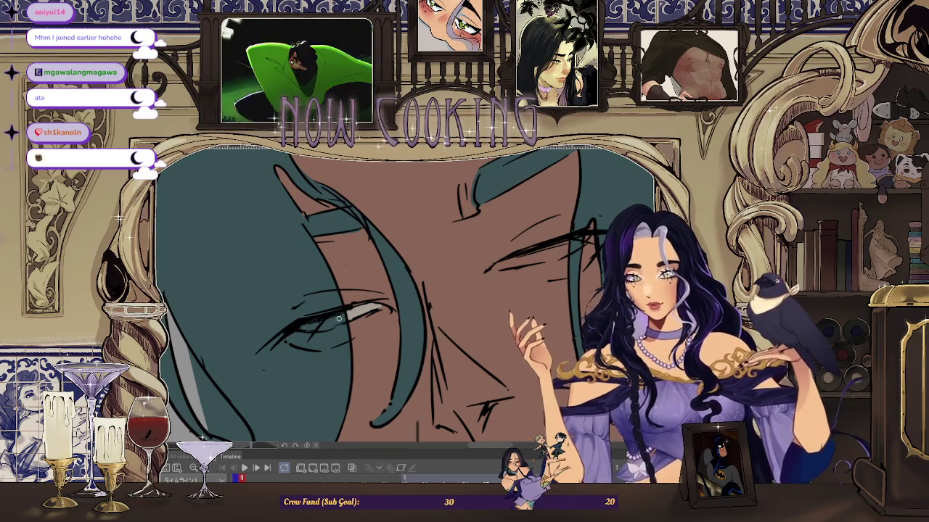
scroll(446, 365, "down", 3)
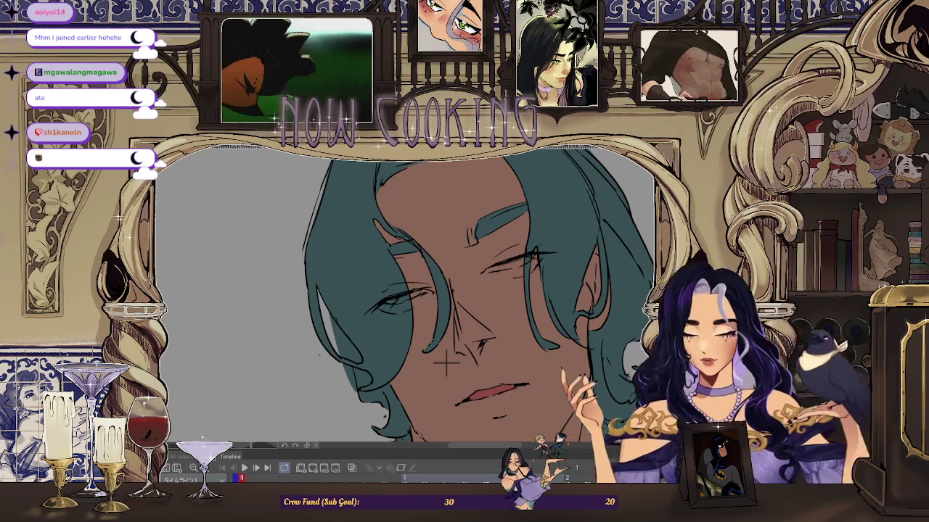
scroll(448, 377, "up", 2)
scroll(452, 389, "up", 2)
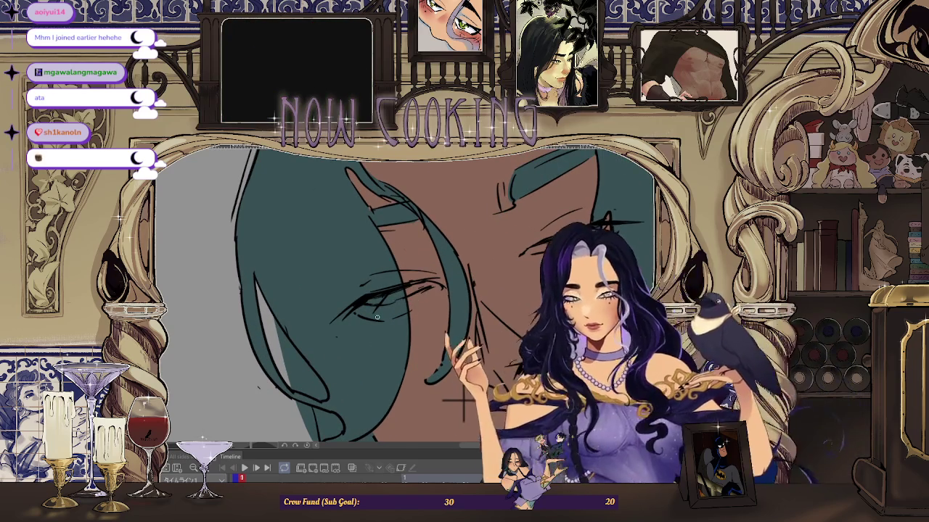
scroll(396, 297, "up", 3)
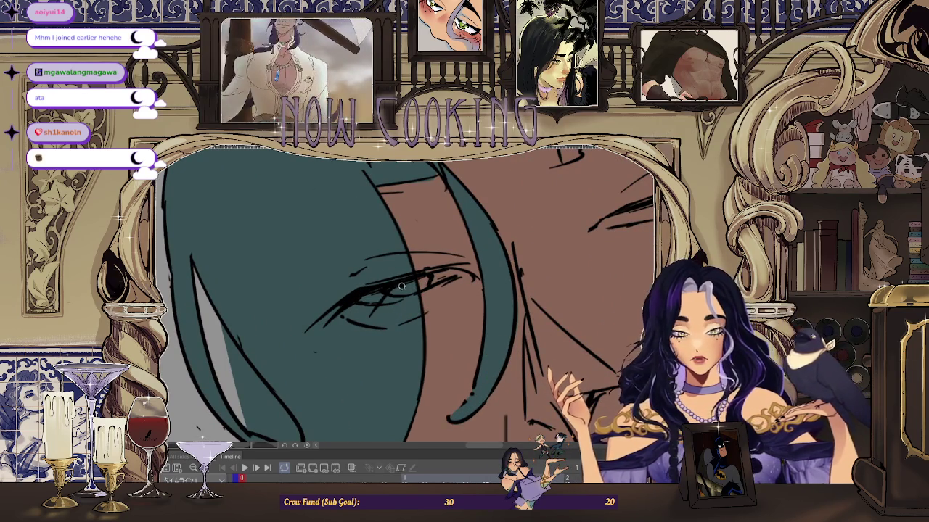
scroll(418, 283, "down", 3)
scroll(506, 379, "down", 1)
scroll(583, 242, "up", 1)
scroll(442, 383, "up", 3)
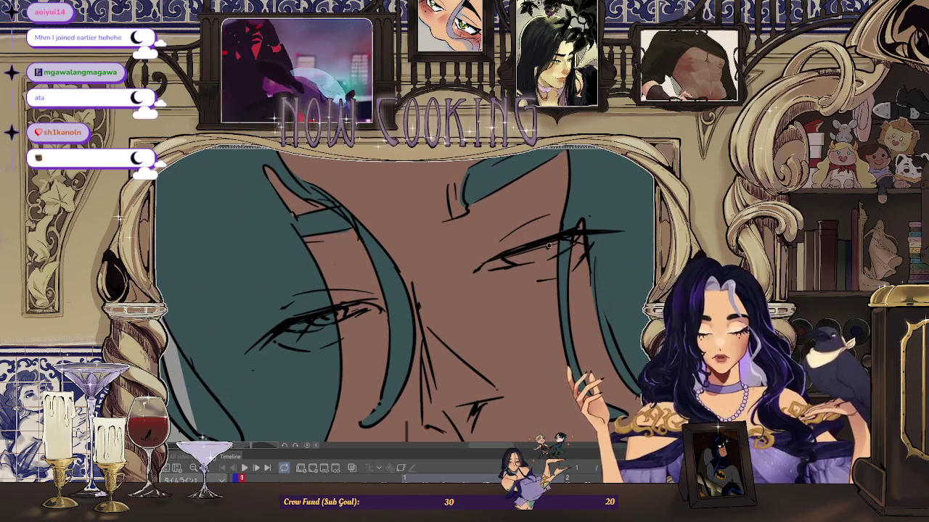
scroll(549, 247, "up", 1)
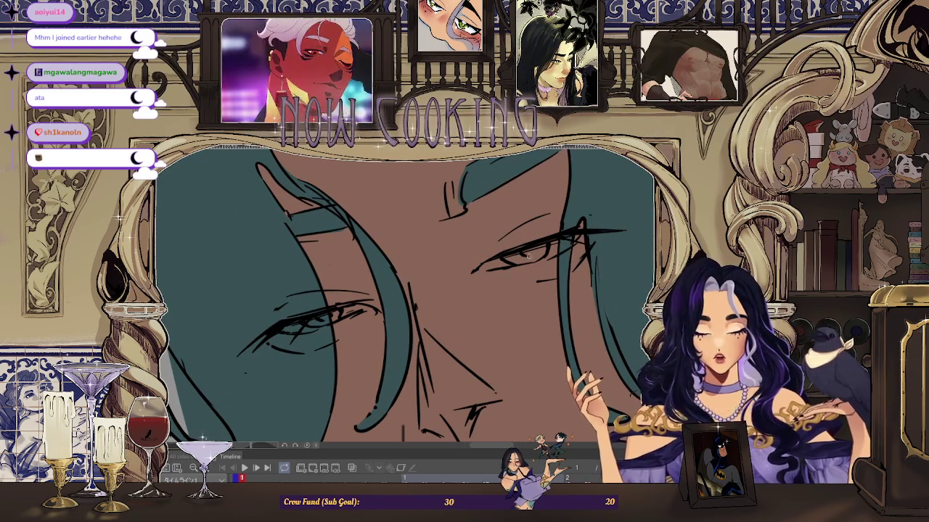
scroll(535, 248, "down", 3)
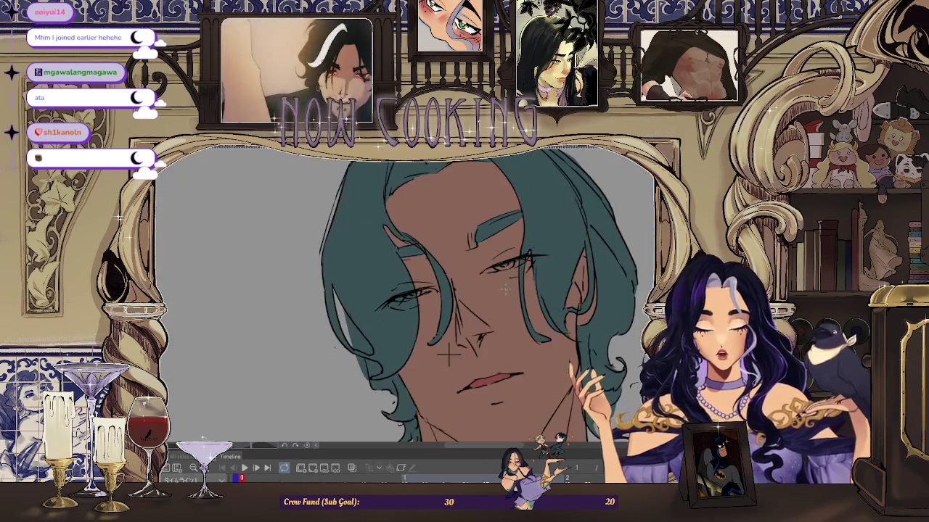
scroll(467, 233, "up", 2)
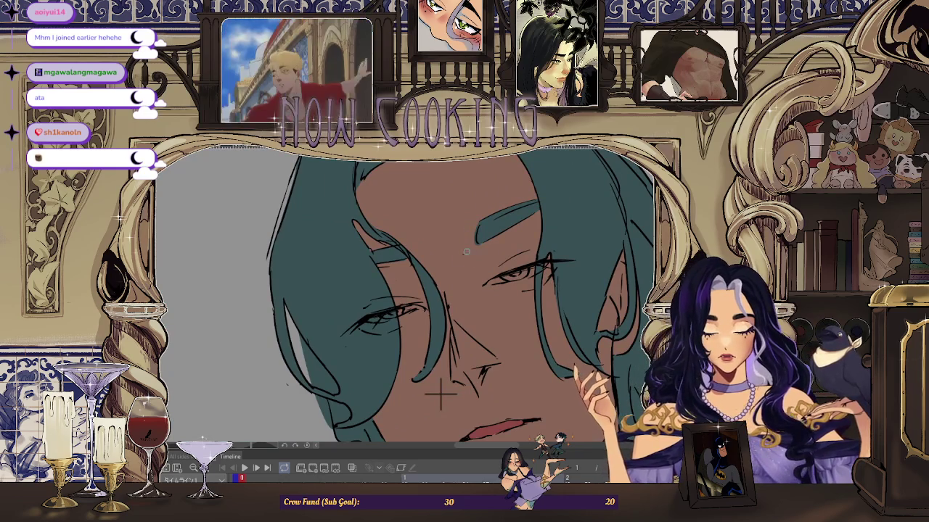
scroll(474, 242, "up", 2)
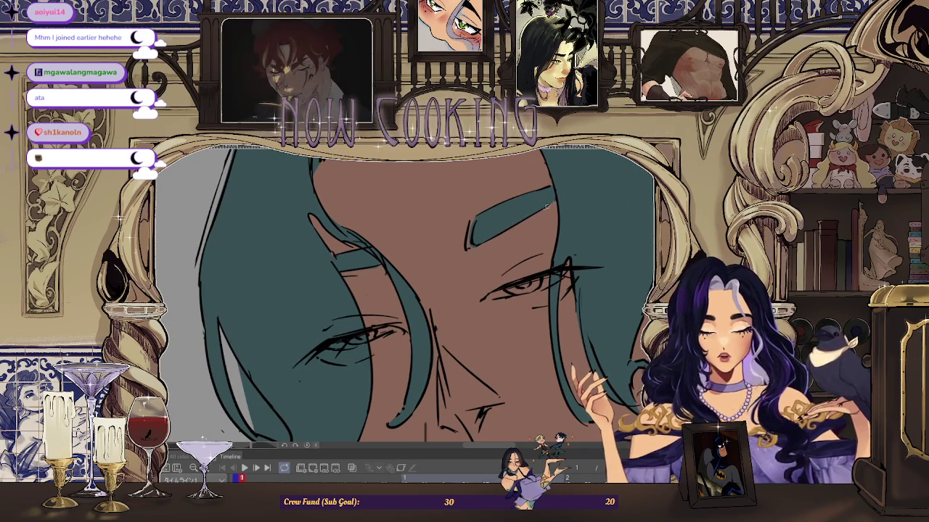
scroll(530, 215, "down", 3)
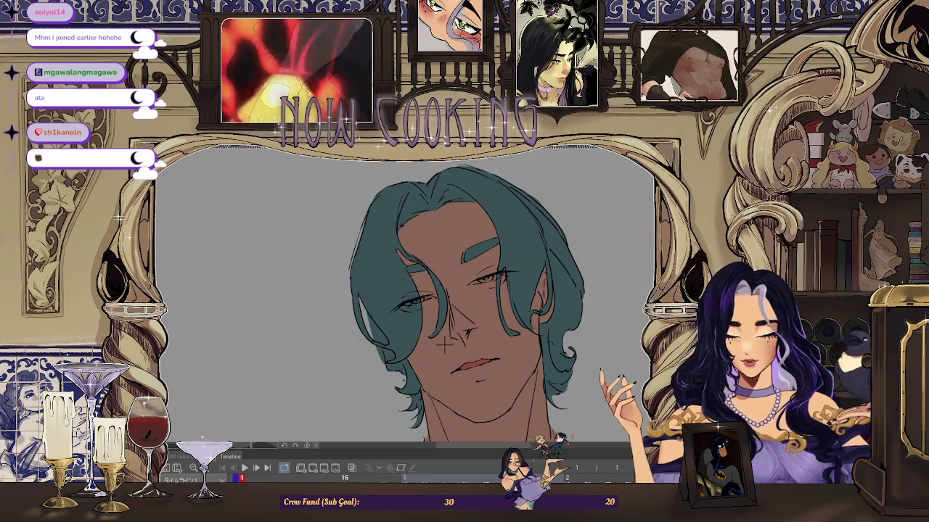
scroll(444, 347, "down", 1)
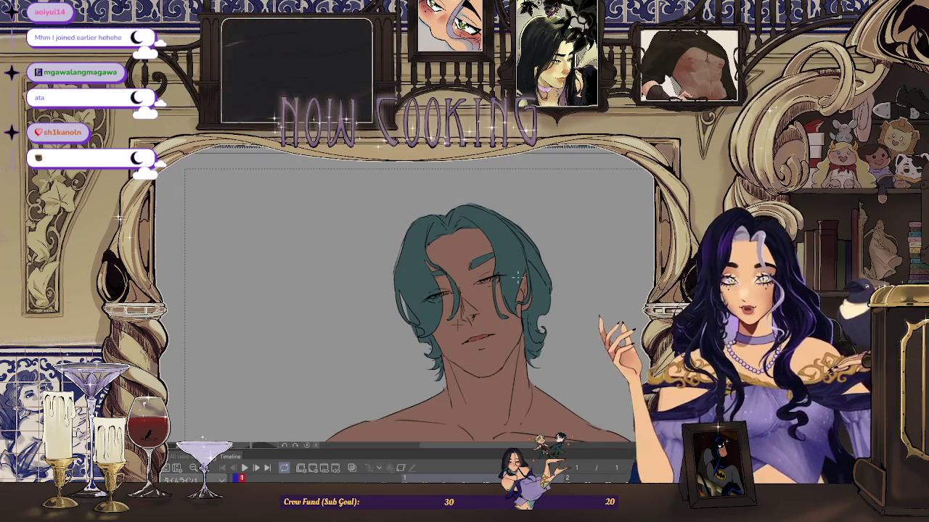
scroll(517, 276, "up", 2)
scroll(511, 287, "up", 2)
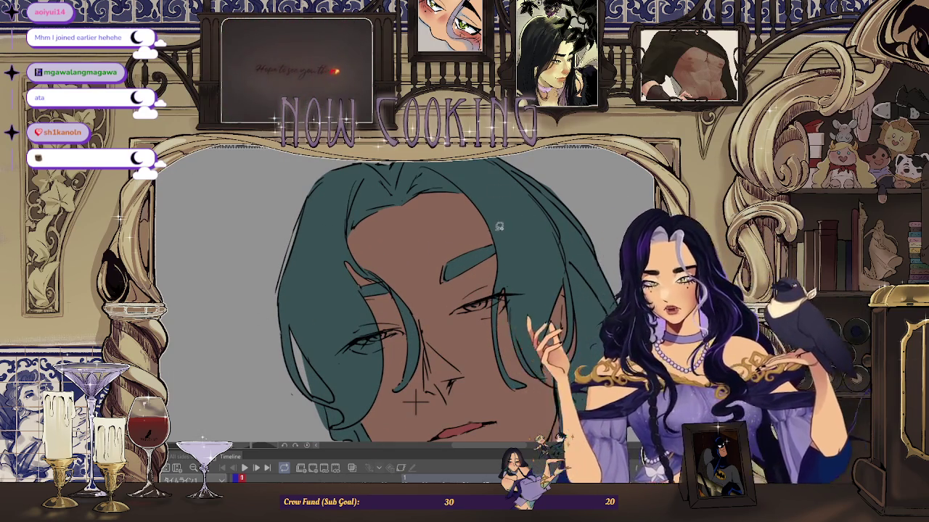
scroll(417, 246, "up", 2)
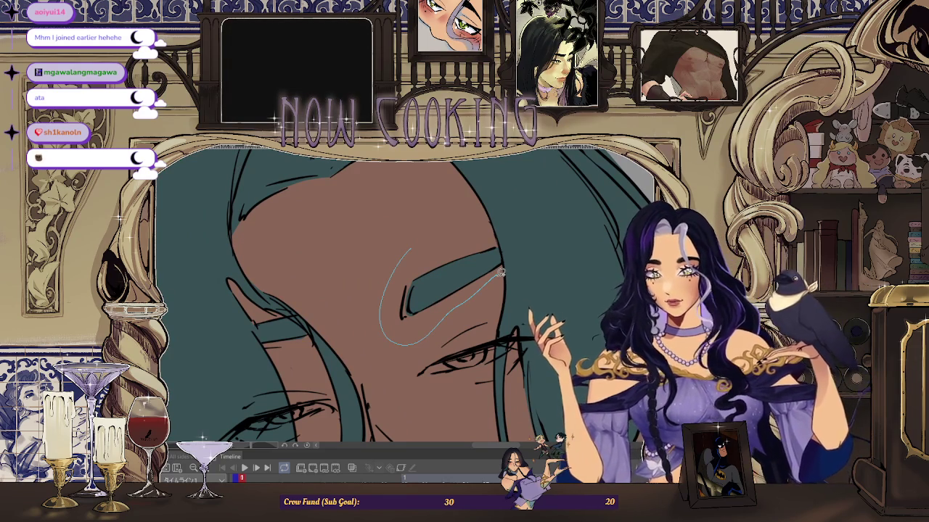
left_click_drag(500, 272, 471, 229)
scroll(470, 229, "down", 2)
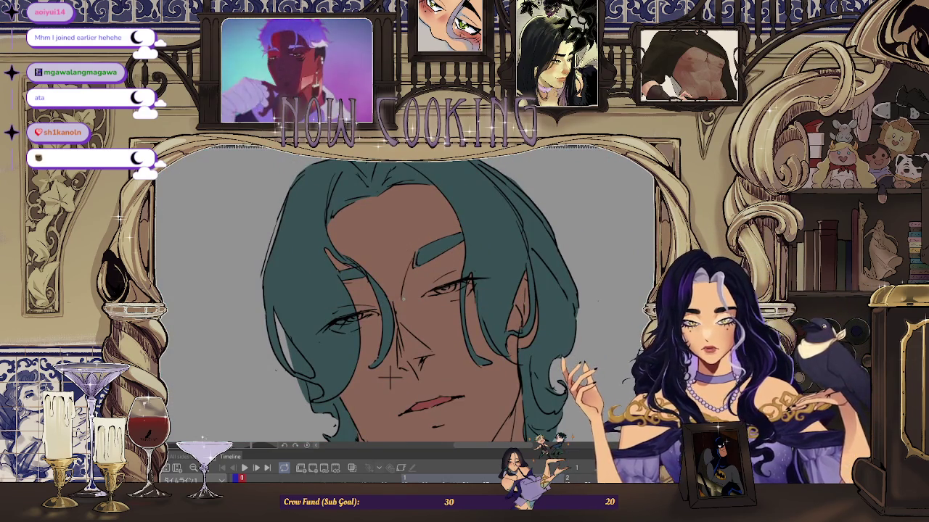
scroll(500, 280, "down", 2)
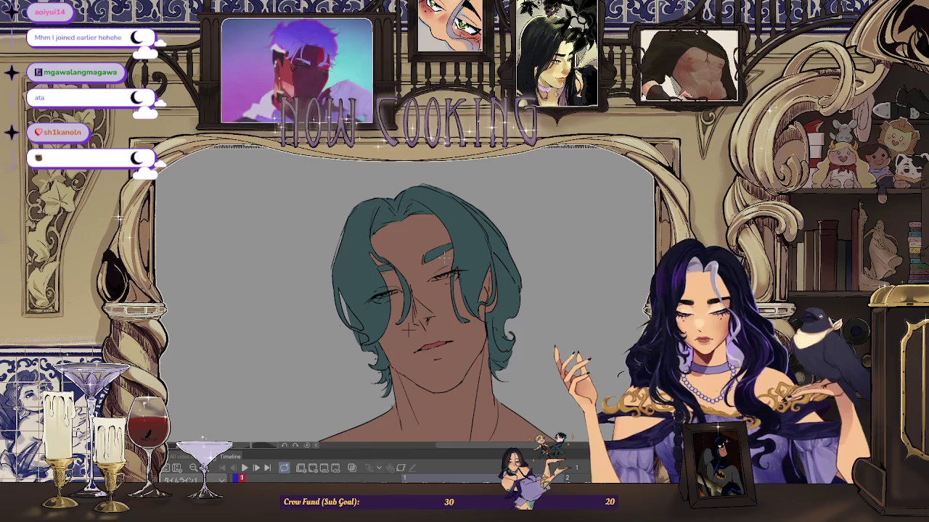
scroll(423, 287, "up", 2)
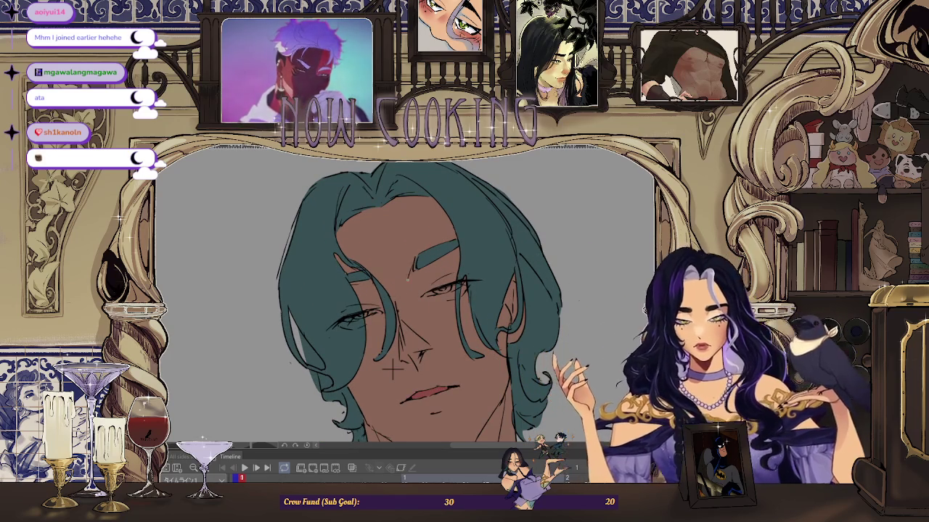
scroll(392, 370, "down", 2)
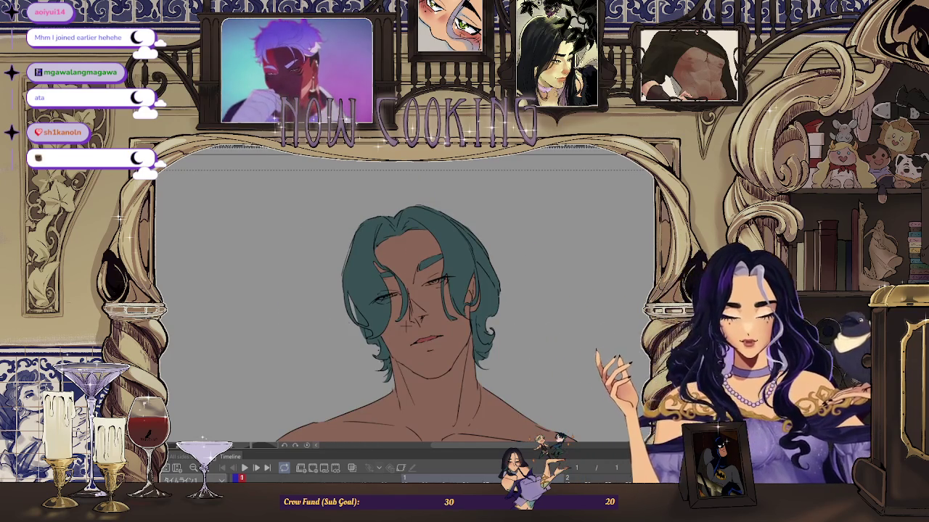
left_click_drag(406, 324, 487, 292)
scroll(401, 329, "up", 1)
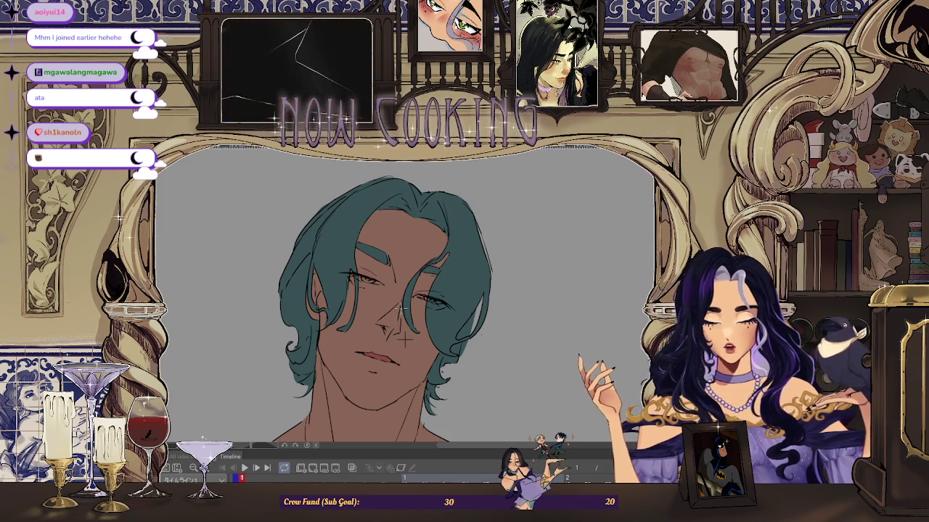
scroll(404, 335, "up", 1)
scroll(414, 411, "up", 1)
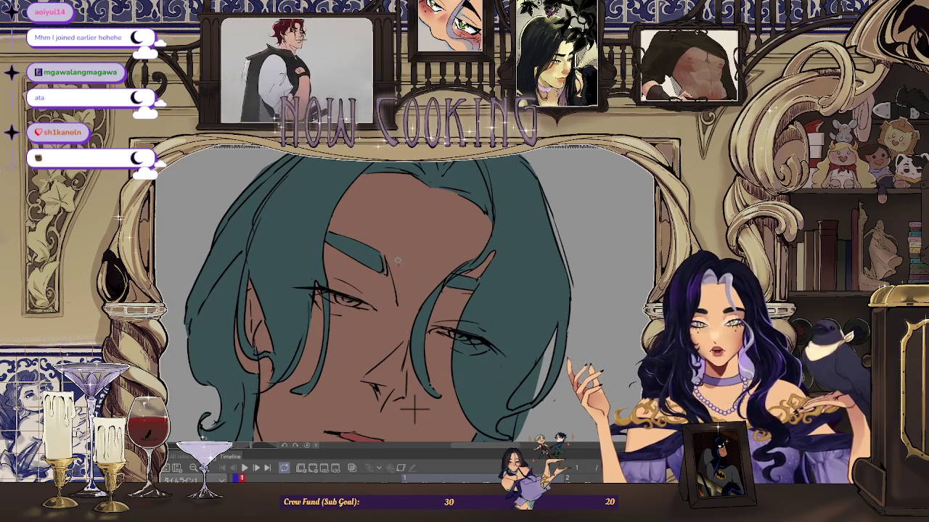
scroll(415, 411, "down", 2)
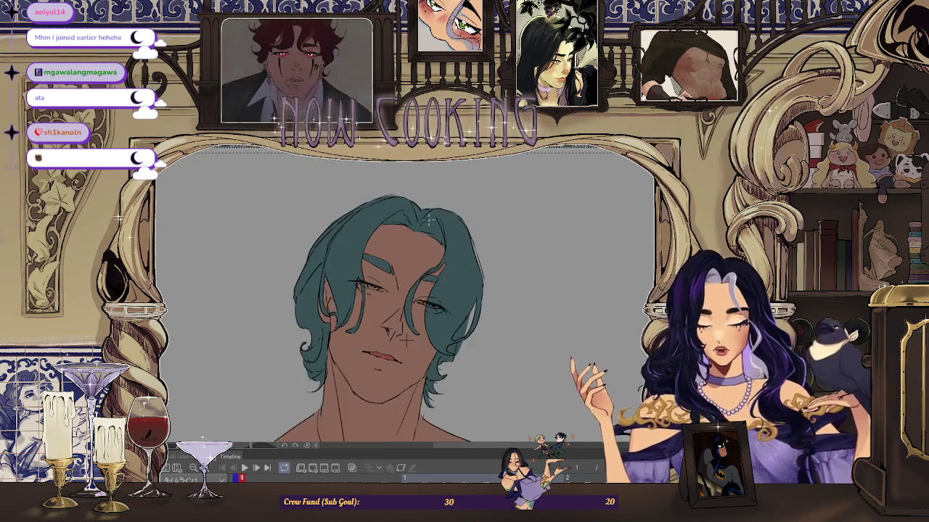
scroll(504, 287, "down", 1)
scroll(503, 287, "down", 1)
scroll(504, 287, "down", 1)
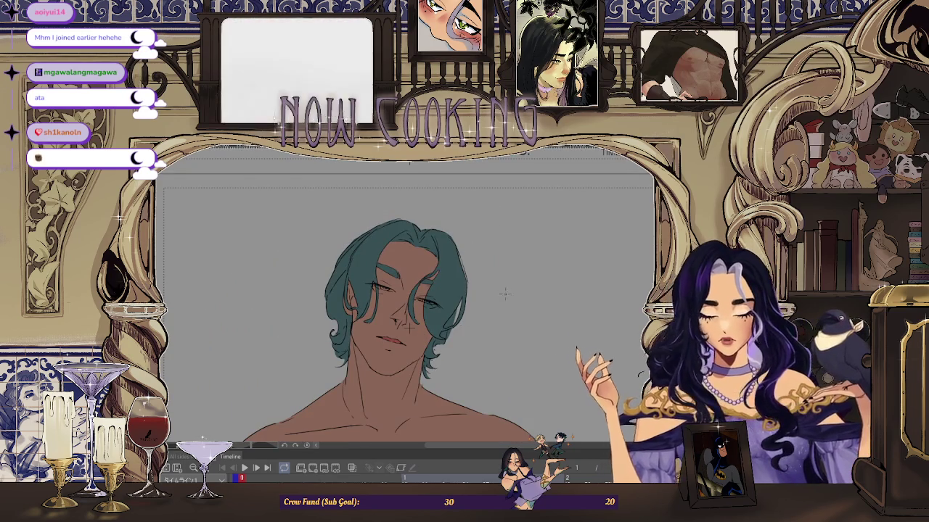
scroll(389, 287, "up", 1)
scroll(389, 286, "up", 1)
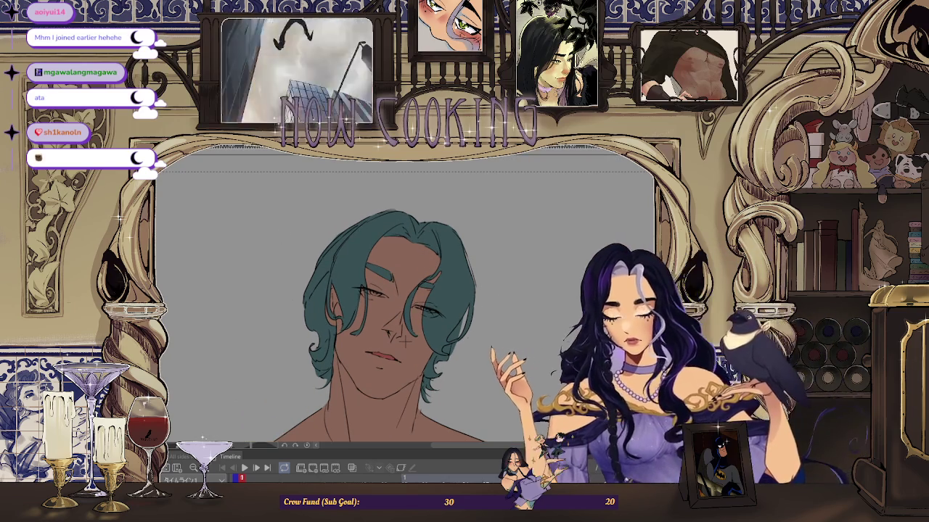
scroll(389, 287, "up", 1)
Step: Lasso the left-side eye and nudge it slightly to the left
left_click_drag(384, 277, 378, 276)
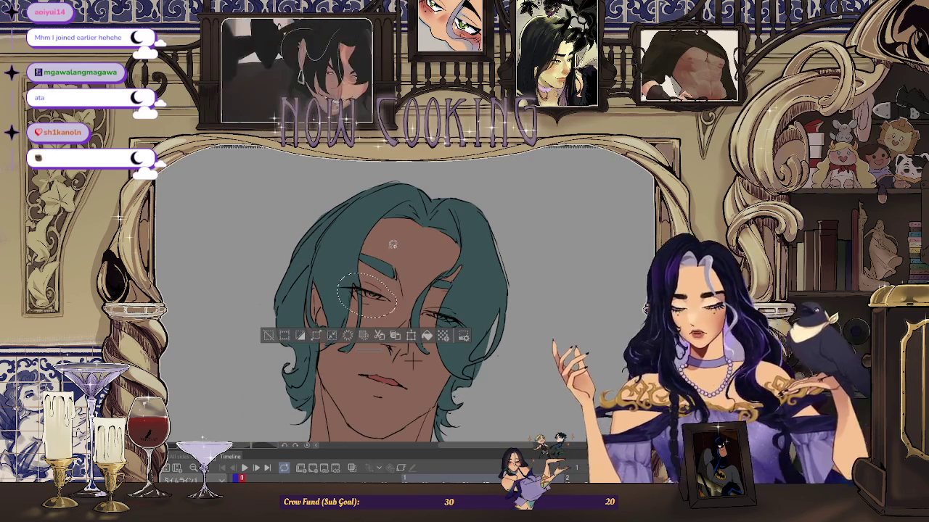
key("ctrl+t")
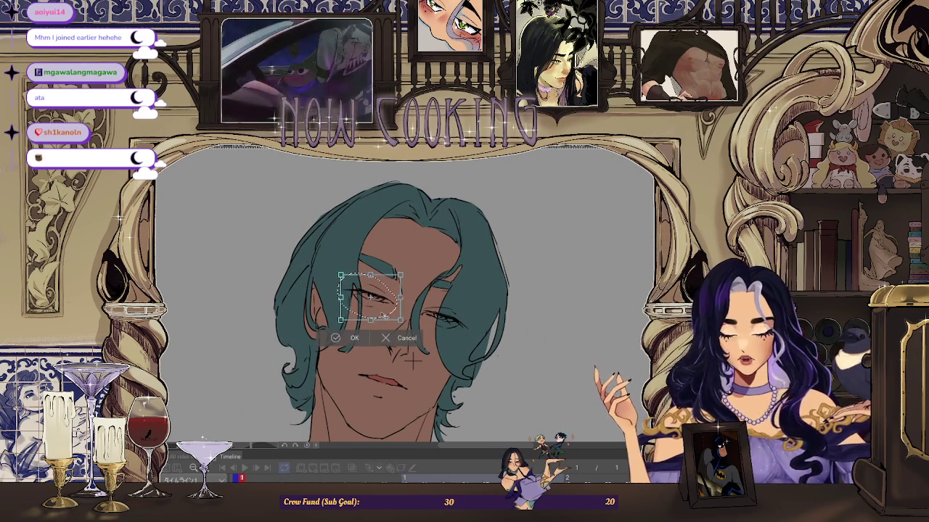
key("Left")
key("Left")
left_click(351, 338)
Step: Slightly rotate and reposition the eye with a second transform
scroll(500, 269, "down", 1)
scroll(501, 268, "down", 2)
scroll(441, 275, "up", 2)
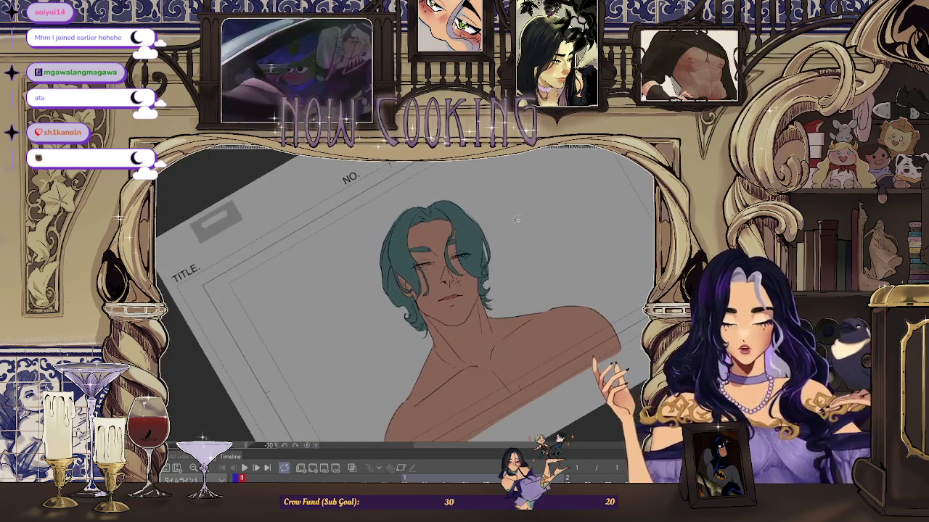
scroll(442, 274, "up", 2)
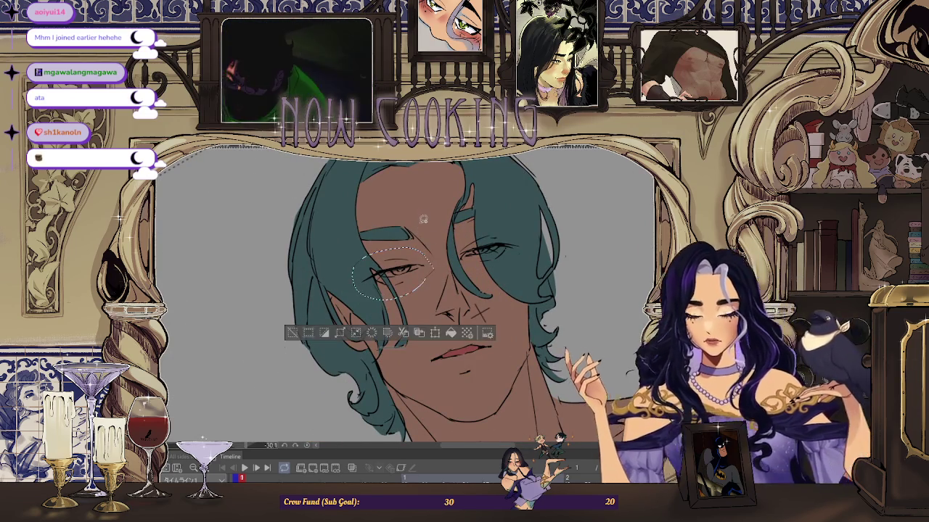
key("ctrl+t")
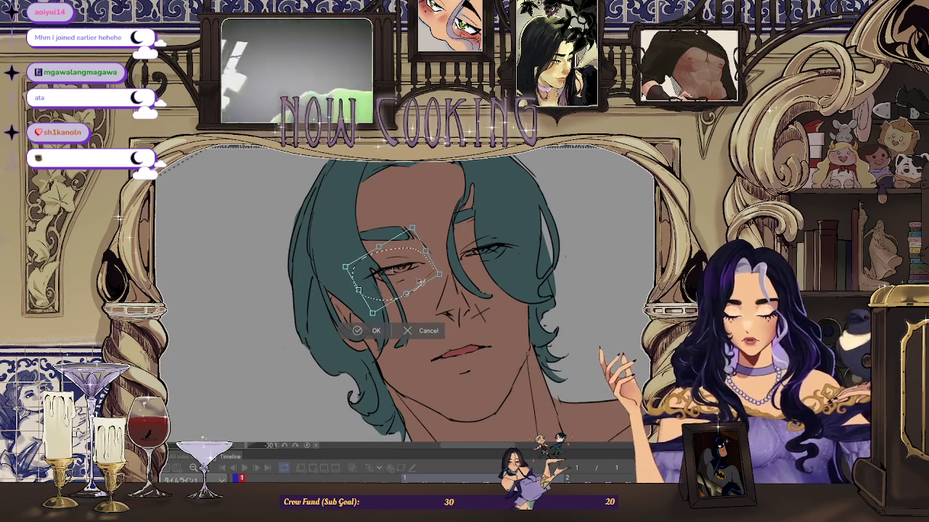
left_click(354, 331)
scroll(585, 187, "down", 1)
scroll(585, 187, "down", 1)
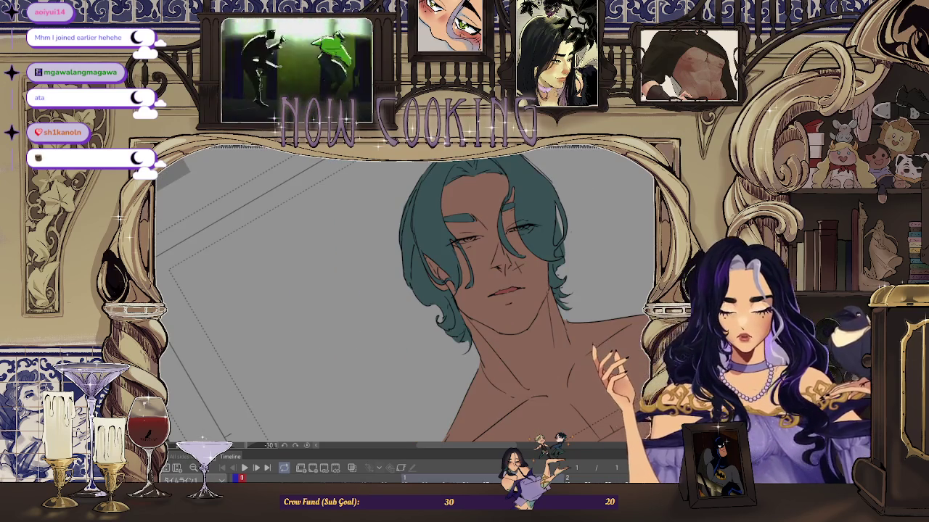
scroll(517, 328, "down", 1)
left_click_drag(573, 348, 571, 300)
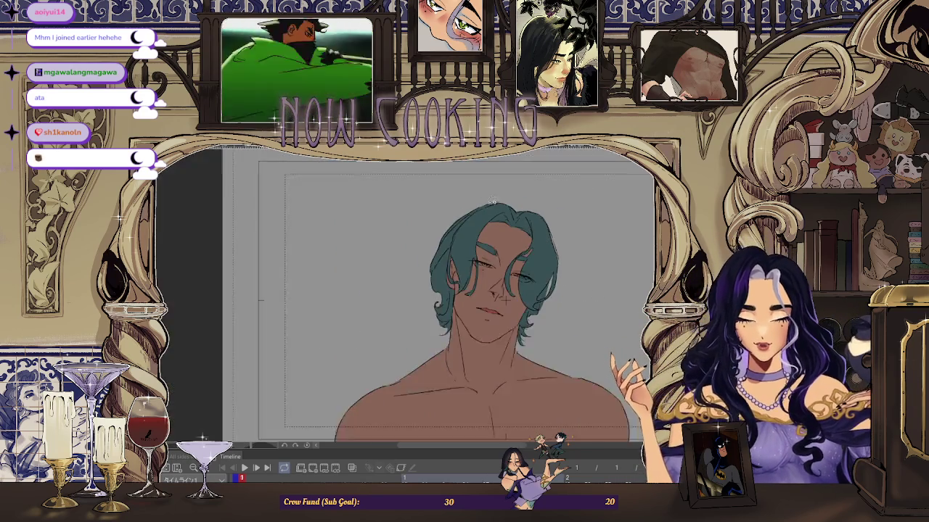
Step: Restore the teal fill in the gaps between the left hair strands
scroll(457, 262, "up", 1)
scroll(447, 271, "up", 1)
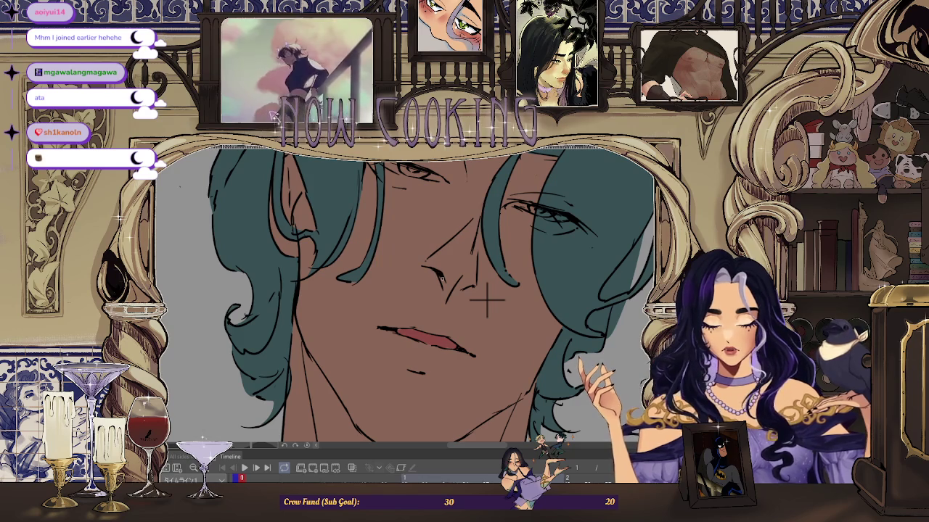
scroll(441, 279, "down", 2)
scroll(448, 285, "up", 2)
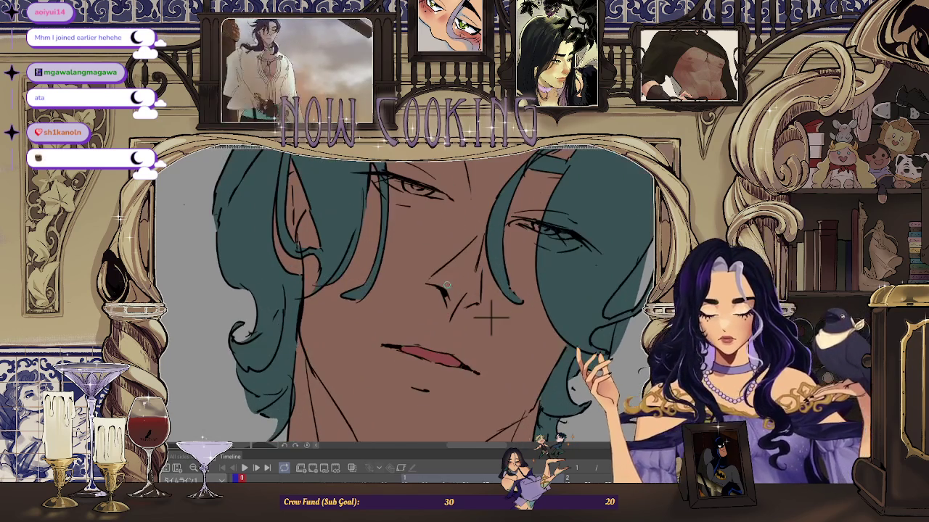
scroll(451, 294, "down", 2)
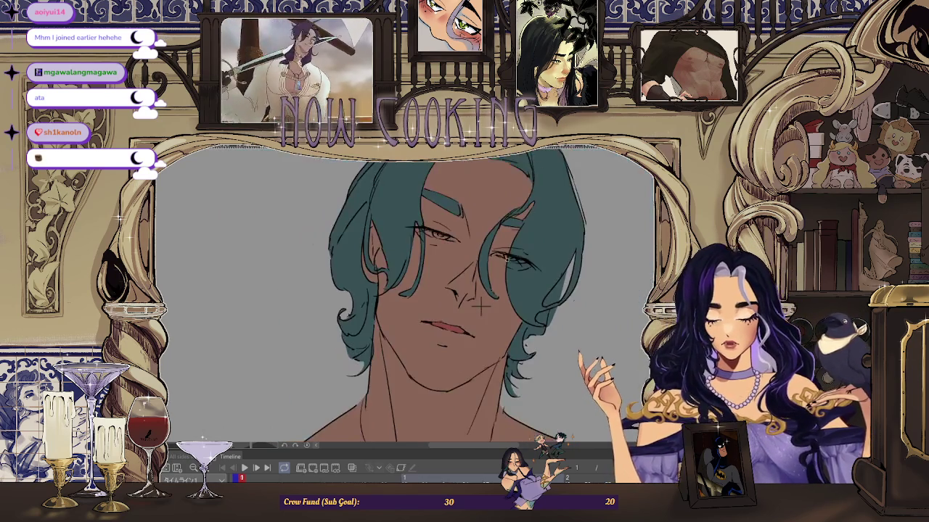
scroll(456, 297, "up", 1)
scroll(461, 303, "up", 1)
key("ctrl+z")
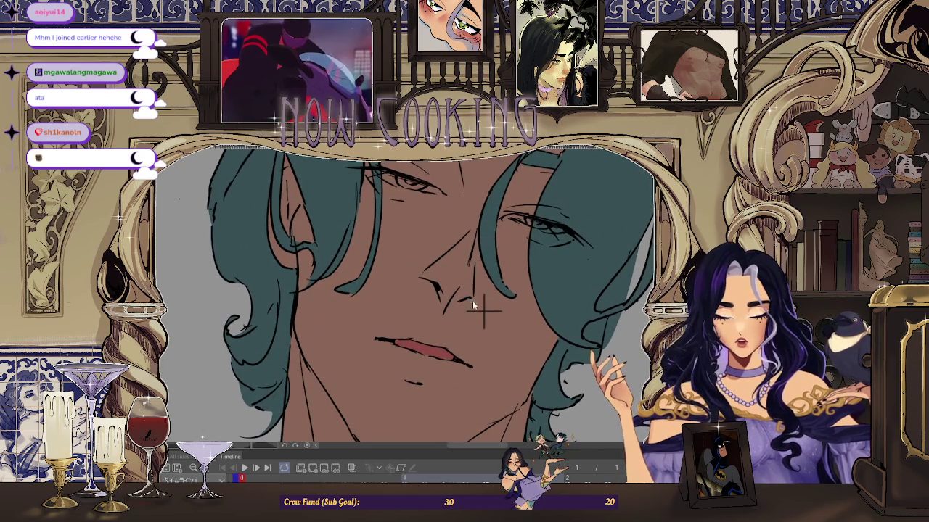
Step: Zoom in and out across the bust to inspect the hair fill and head proportions
scroll(482, 311, "down", 2)
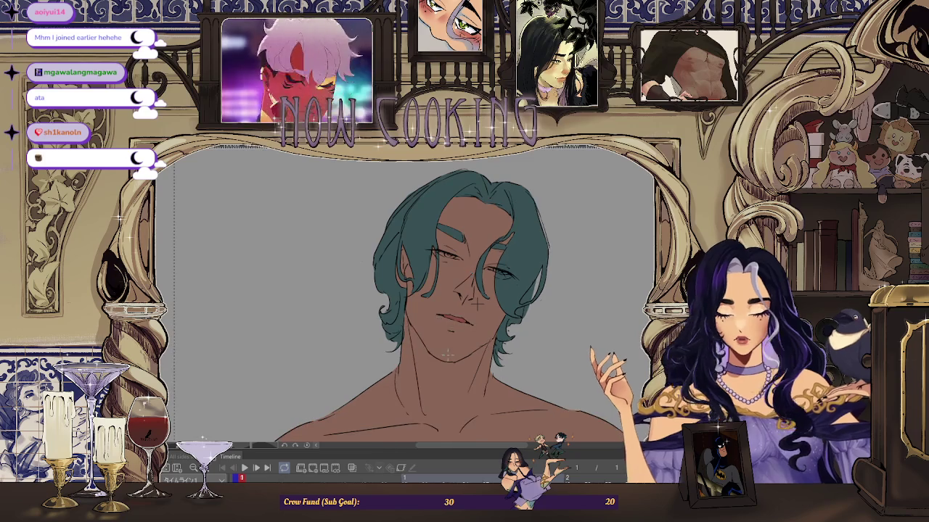
scroll(478, 302, "down", 1)
scroll(453, 299, "up", 2)
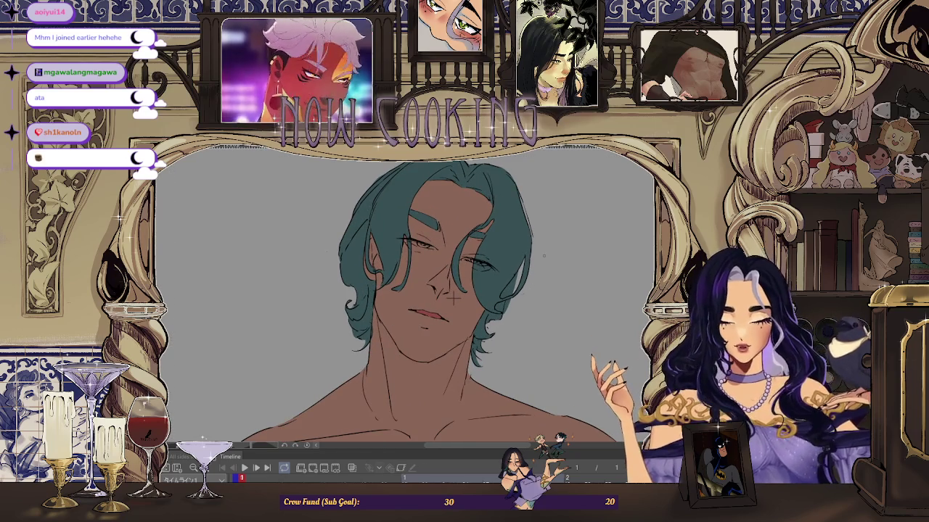
scroll(453, 298, "down", 2)
scroll(465, 301, "up", 2)
scroll(507, 305, "down", 1)
scroll(539, 310, "down", 1)
scroll(539, 310, "up", 1)
scroll(508, 317, "down", 2)
scroll(465, 326, "up", 1)
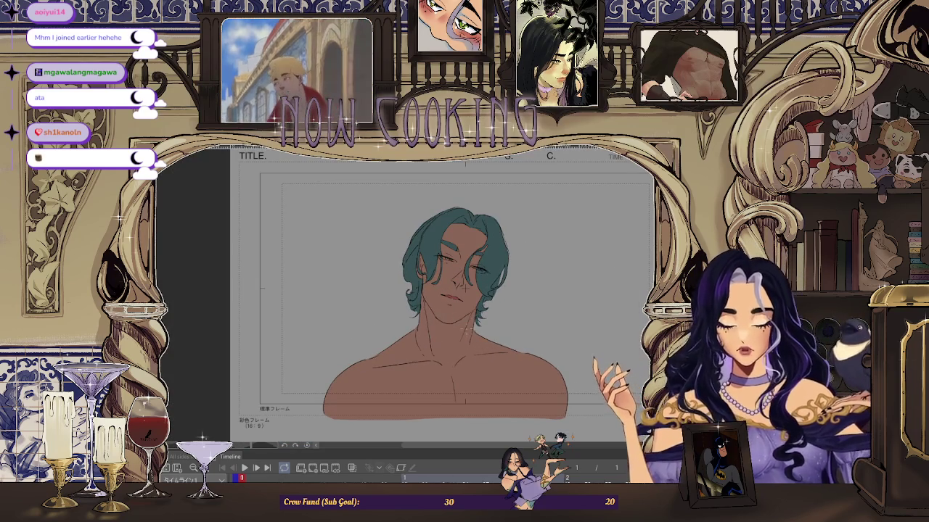
scroll(465, 288, "up", 2)
scroll(468, 304, "down", 1)
scroll(469, 316, "up", 1)
scroll(471, 323, "up", 1)
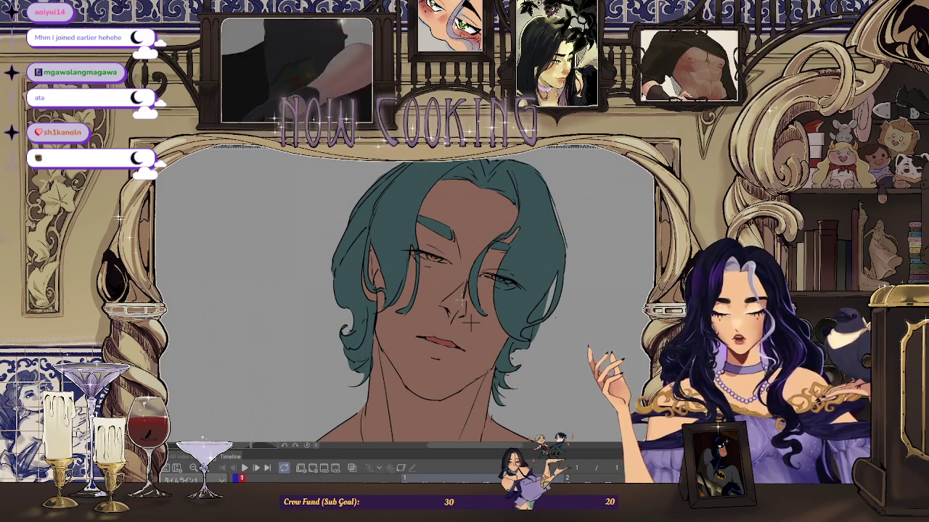
scroll(472, 324, "down", 1)
scroll(477, 327, "up", 1)
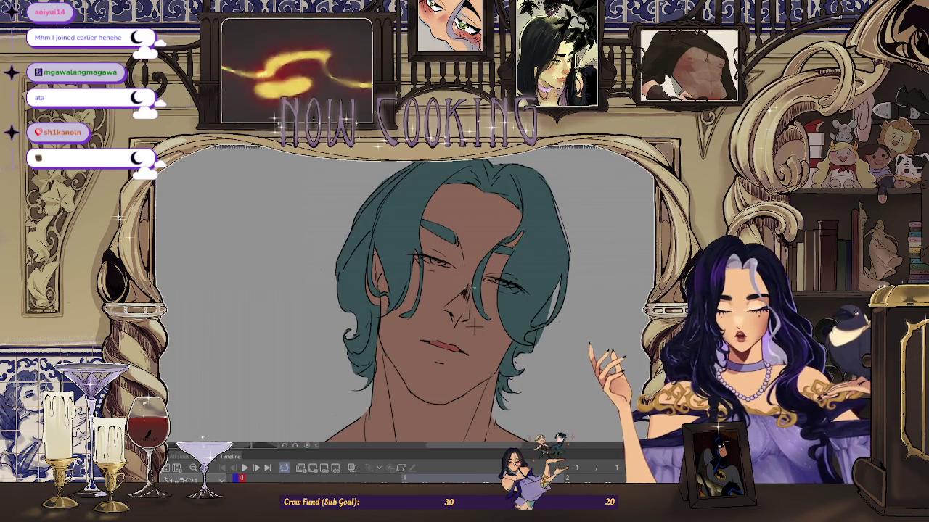
scroll(476, 327, "down", 1)
scroll(477, 334, "up", 1)
scroll(482, 349, "up", 1)
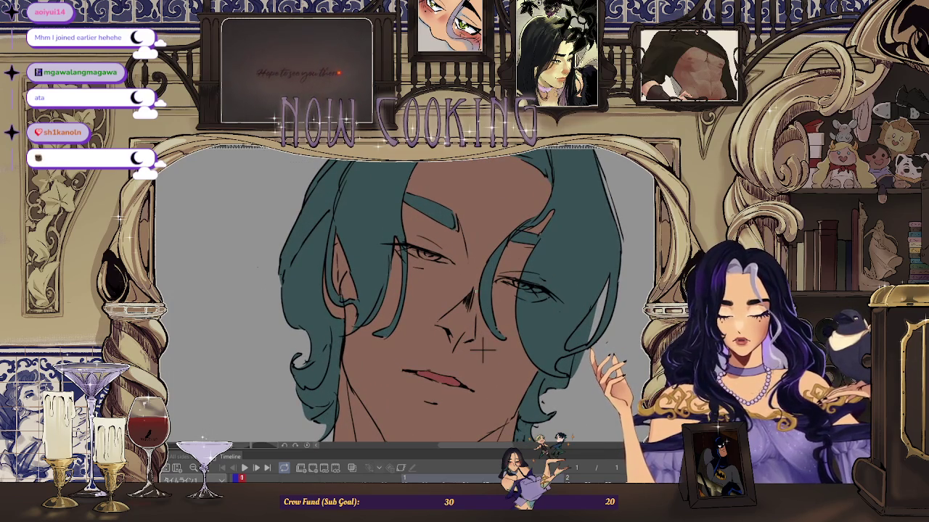
scroll(480, 350, "down", 2)
scroll(480, 350, "up", 1)
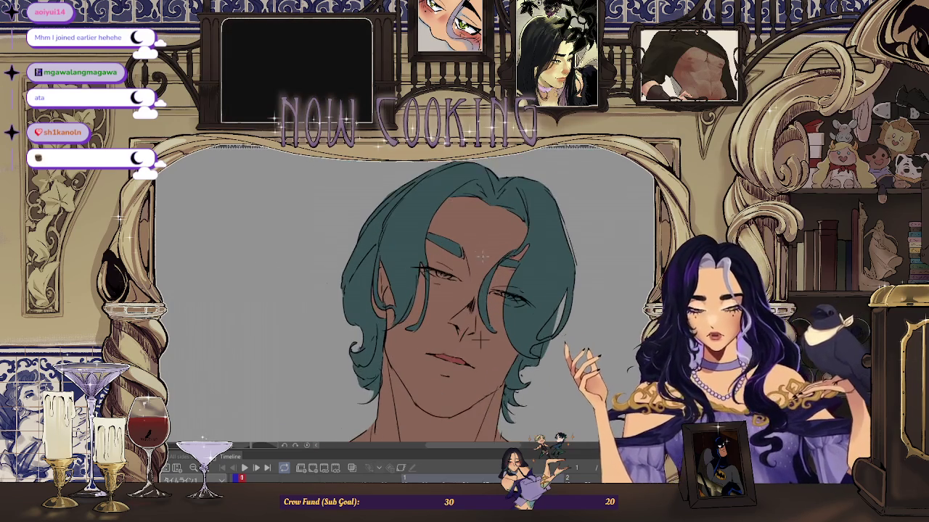
scroll(480, 351, "up", 1)
scroll(480, 351, "down", 1)
scroll(482, 342, "down", 1)
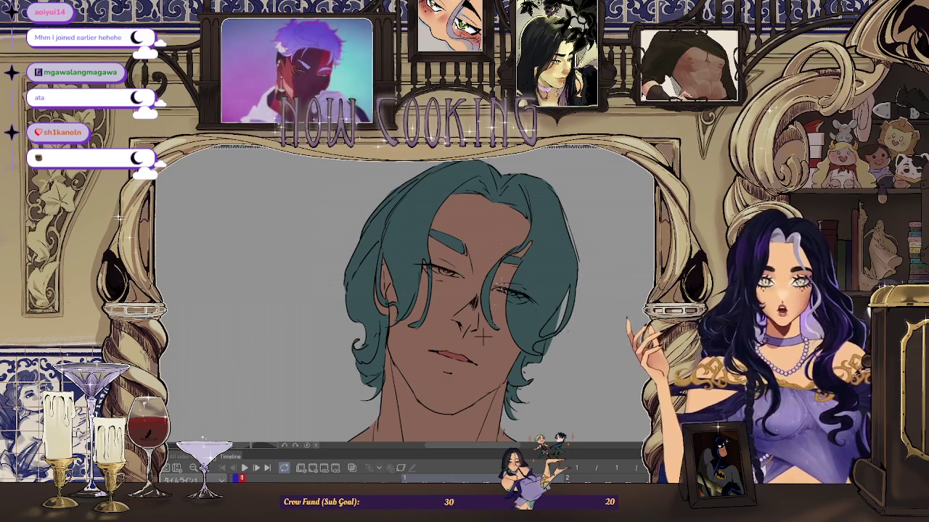
scroll(482, 335, "down", 2)
scroll(481, 341, "up", 1)
scroll(478, 347, "up", 2)
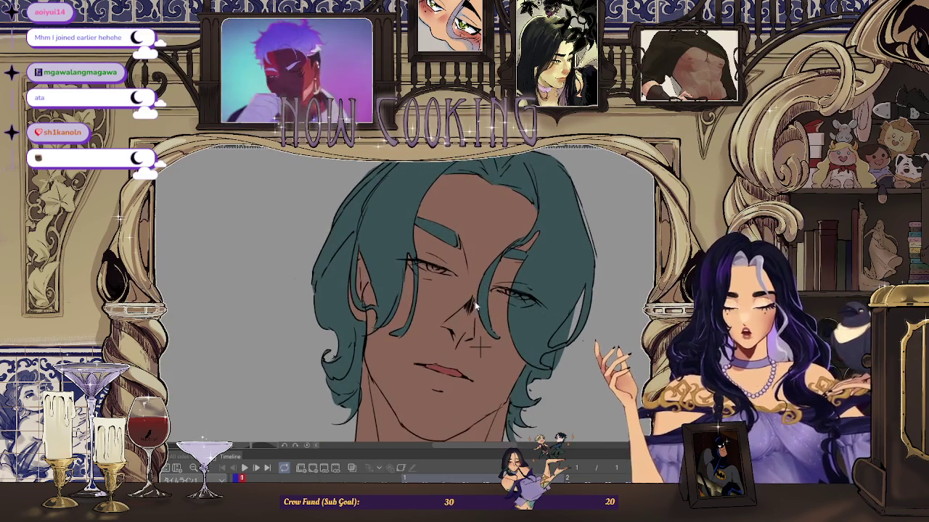
scroll(479, 349, "down", 1)
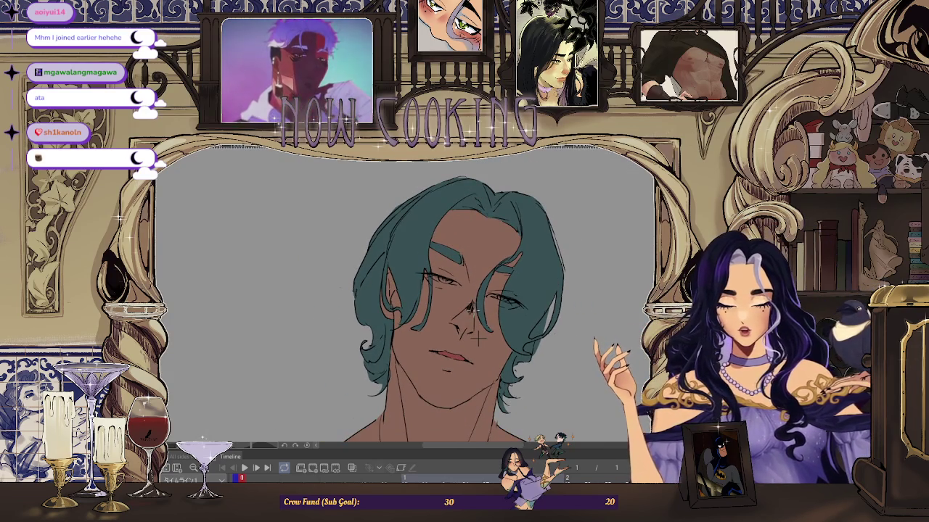
scroll(478, 338, "down", 1)
scroll(483, 340, "up", 2)
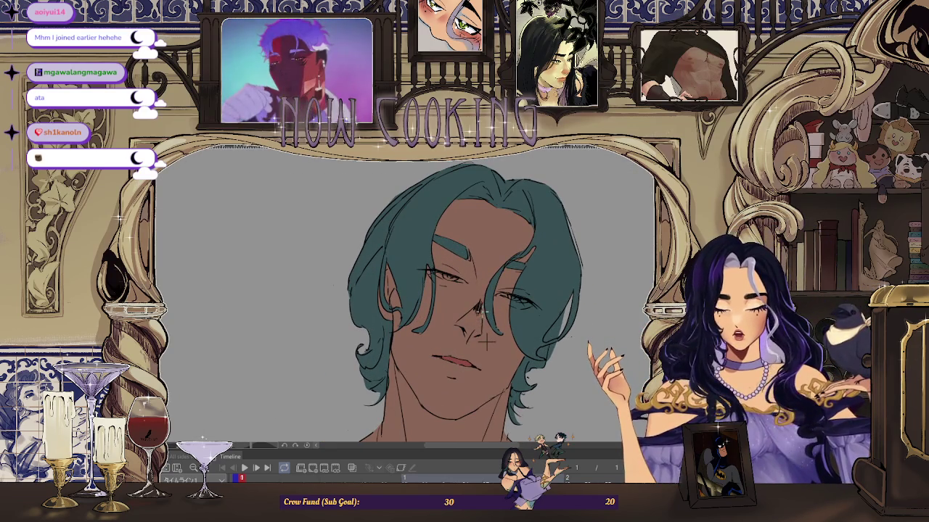
scroll(486, 343, "down", 1)
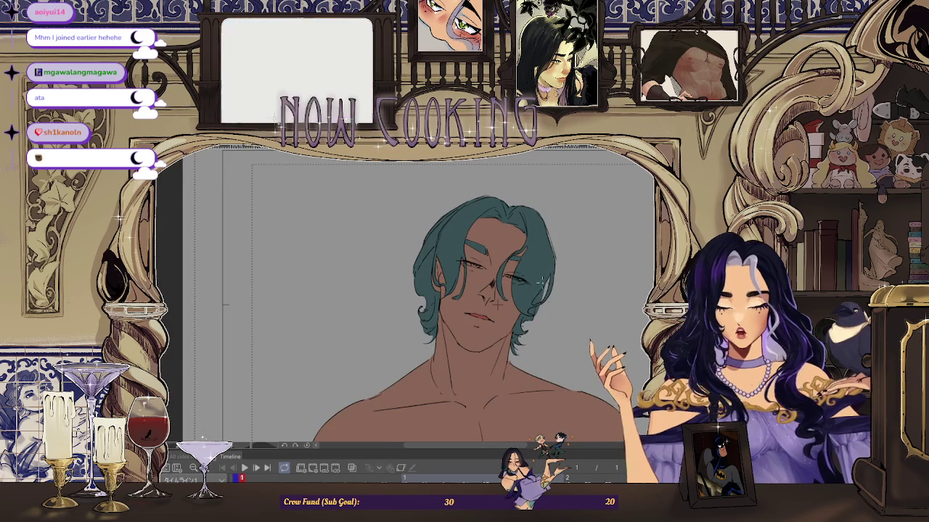
scroll(507, 319, "down", 1)
scroll(538, 293, "down", 1)
scroll(537, 293, "up", 1)
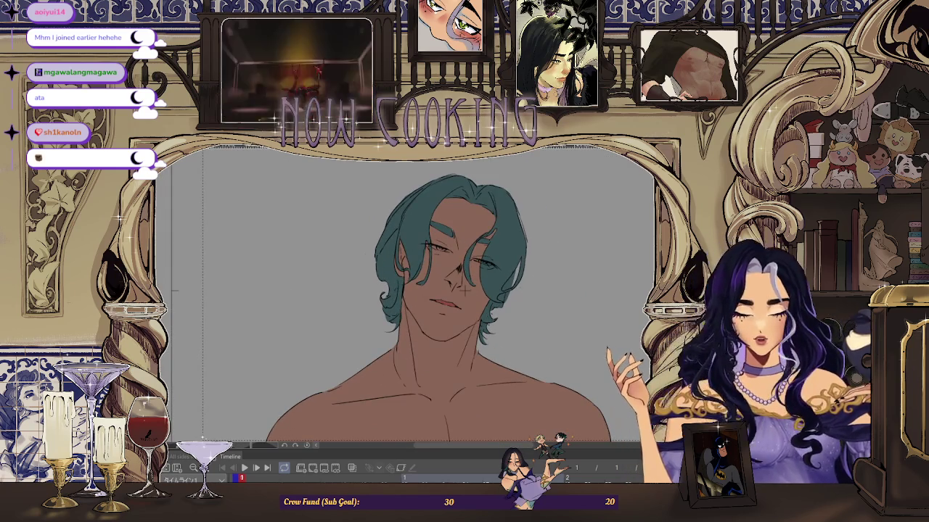
scroll(508, 290, "up", 1)
scroll(337, 290, "up", 1)
scroll(338, 290, "up", 1)
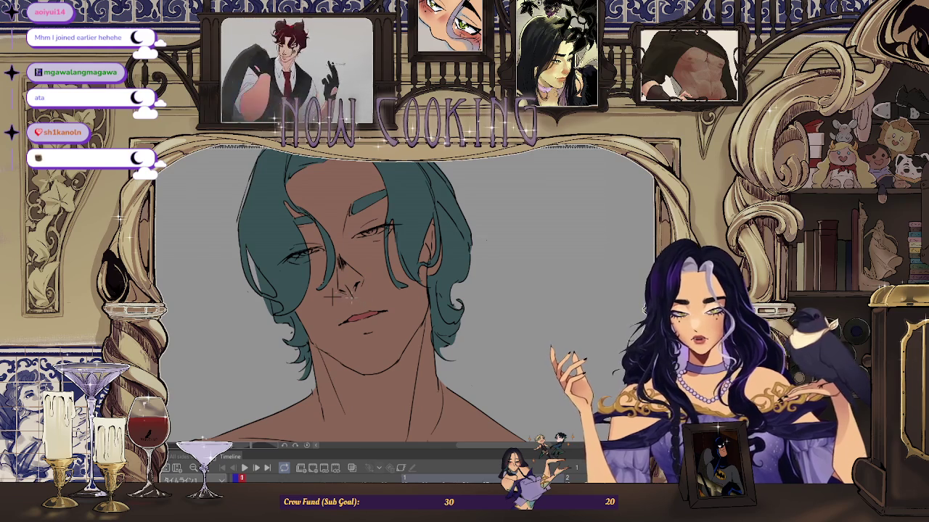
scroll(336, 299, "up", 1)
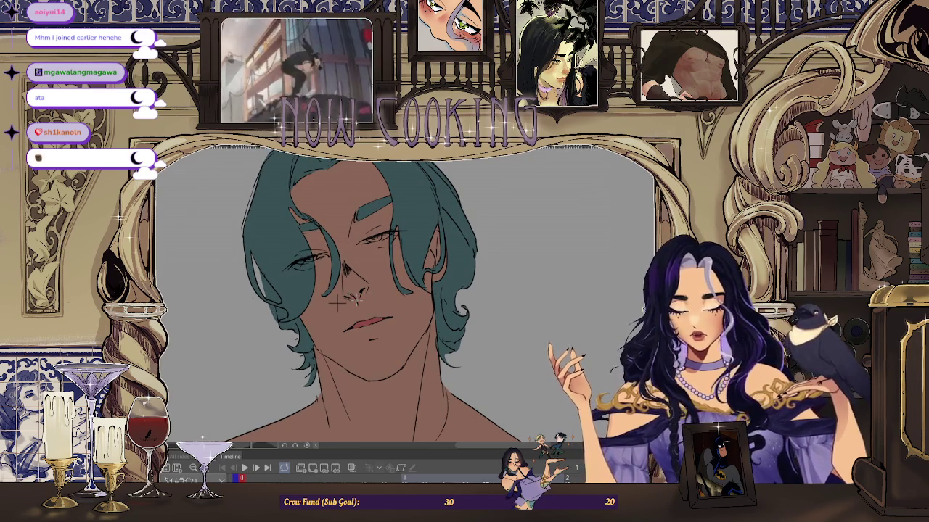
scroll(338, 304, "down", 2)
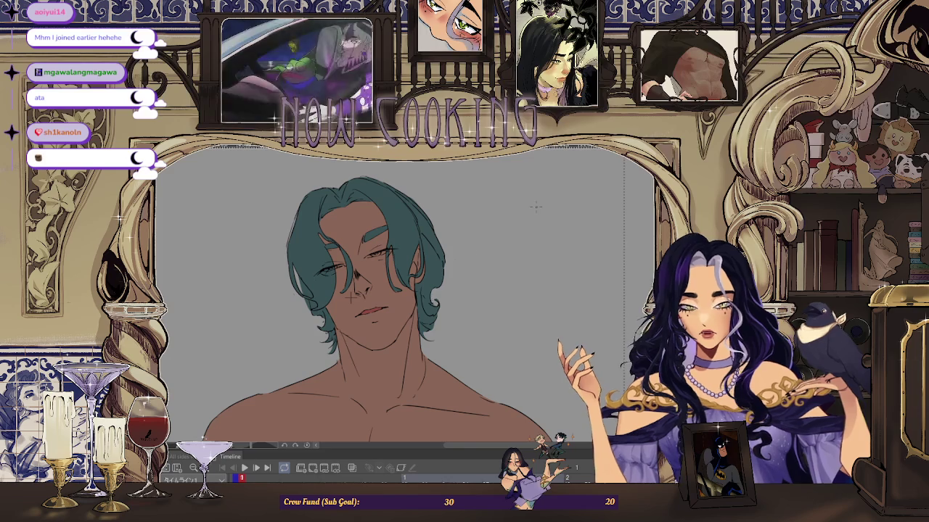
Step: Flip the canvas view horizontally to check the face's symmetry
key("h")
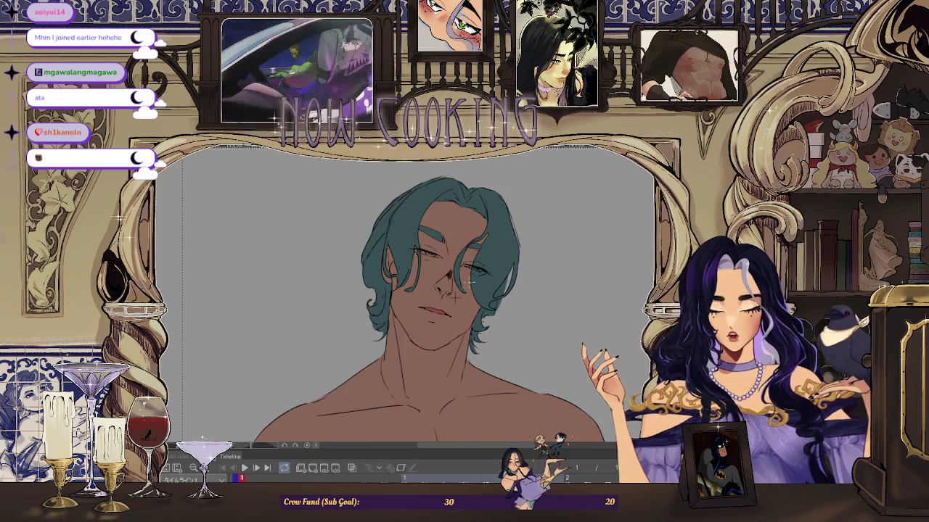
scroll(455, 295, "up", 1)
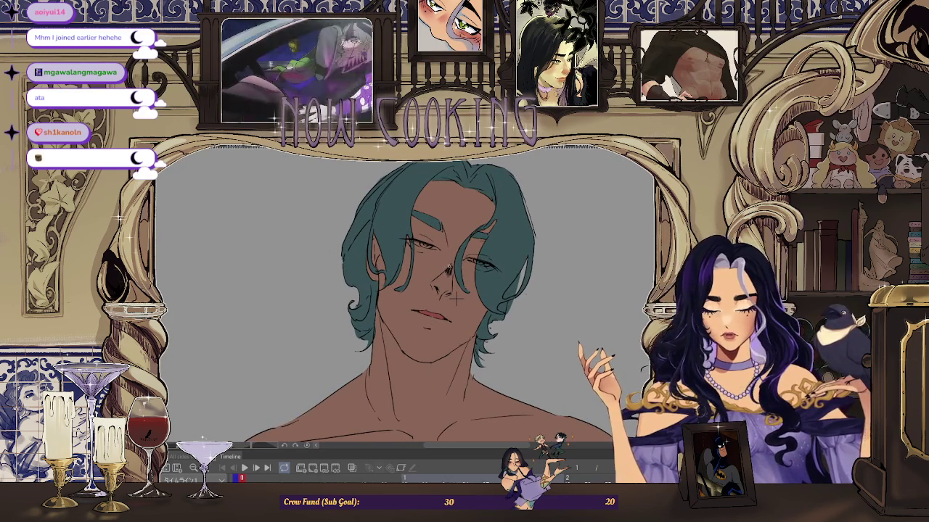
scroll(455, 300, "down", 1)
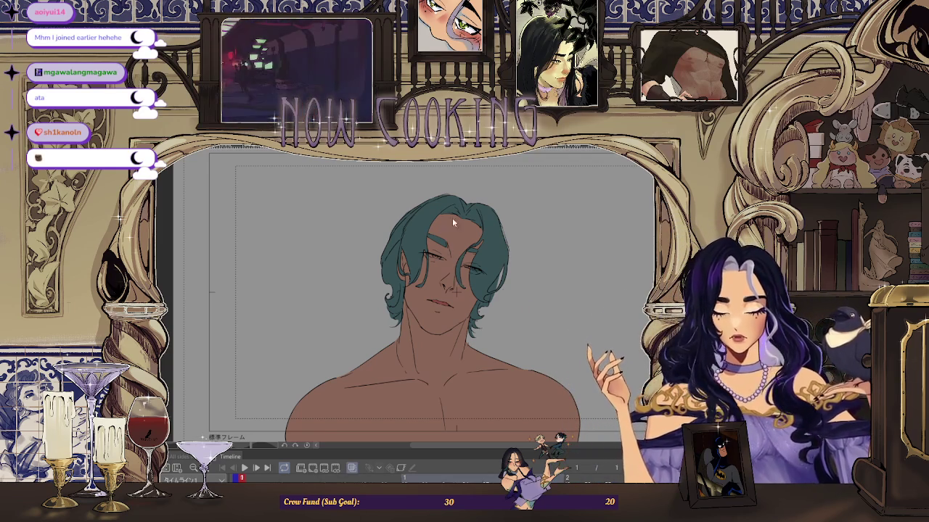
scroll(458, 288, "up", 2)
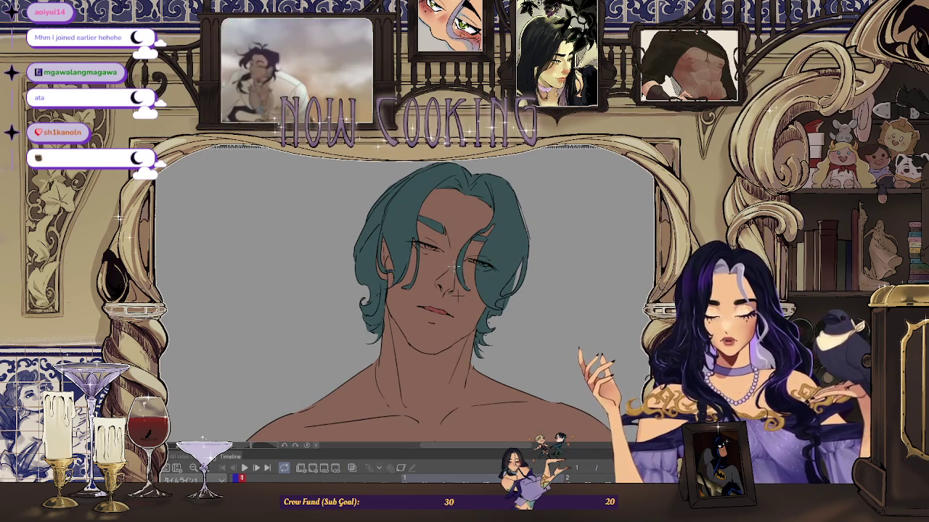
scroll(459, 295, "down", 2)
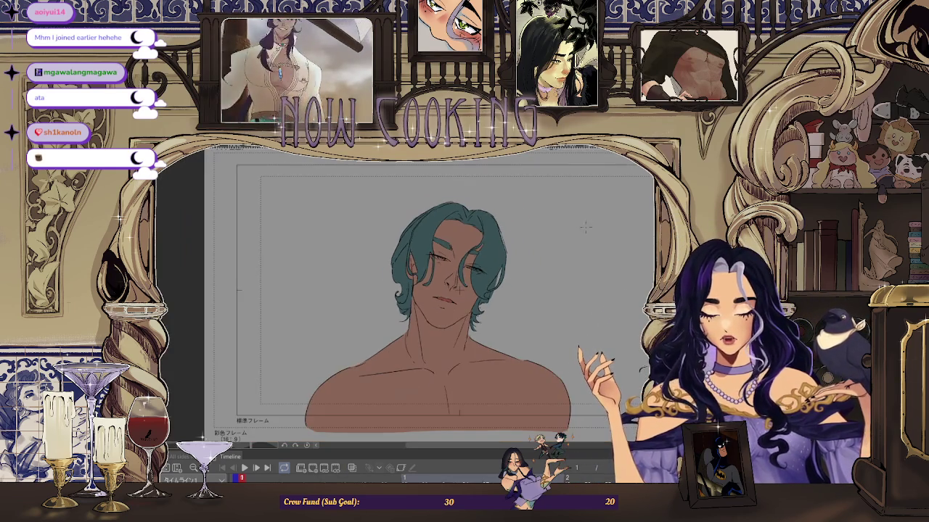
scroll(459, 288, "up", 2)
scroll(346, 293, "up", 1)
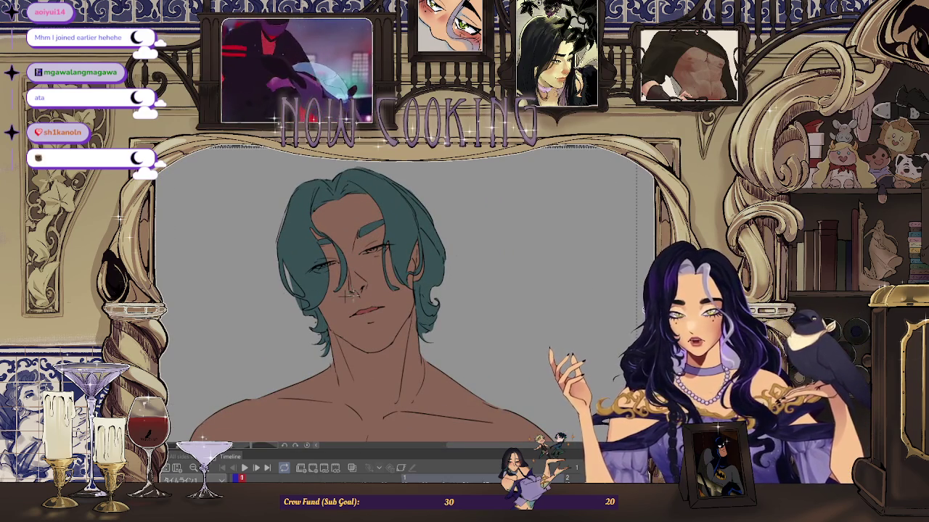
scroll(345, 295, "up", 1)
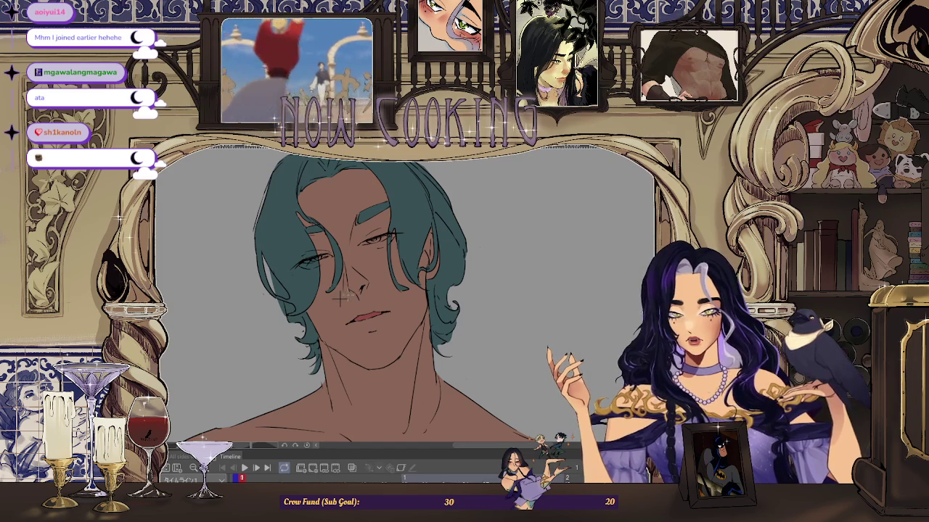
scroll(341, 297, "down", 1)
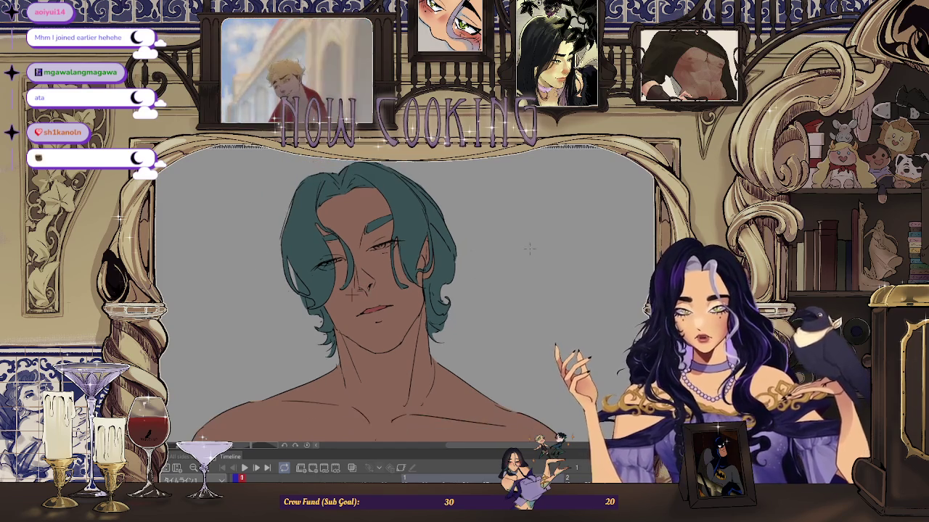
left_click_drag(353, 293, 421, 294)
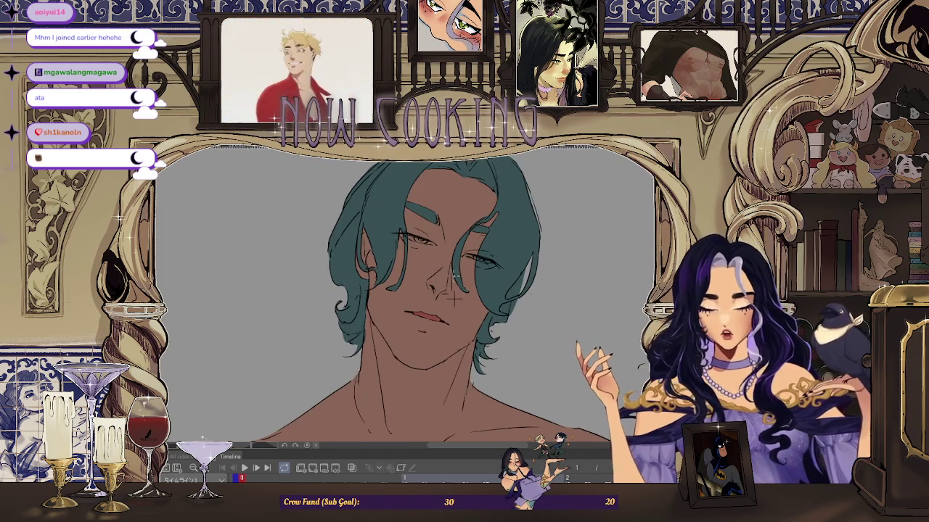
scroll(453, 299, "up", 1)
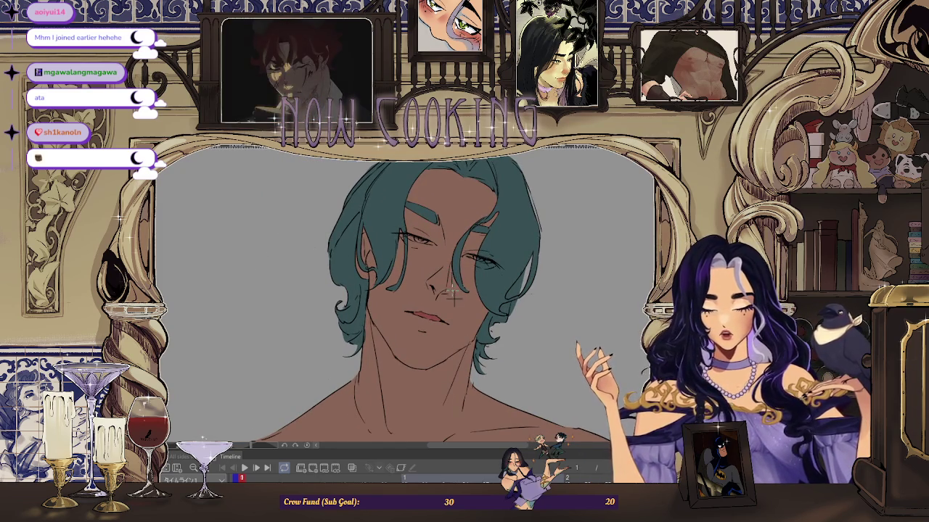
scroll(451, 293, "down", 1)
scroll(451, 294, "down", 1)
scroll(451, 294, "down", 1)
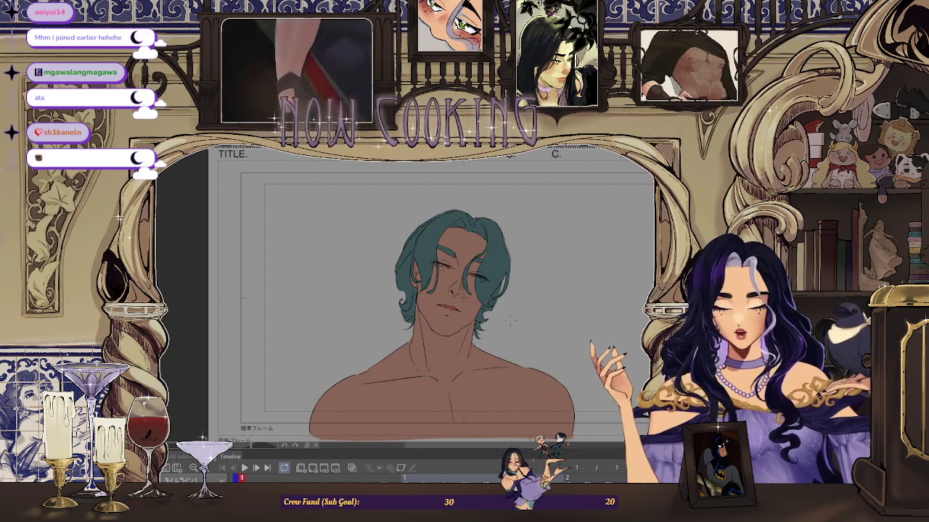
scroll(463, 296, "up", 1)
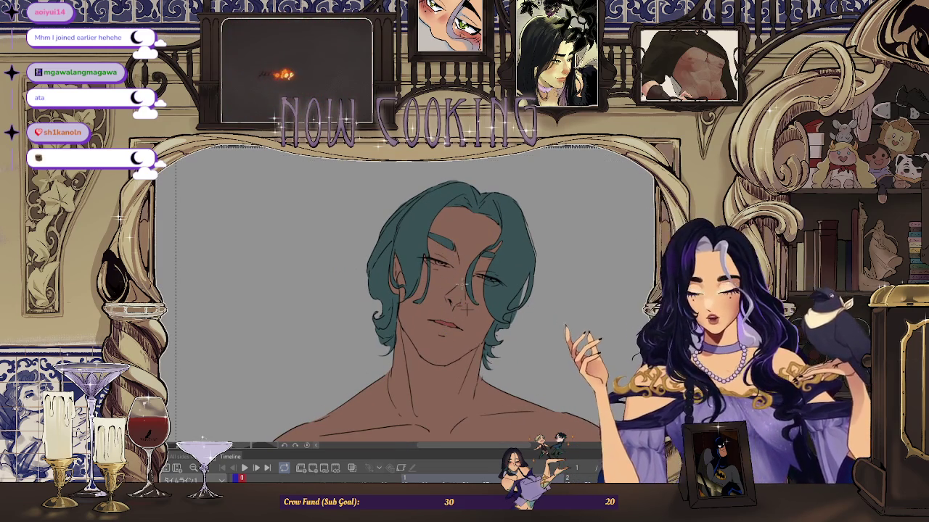
scroll(468, 307, "up", 1)
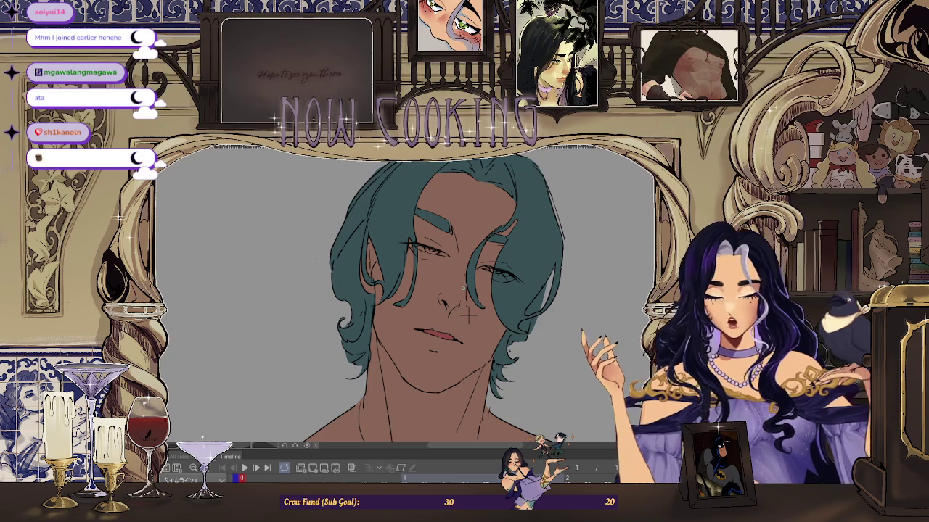
scroll(468, 314, "up", 1)
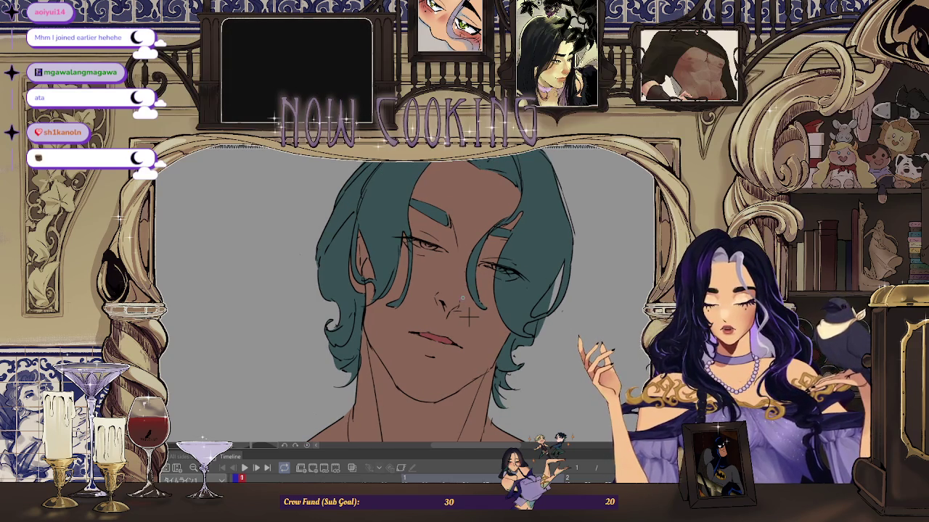
scroll(467, 313, "down", 2)
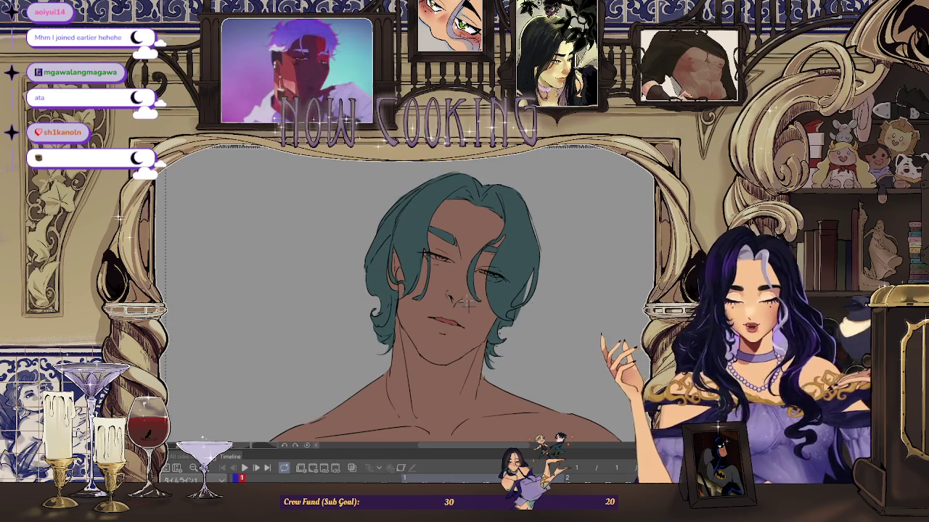
scroll(468, 306, "down", 1)
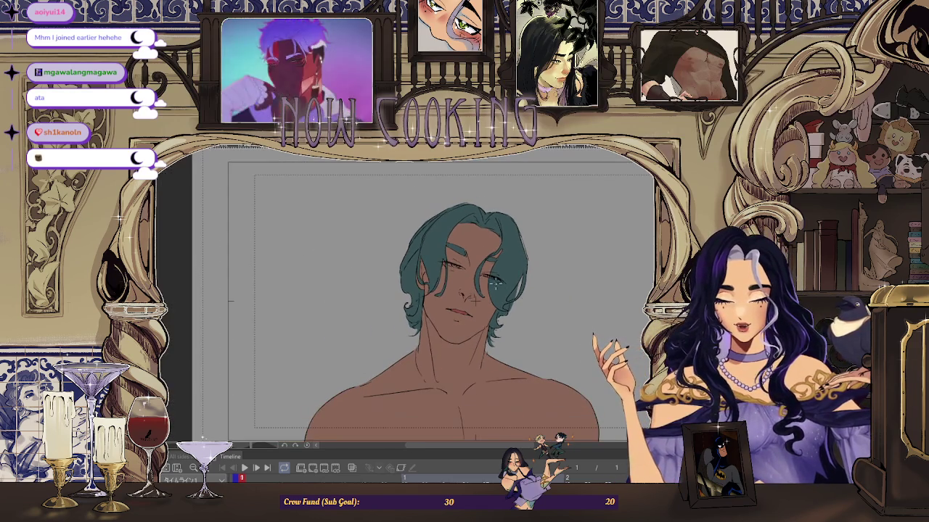
left_click_drag(473, 300, 355, 303)
scroll(328, 304, "up", 1)
scroll(328, 304, "up", 1)
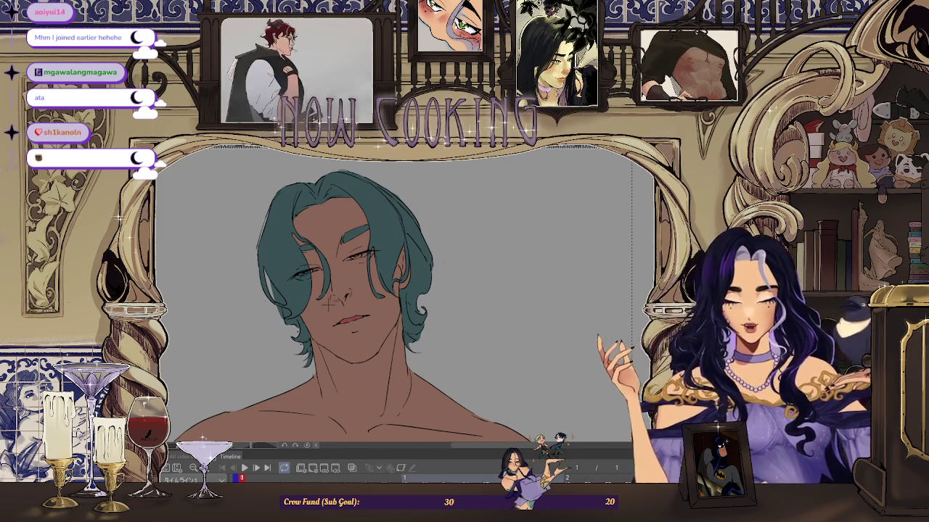
scroll(348, 312, "up", 1)
scroll(435, 341, "up", 1)
scroll(472, 360, "up", 2)
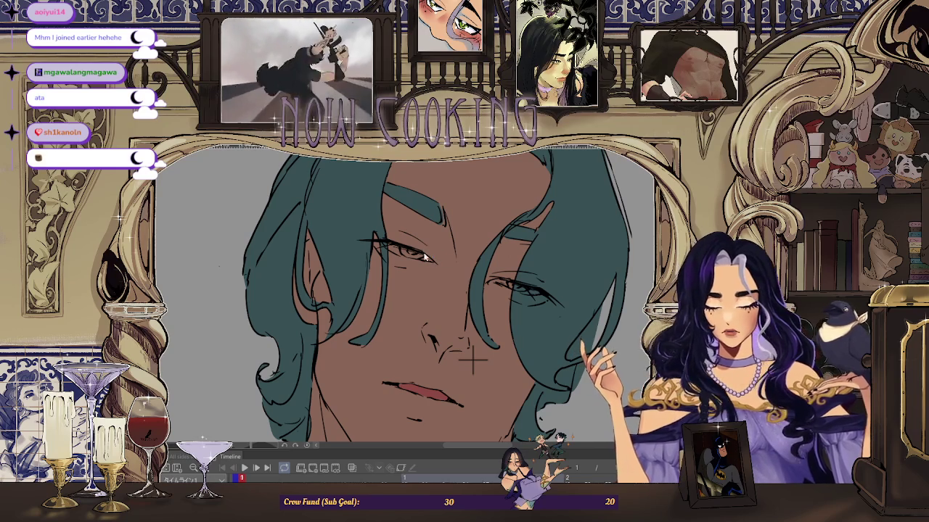
scroll(472, 360, "down", 1)
scroll(473, 360, "down", 1)
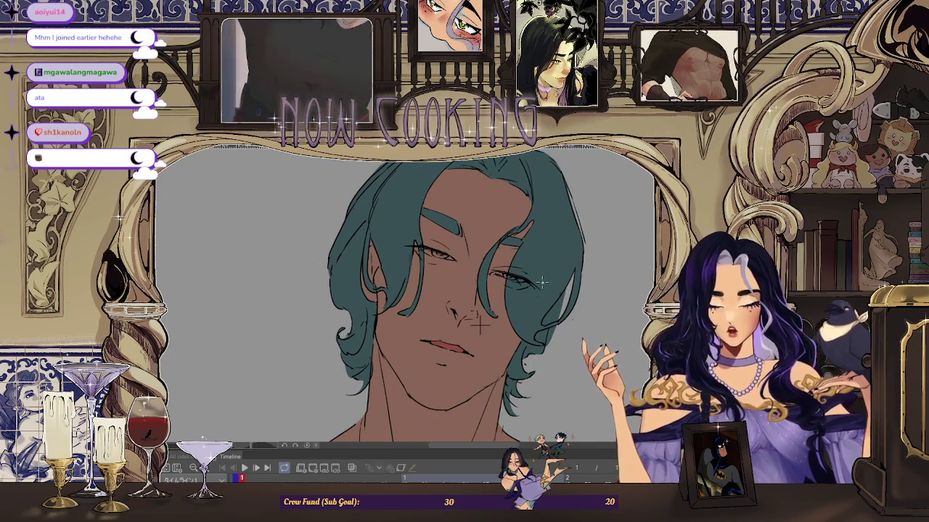
scroll(543, 281, "down", 1)
scroll(534, 280, "down", 1)
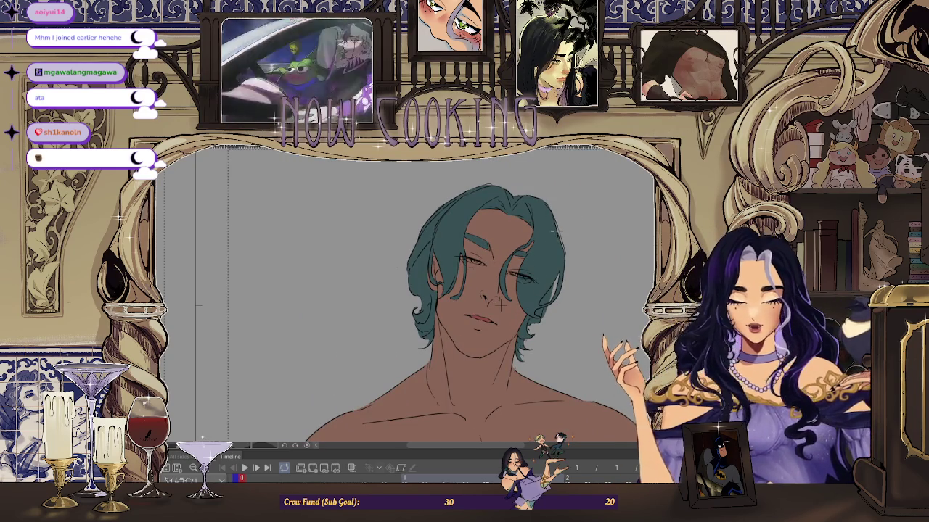
left_click_drag(498, 305, 498, 288)
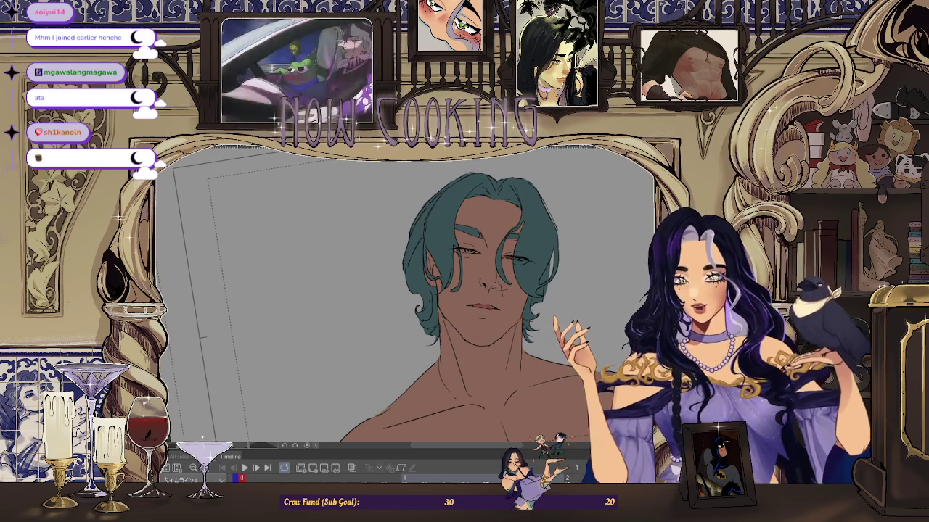
scroll(479, 286, "up", 3)
scroll(480, 286, "up", 3)
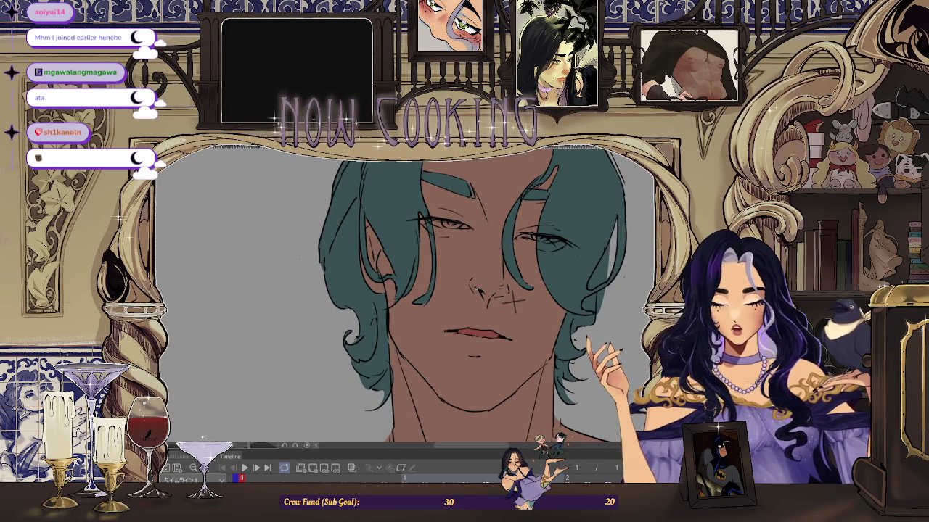
scroll(521, 284, "down", 2)
scroll(520, 284, "up", 1)
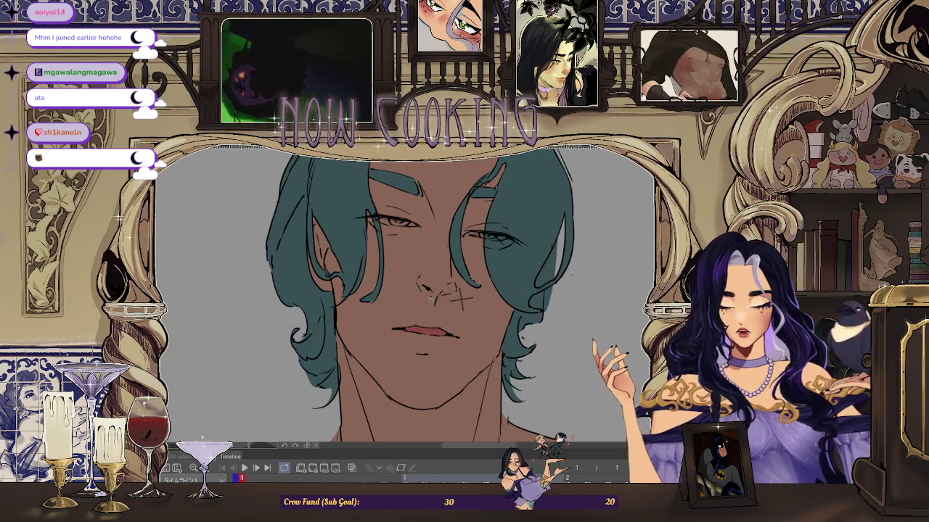
scroll(428, 294, "up", 2)
scroll(464, 309, "down", 1)
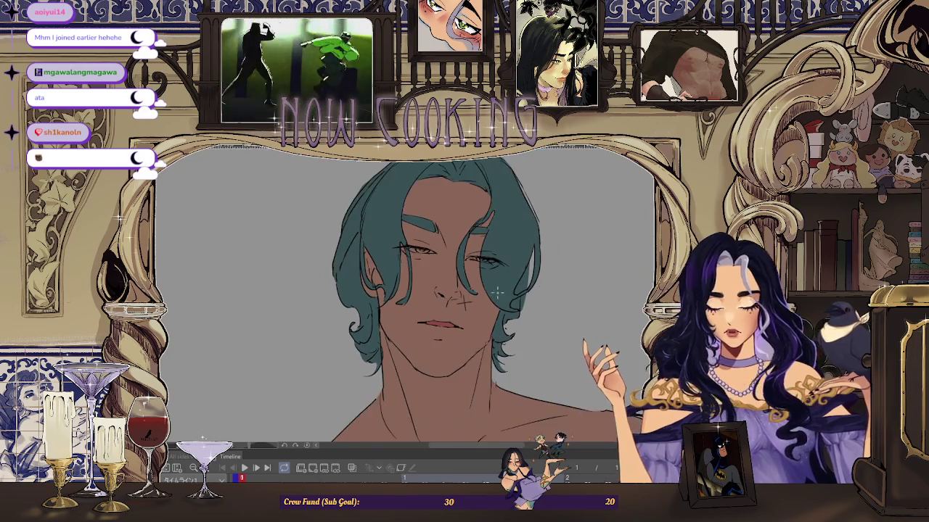
scroll(463, 304, "down", 1)
scroll(462, 302, "down", 1)
scroll(461, 298, "down", 1)
scroll(460, 298, "up", 2)
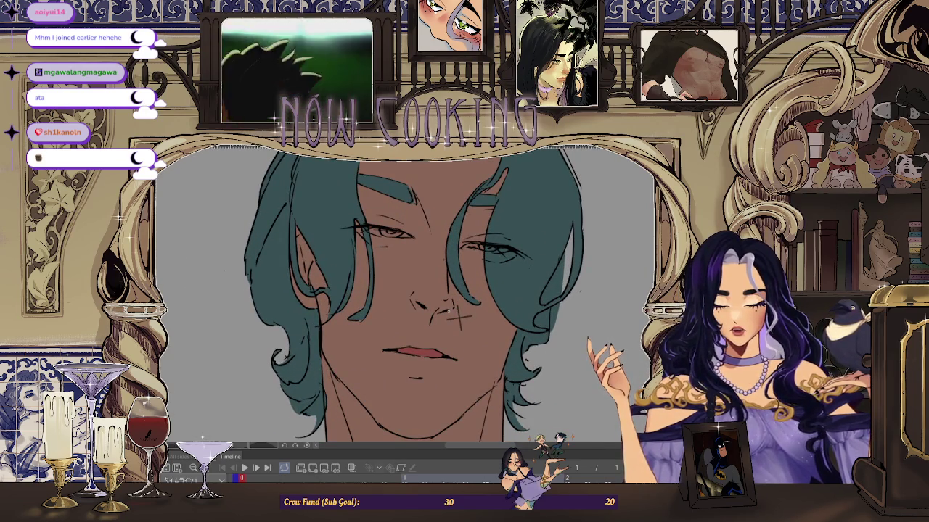
scroll(457, 317, "down", 2)
scroll(459, 235, "down", 1)
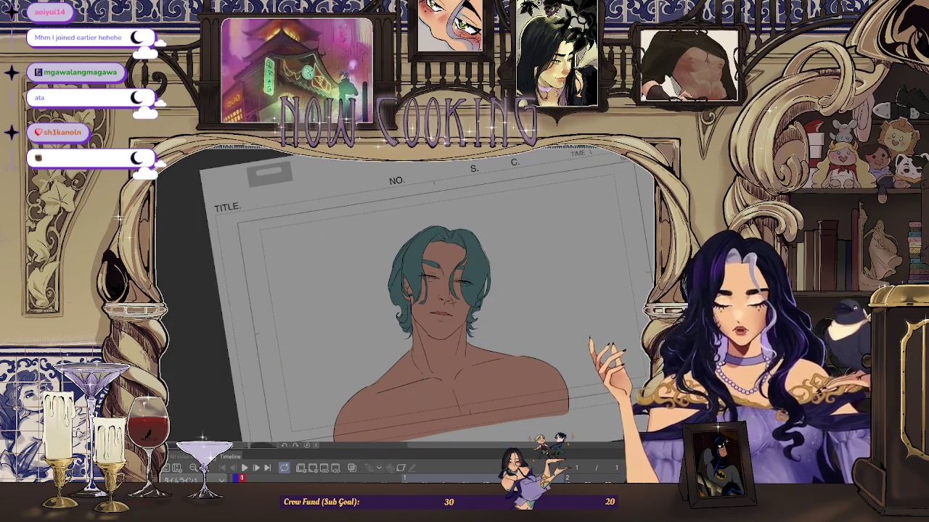